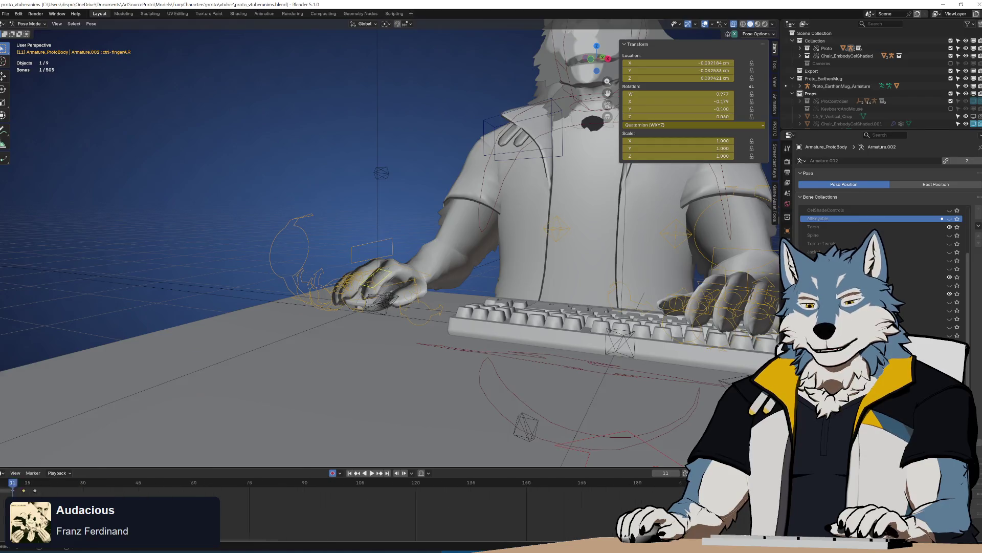
Step: Move the finger keyframe from frame 14 to frame 13
key("KP_Decimal")
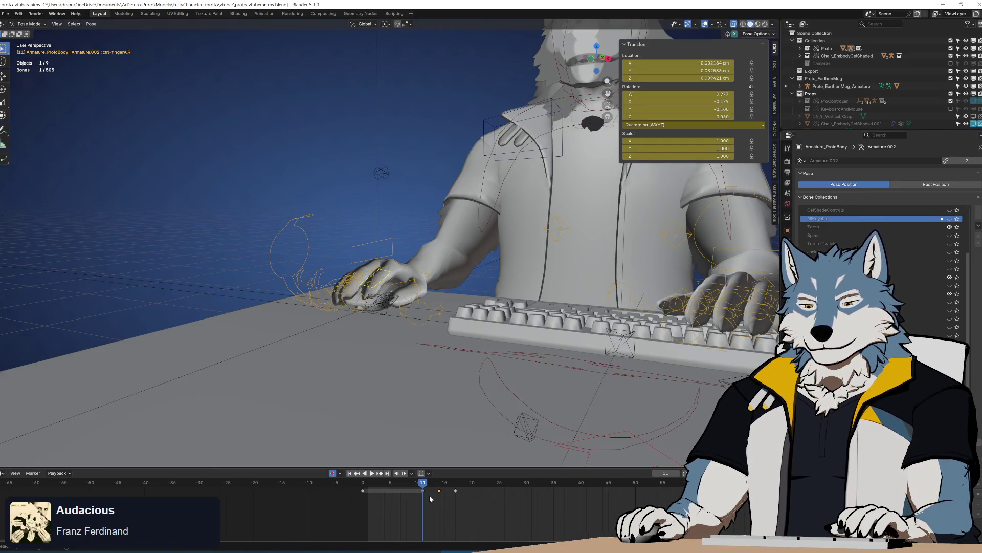
left_click_drag(446, 489, 445, 495)
key("g")
left_click(442, 496)
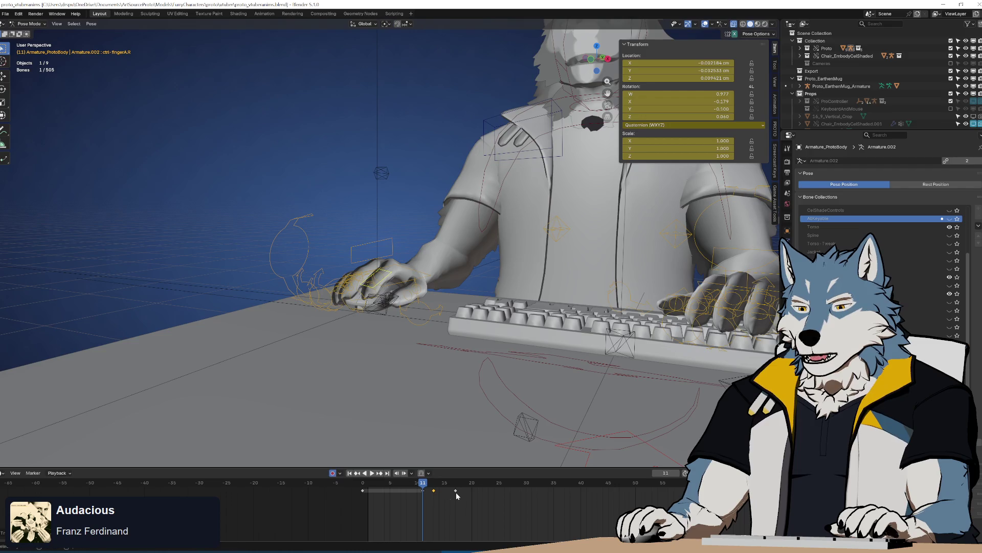
Step: Play the hand animation twice to preview the retimed finger motion
key("space")
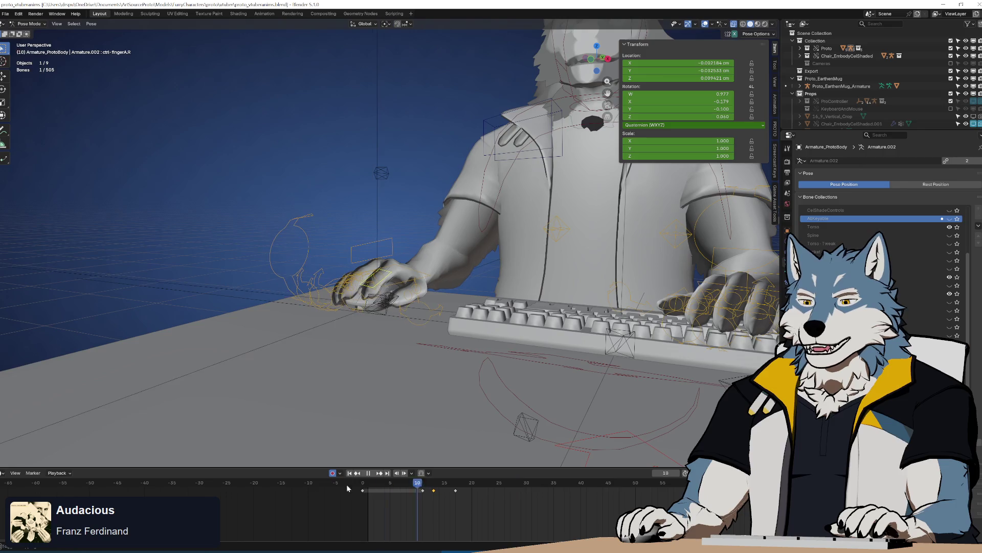
key("Escape")
scroll(371, 334, "down", 4)
scroll(471, 300, "up", 1)
key("space")
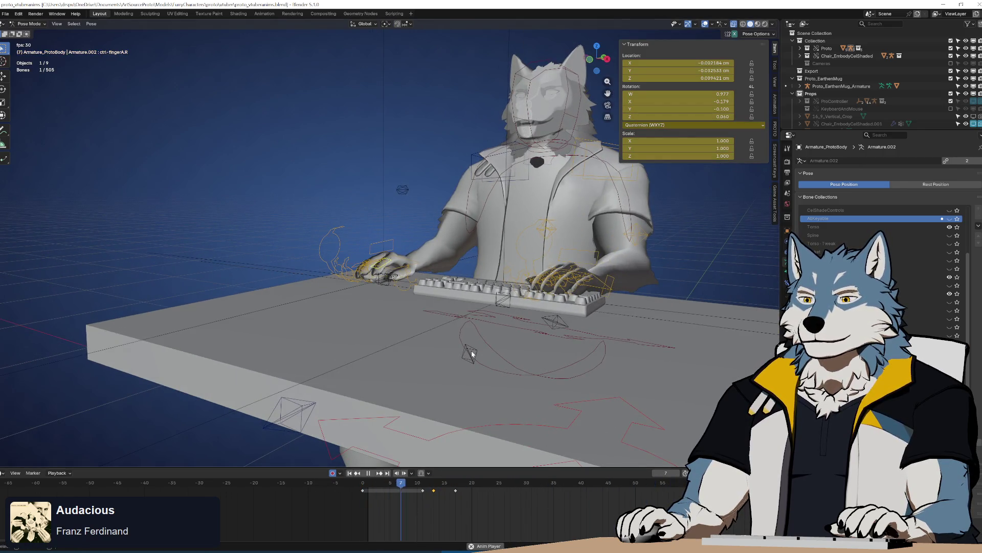
Step: Shift a hand keyframe earlier to frame 12 and replay the animation
key("space")
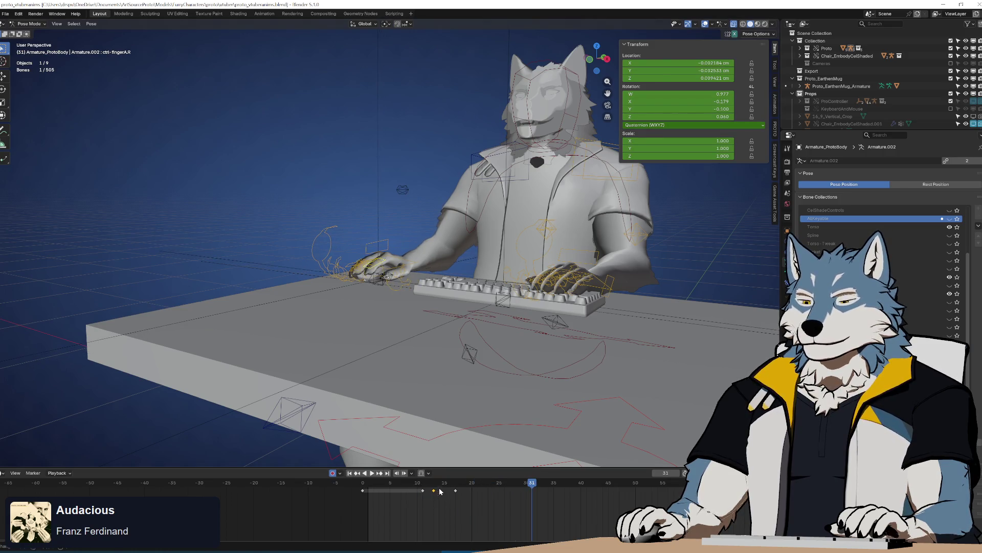
mouse_move(435, 492)
left_mouse_down()
mouse_move(473, 489)
mouse_move(445, 490)
left_mouse_up()
key("space")
key("space")
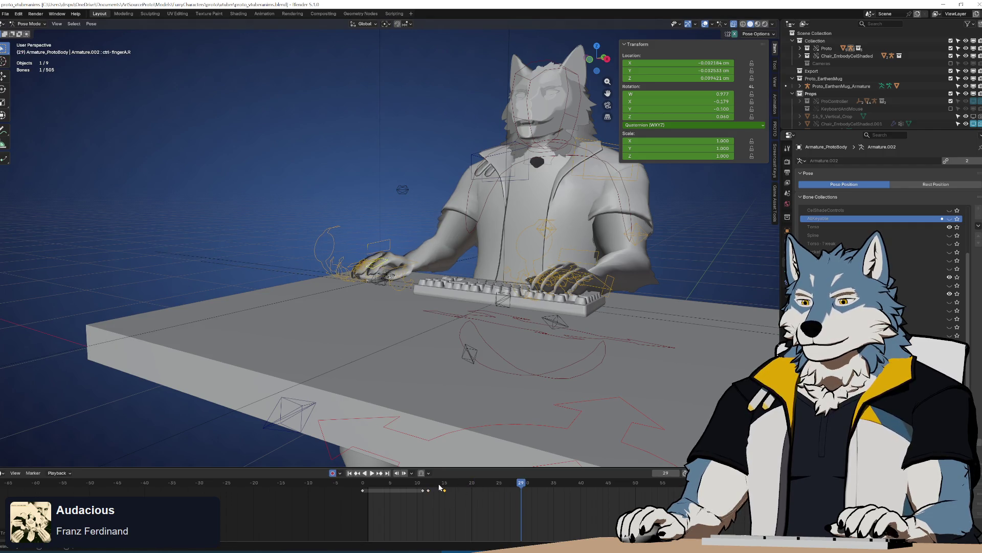
key("space")
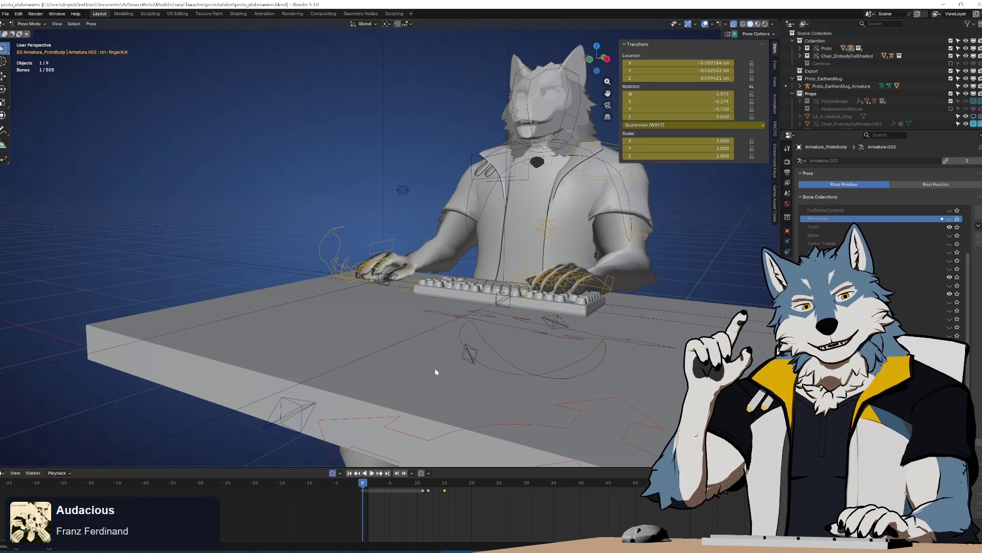
Step: Orbit higher around the desk and character, replaying the typing loop from the new angles
left_click_drag(434, 370, 460, 294)
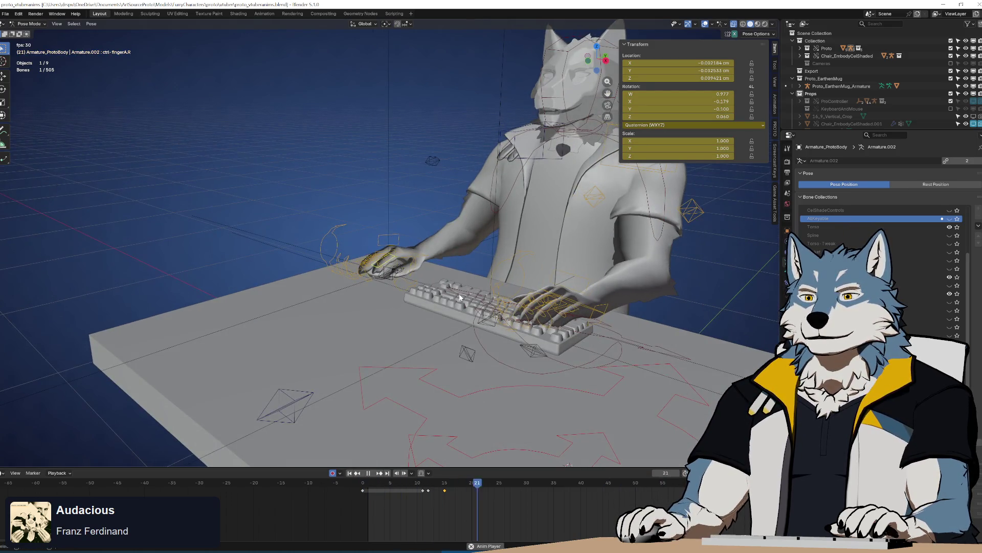
key("space")
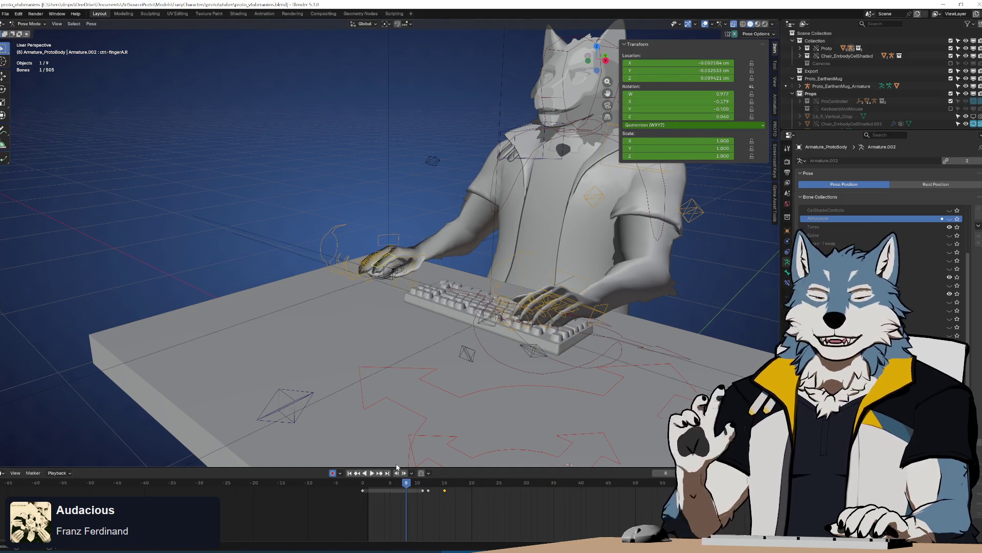
mouse_move(491, 397)
left_mouse_down()
mouse_move(518, 336)
mouse_move(508, 307)
left_mouse_up()
key("space")
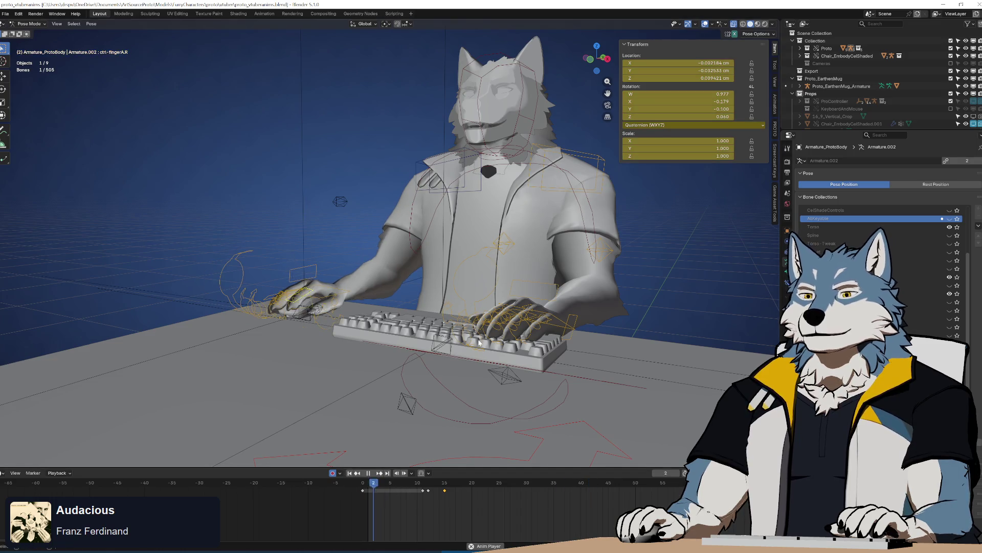
key("space")
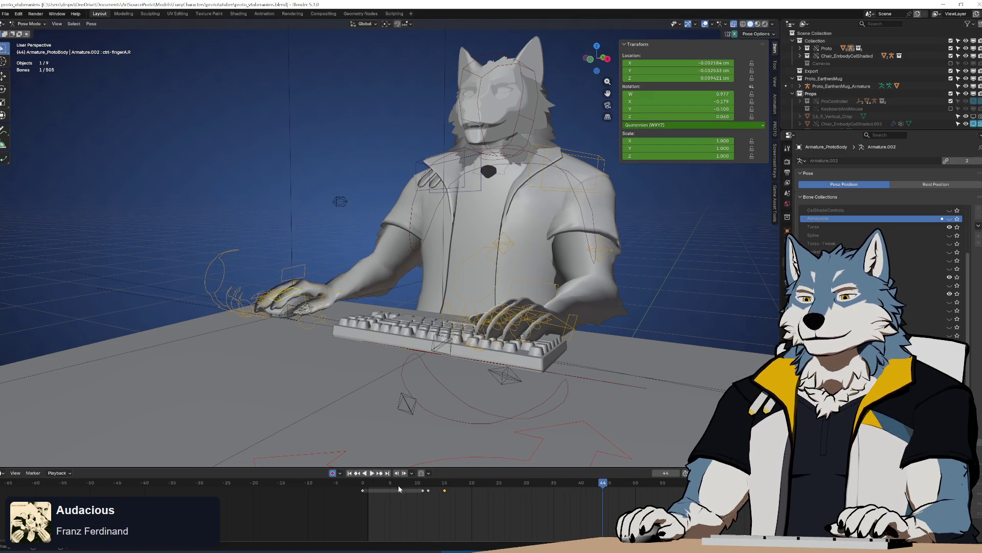
key("space")
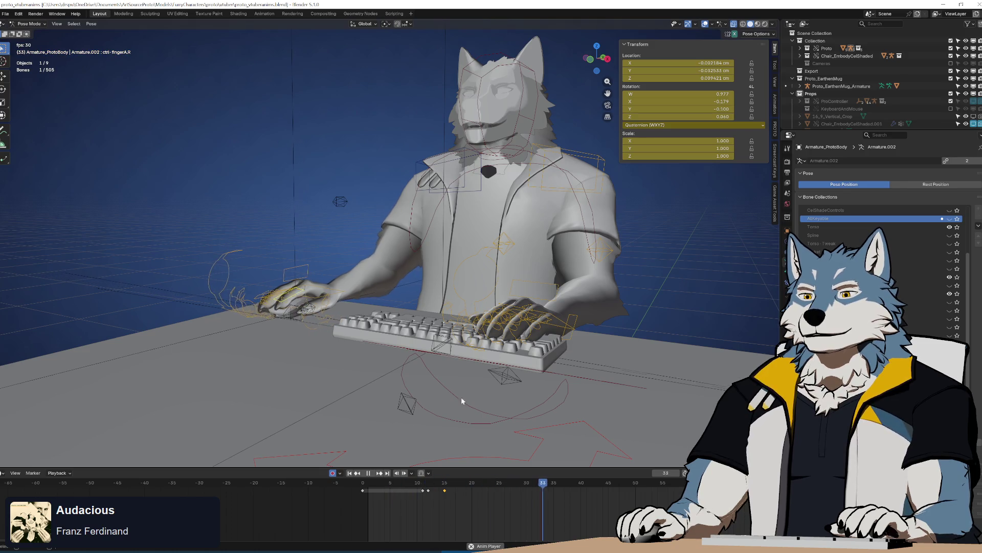
key("space")
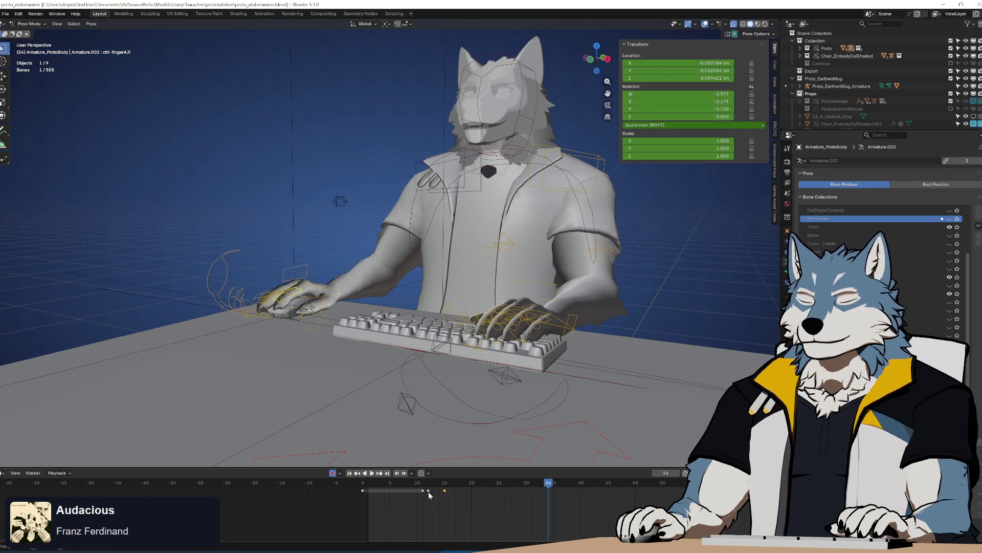
scroll(336, 510, "down", 2)
left_click_drag(364, 485, 363, 484)
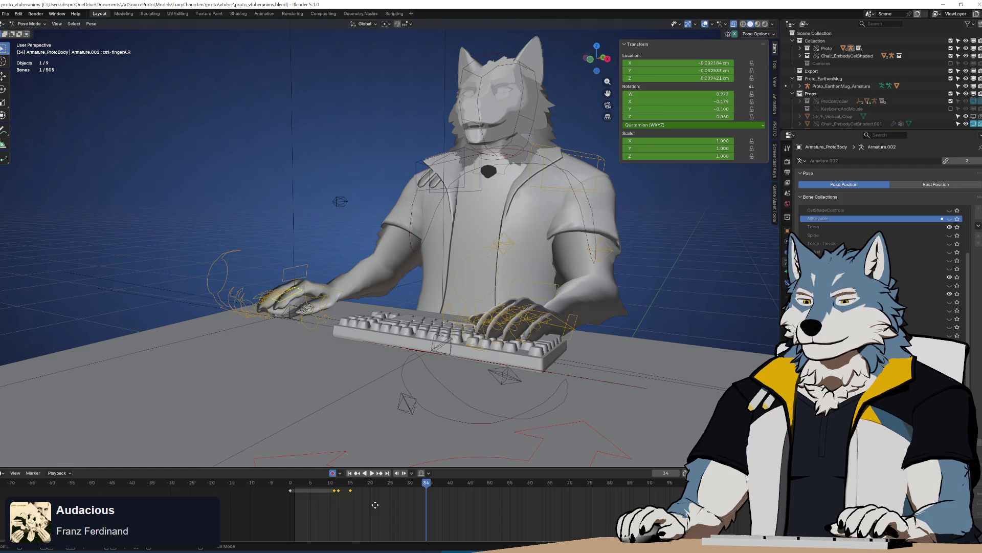
Step: Duplicate the selected hand keyframes later on the timeline and check the pose at frame 23
key("shift+d")
left_click(463, 486)
key("space")
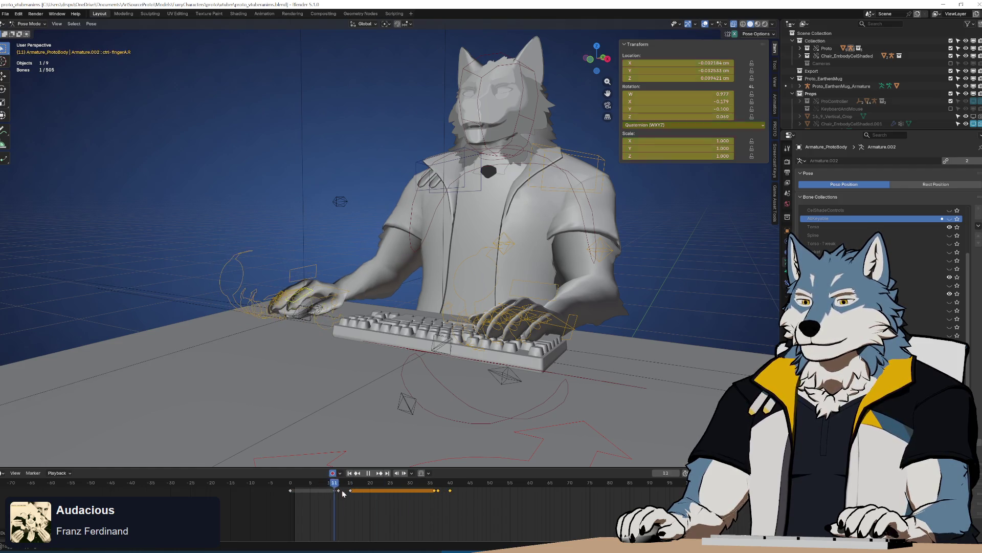
mouse_move(474, 493)
left_mouse_down()
mouse_move(314, 499)
mouse_move(394, 497)
left_mouse_up()
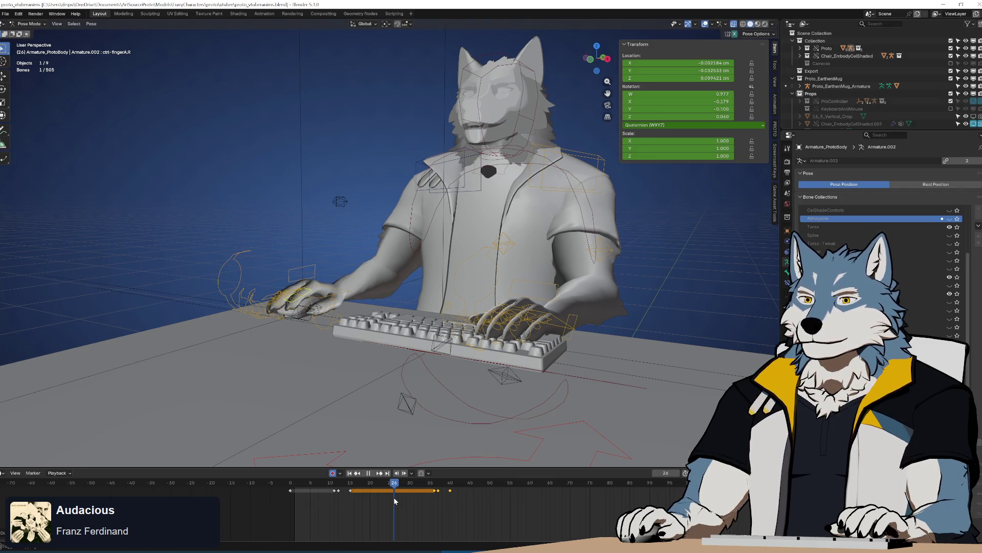
mouse_move(394, 496)
left_mouse_down()
mouse_move(379, 497)
mouse_move(386, 500)
left_mouse_up()
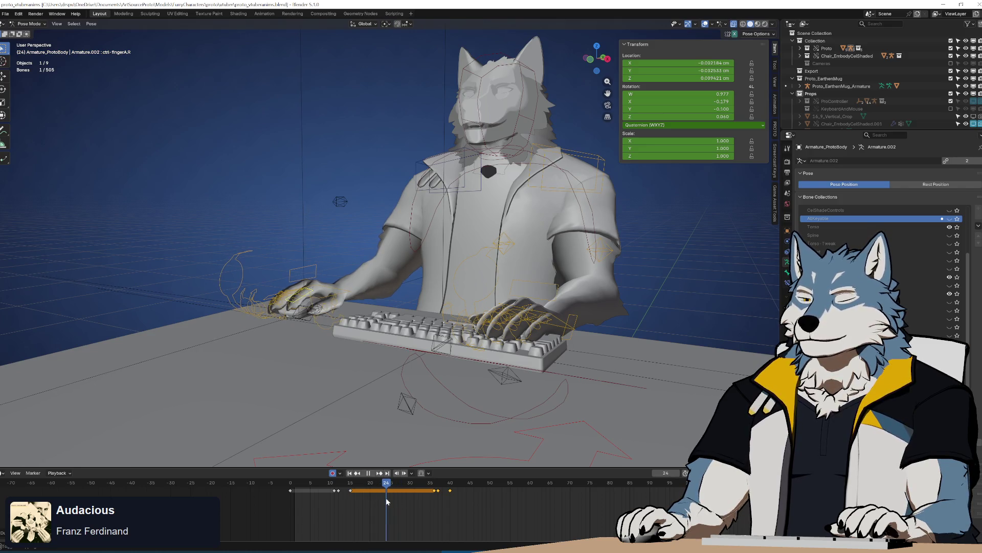
Step: Shift keyframes 13 frames earlier and another group later, then play to check timing
key("g")
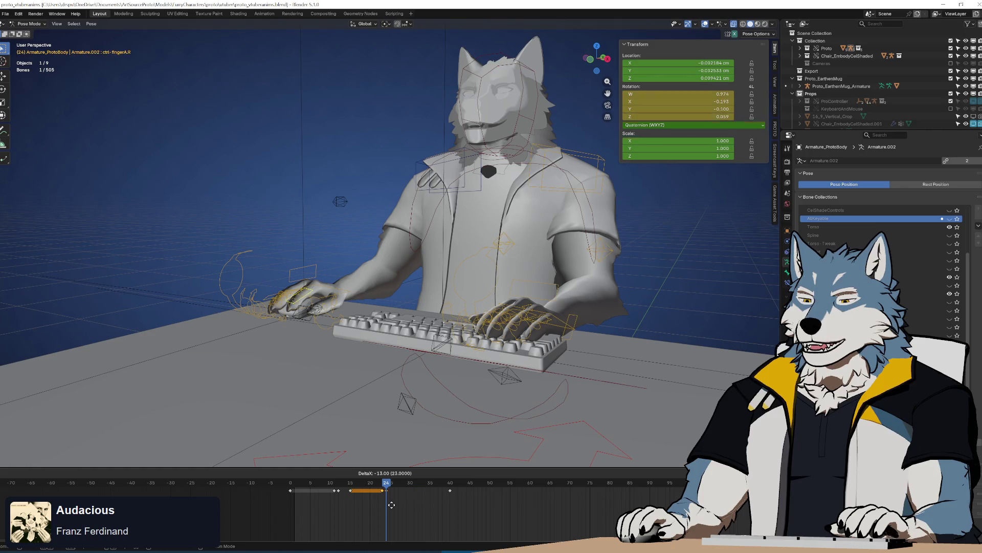
left_click(392, 504)
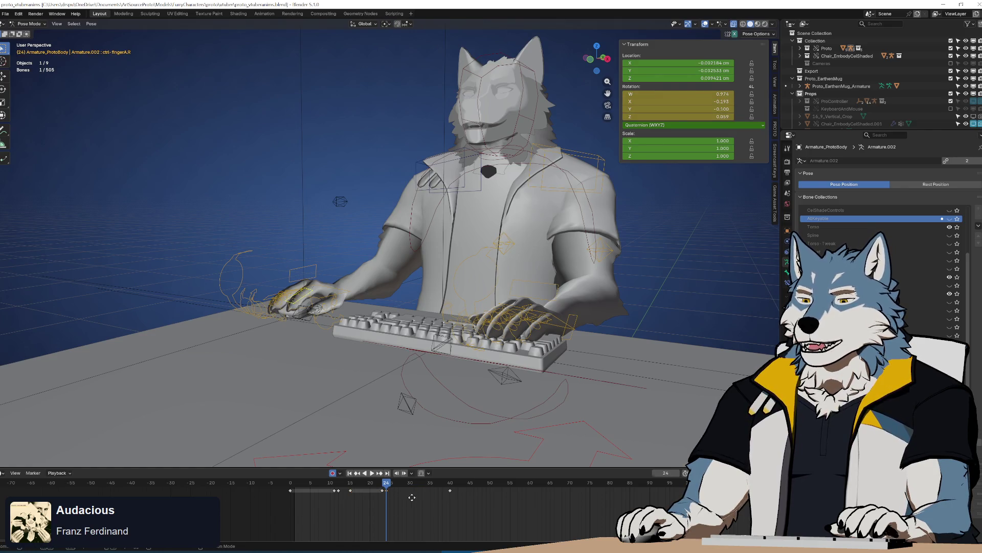
key("g")
left_click(463, 498)
key("space")
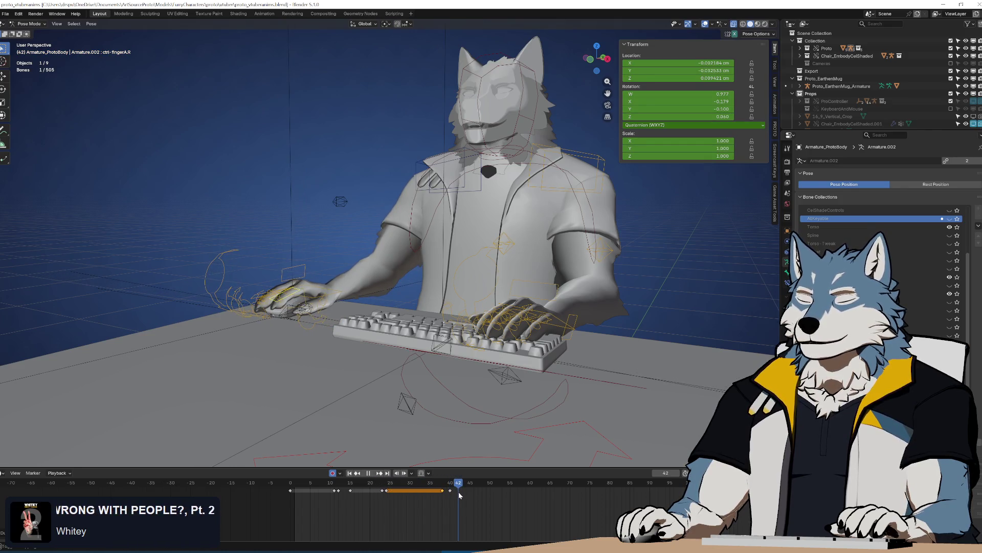
Step: Copy the keys near frames 11–15 to around frames 53–57
left_click_drag(362, 490, 362, 491)
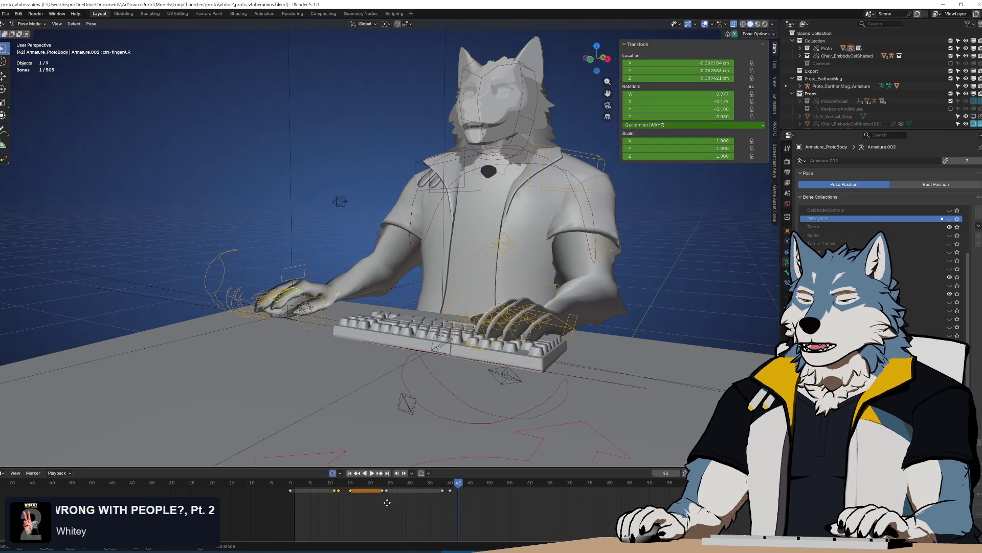
key("shift+d")
left_click(459, 485)
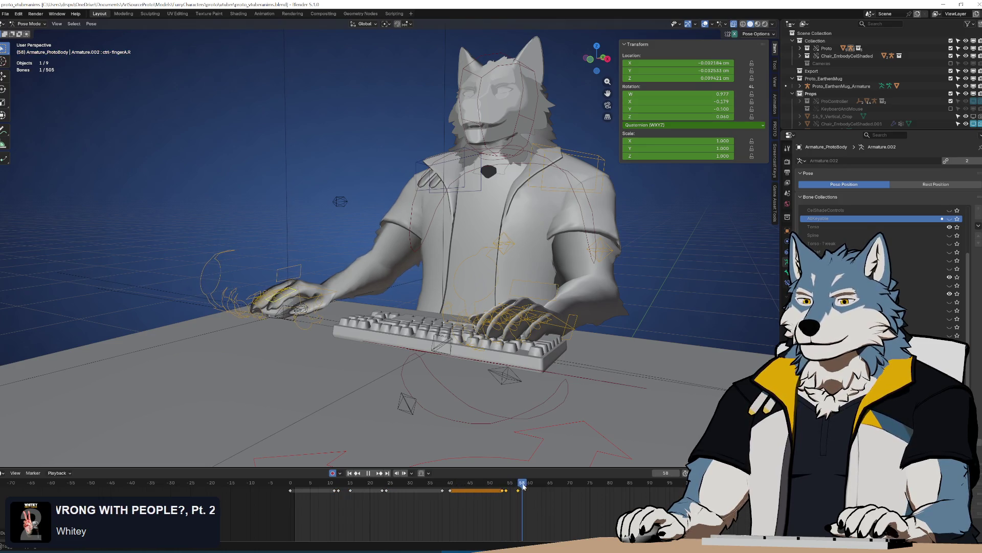
key("space")
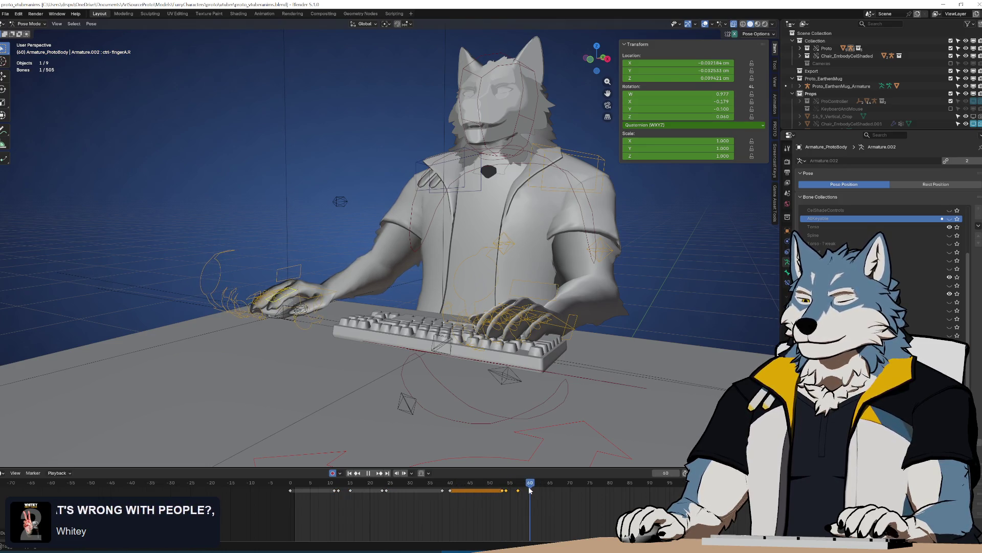
key("g")
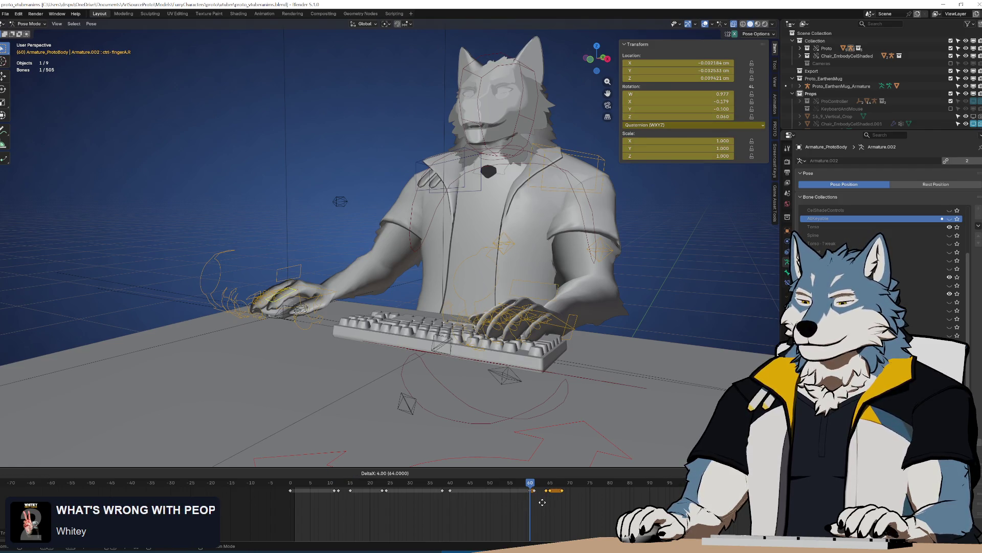
Step: Place the selected keys, test a one-frame earlier shift, then undo it
left_click(545, 503)
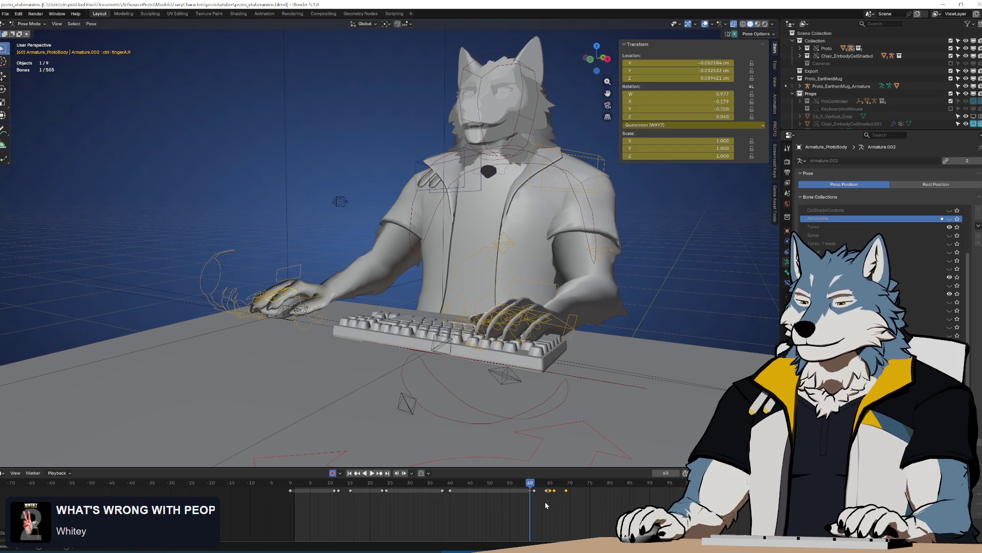
key("g")
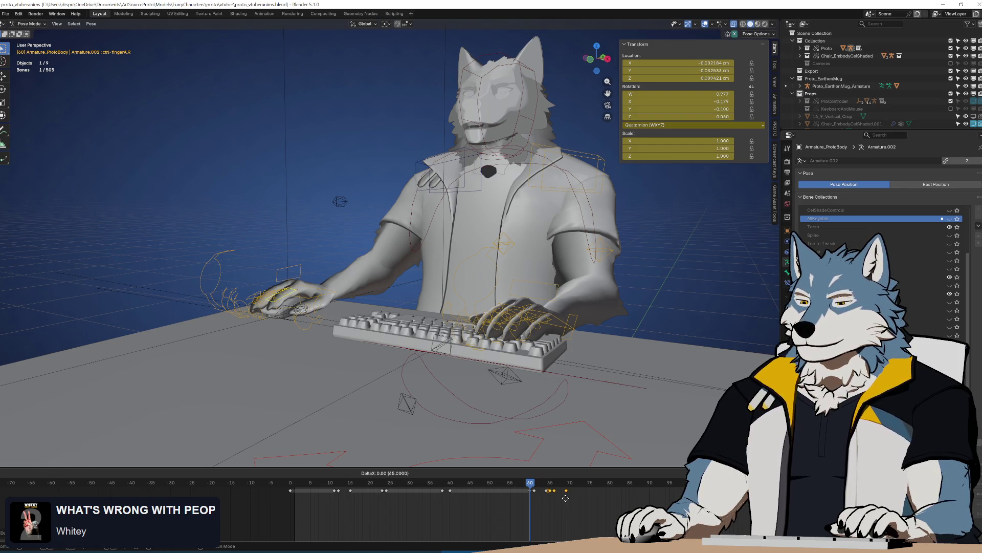
left_click(565, 501)
key("space")
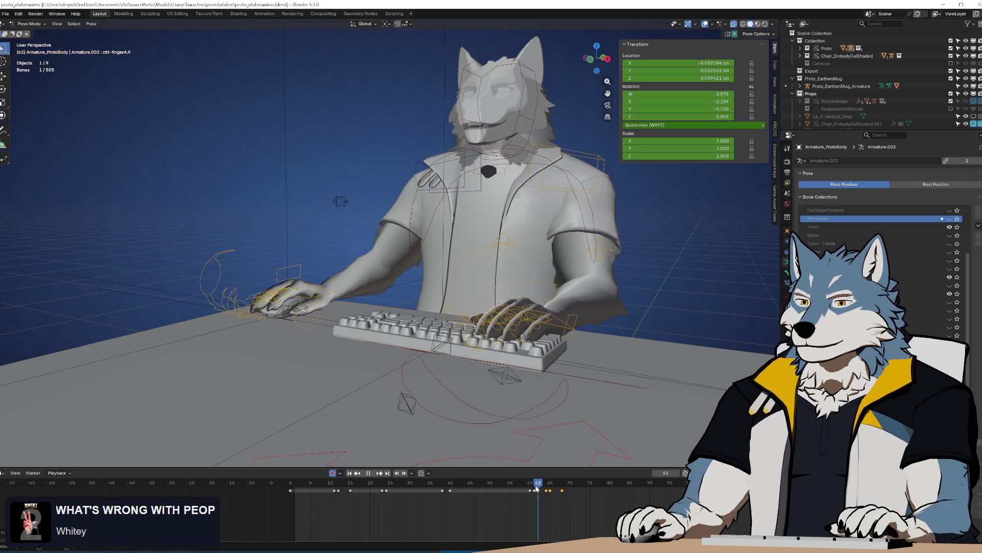
key("Escape")
key("ctrl+z")
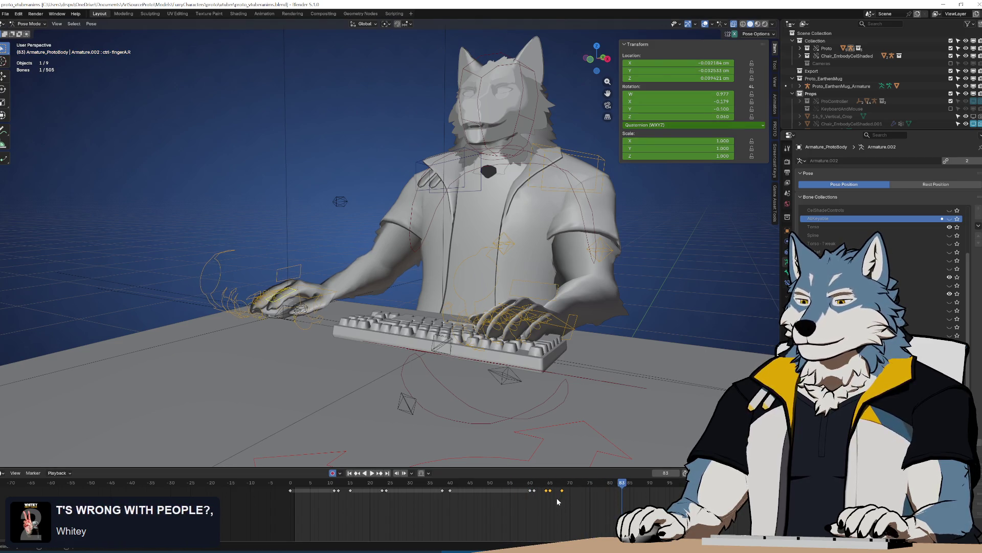
Step: Nudge the selected finger keyframes one frame later and preview the timing
key("g")
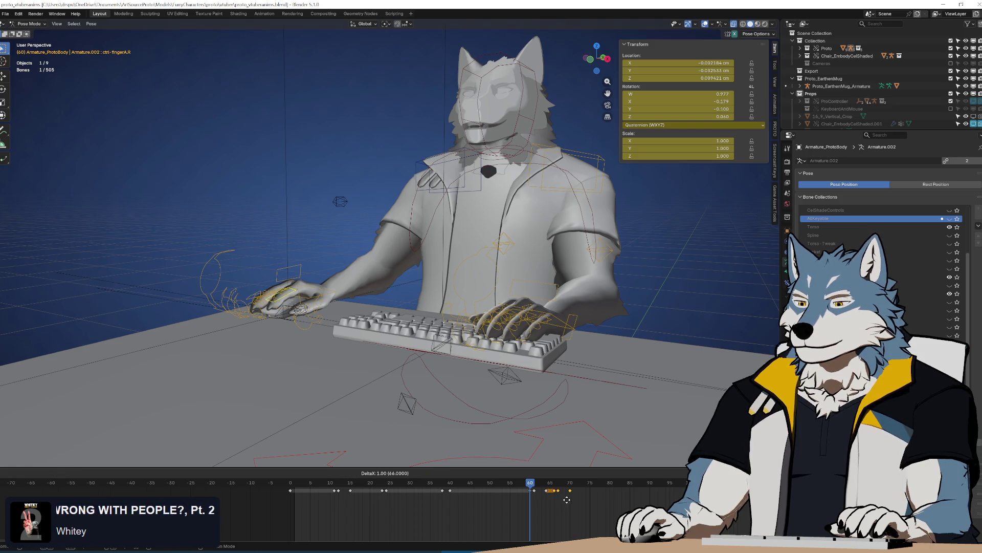
left_click(566, 499)
key("space")
key("space")
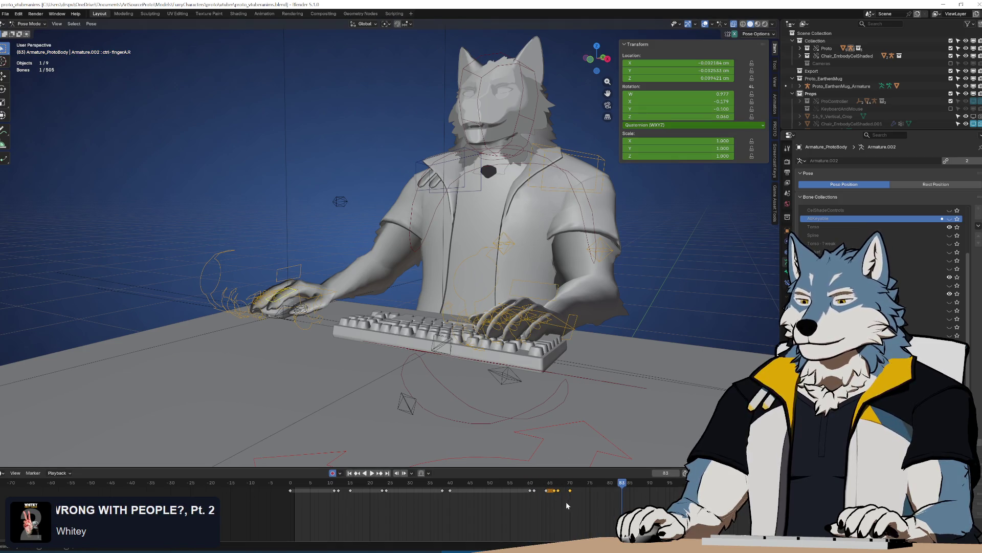
key("g")
left_click(567, 504)
key("space")
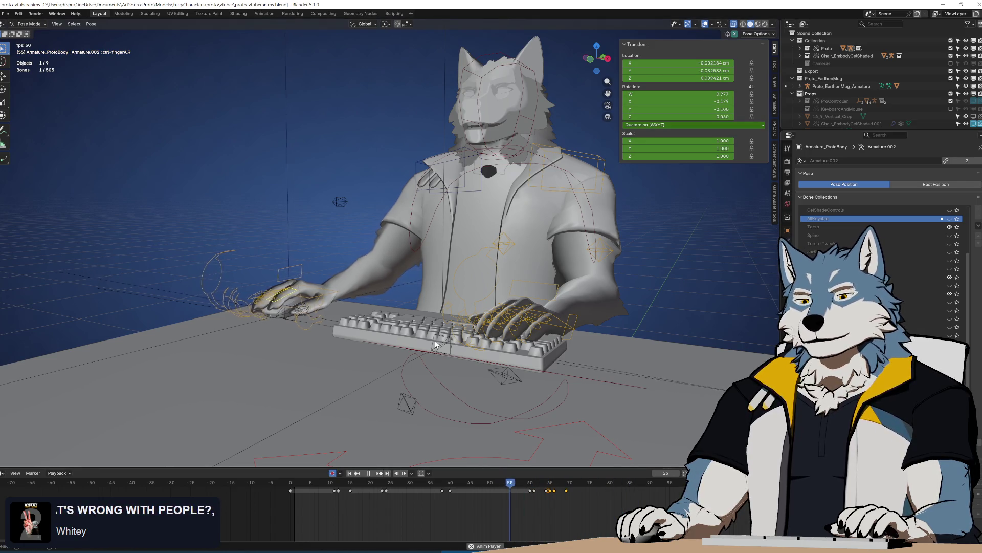
key("space")
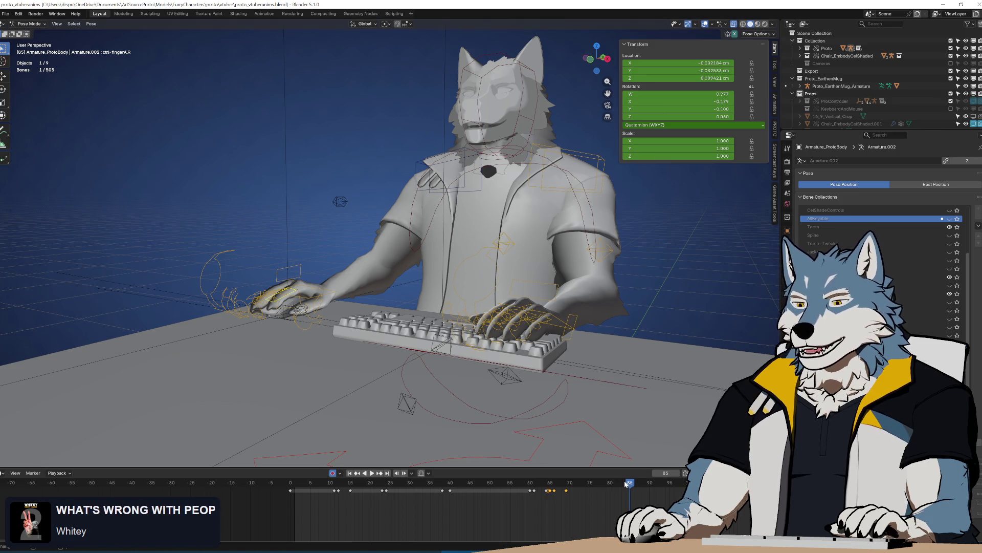
Step: Copy the typing keyframes 65–70 to frames 86–91 and play back the repeat
left_click_drag(685, 493, 666, 494)
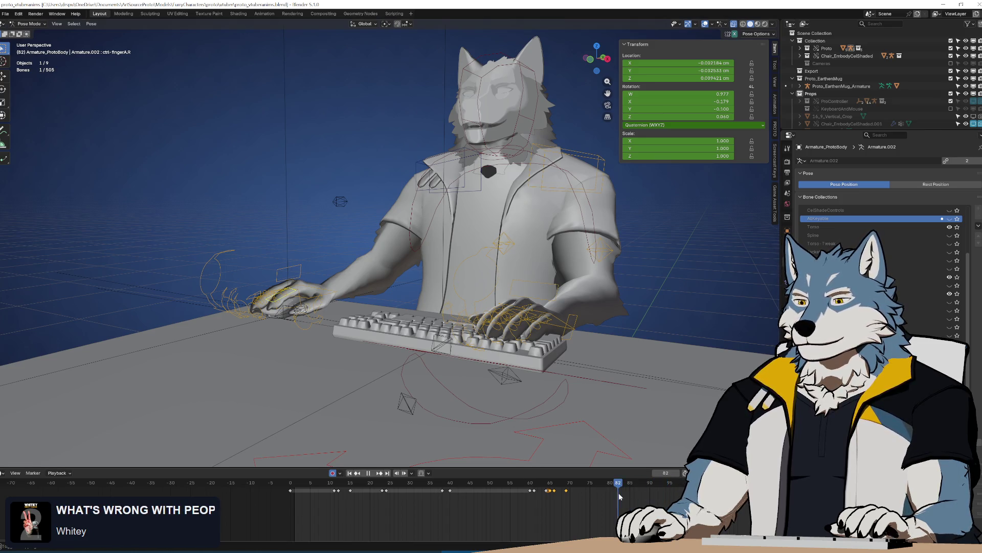
key("ctrl+c")
key("ctrl+v")
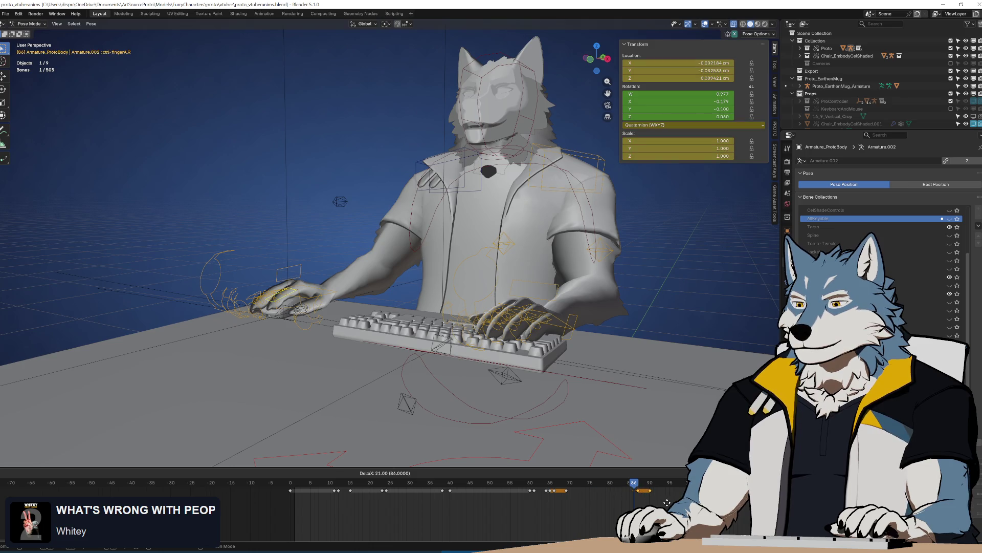
key("space")
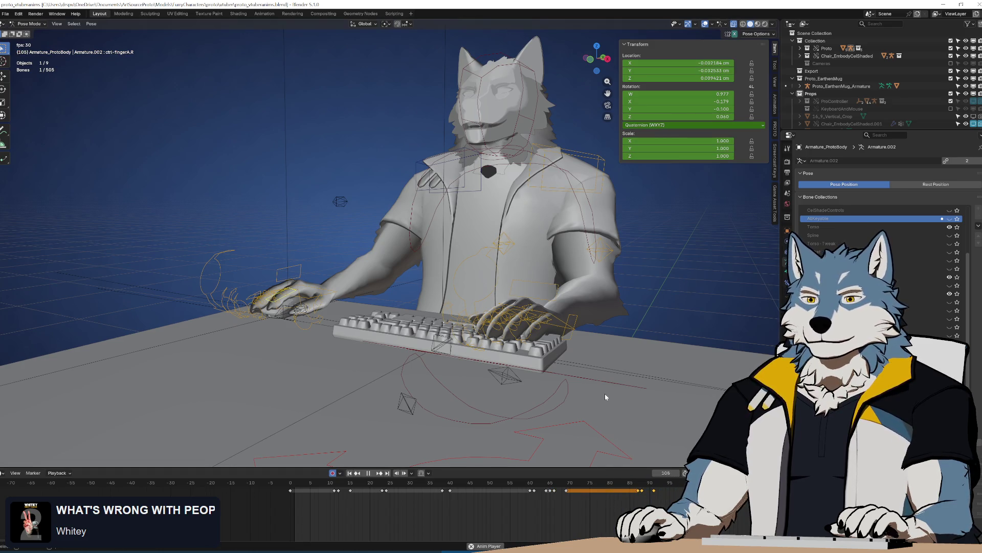
key("space")
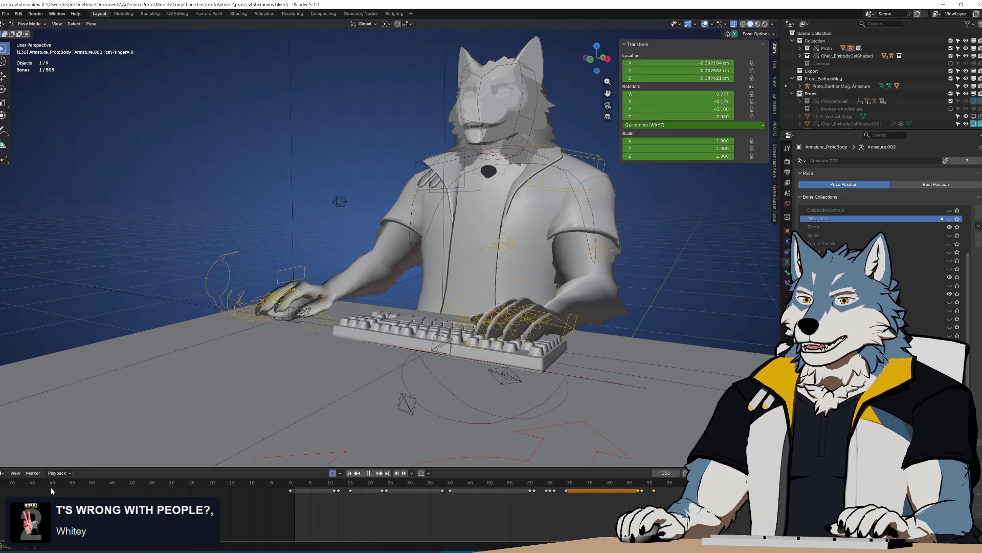
left_click(569, 492)
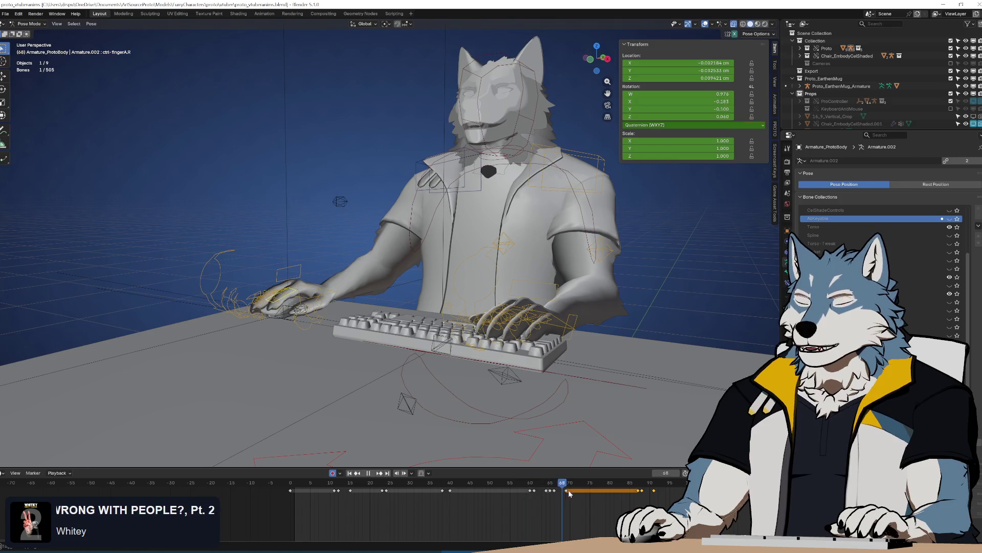
key("space")
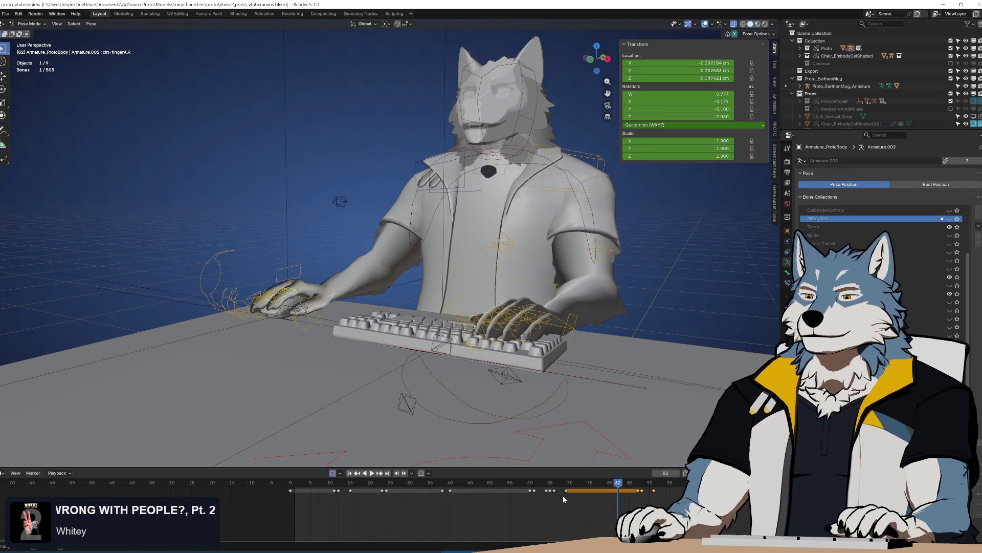
Step: Move the selected keyframes to around frame 145, then shift them slightly later
scroll(567, 509, "down", 1)
scroll(567, 509, "right", 5)
key("space")
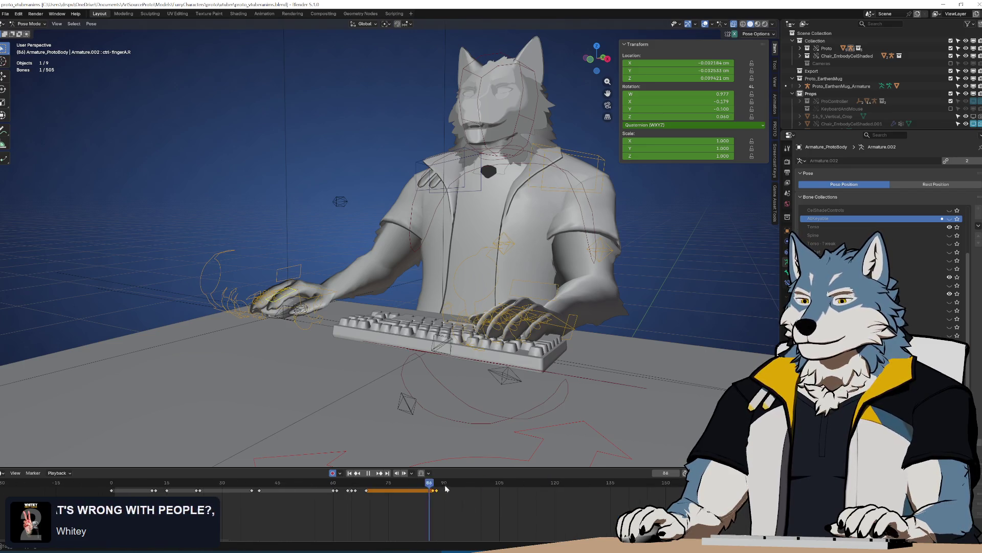
key("space")
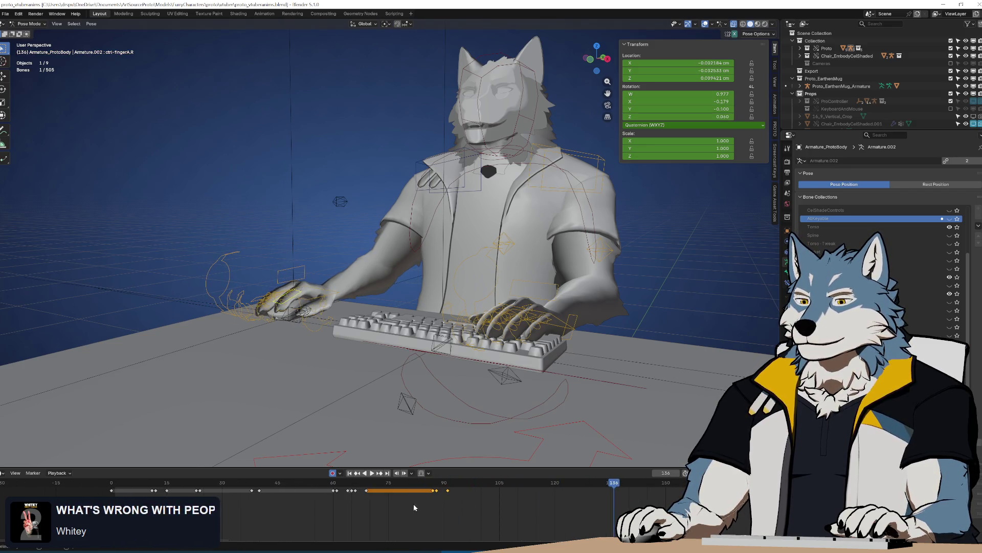
key("g")
left_click(648, 491)
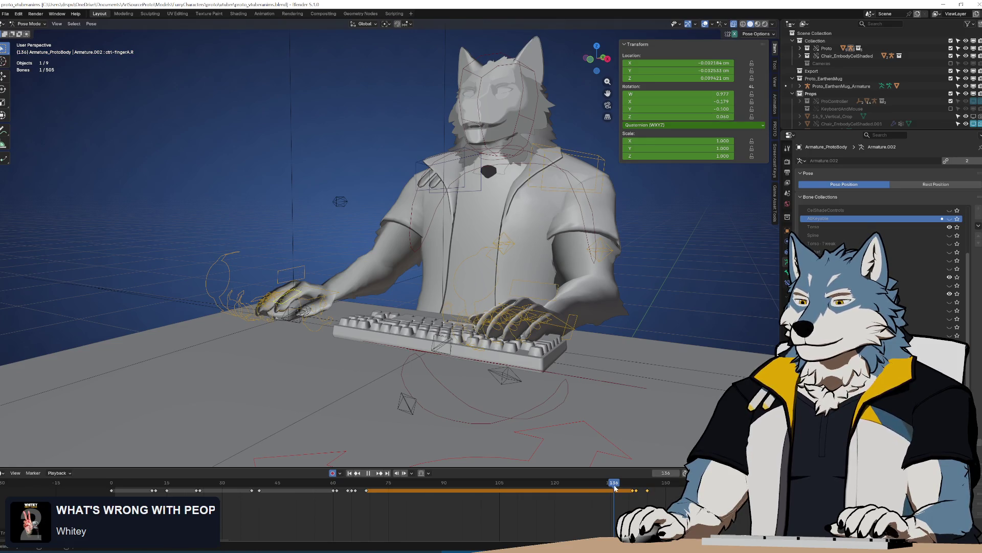
left_click_drag(615, 487, 679, 493)
key("g")
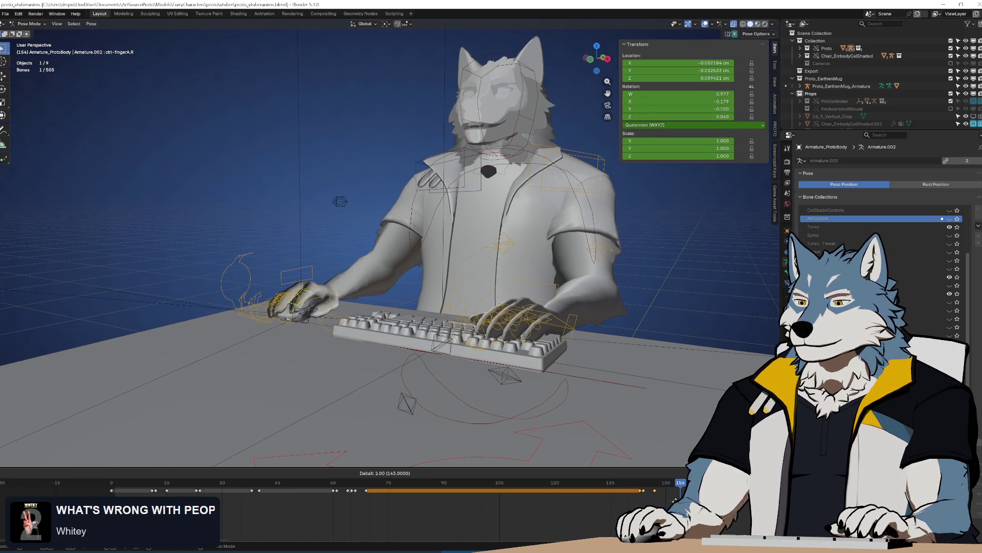
left_click(675, 499)
left_click(667, 486)
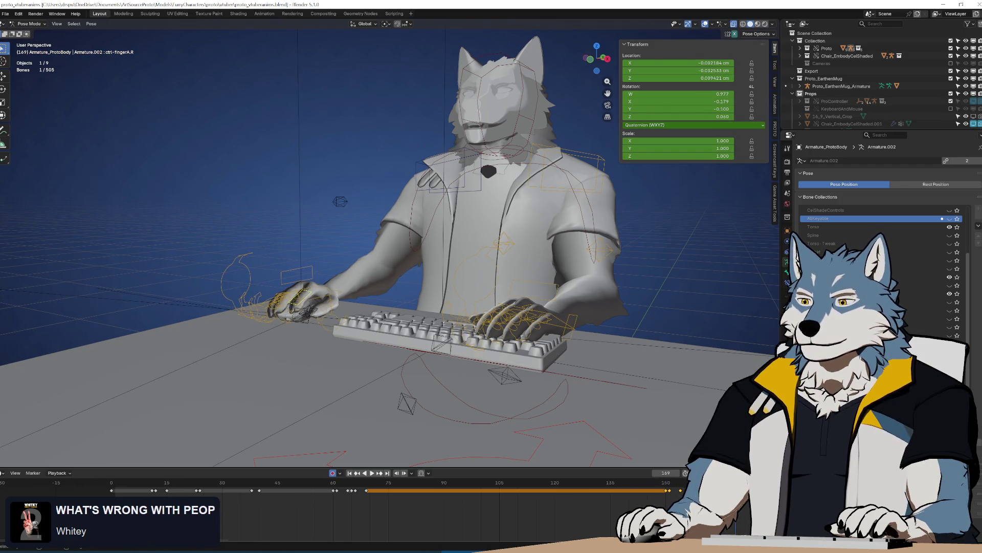
key("Escape")
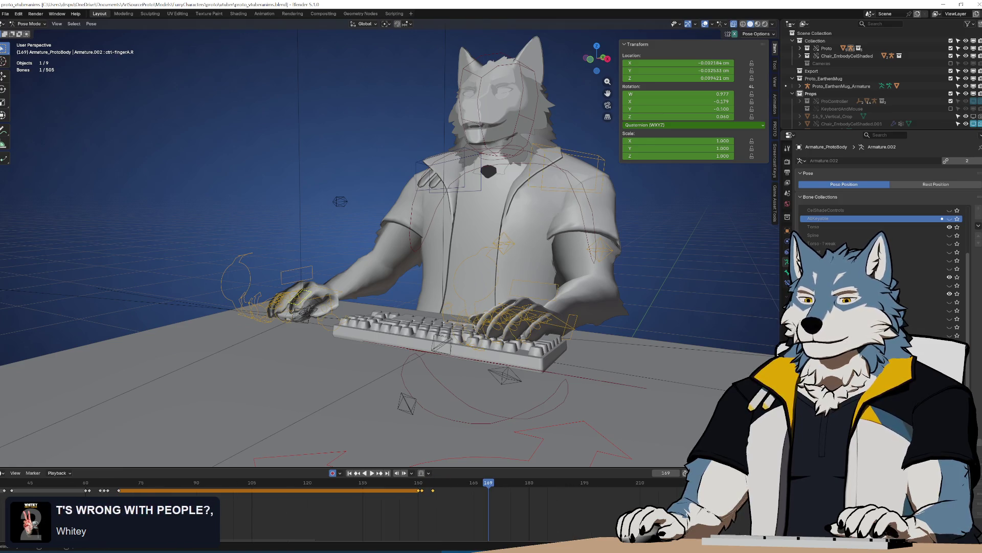
Step: Paste the typing keys around frames 194–203 and move them later
key("ctrl+v")
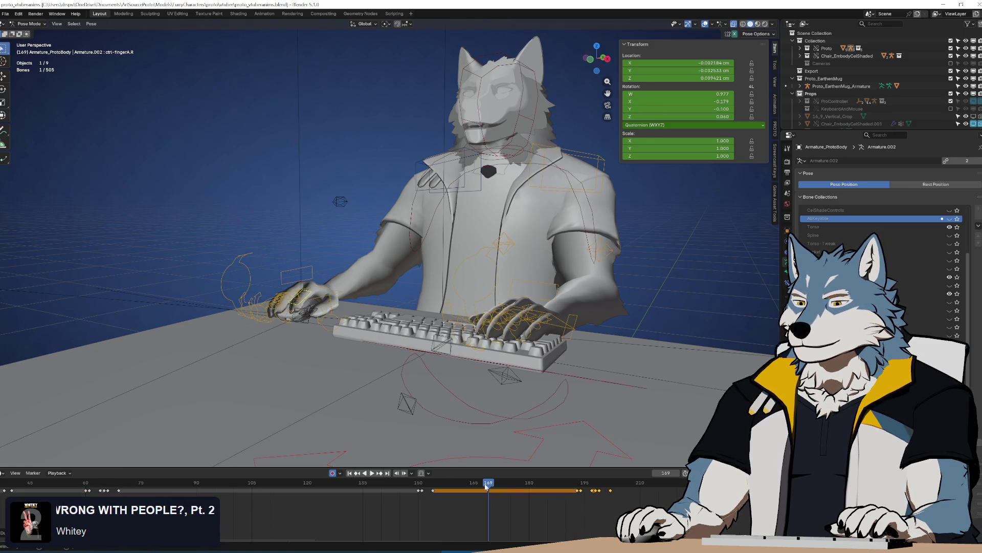
key("space")
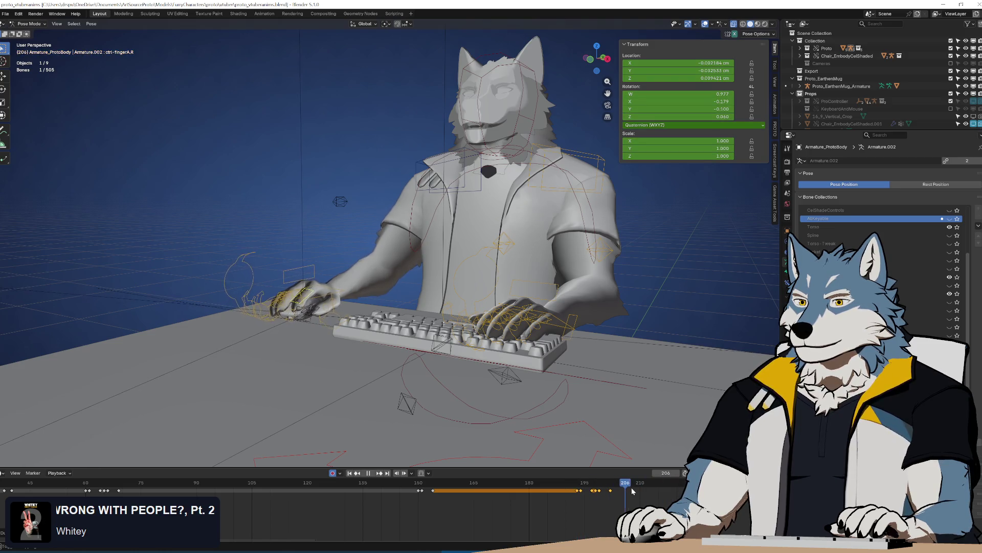
key("g")
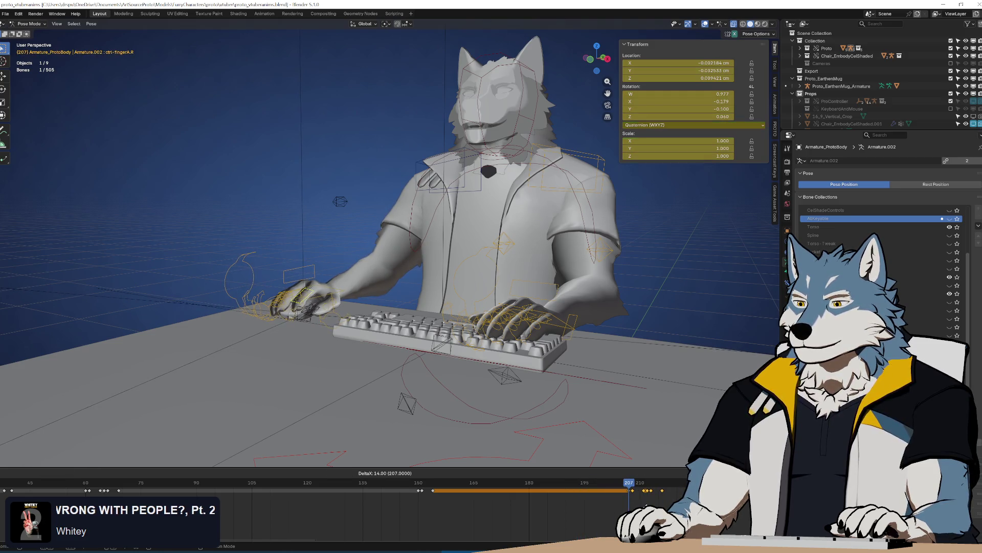
left_click(646, 490)
key("space")
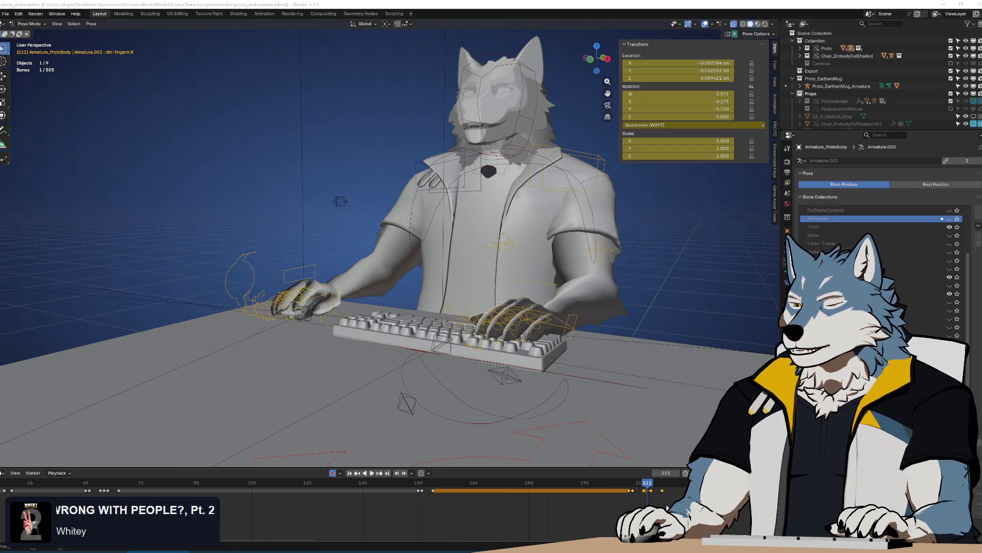
Step: Nudge the selected keys about four frames later, checking the pose at frame 206
key("g")
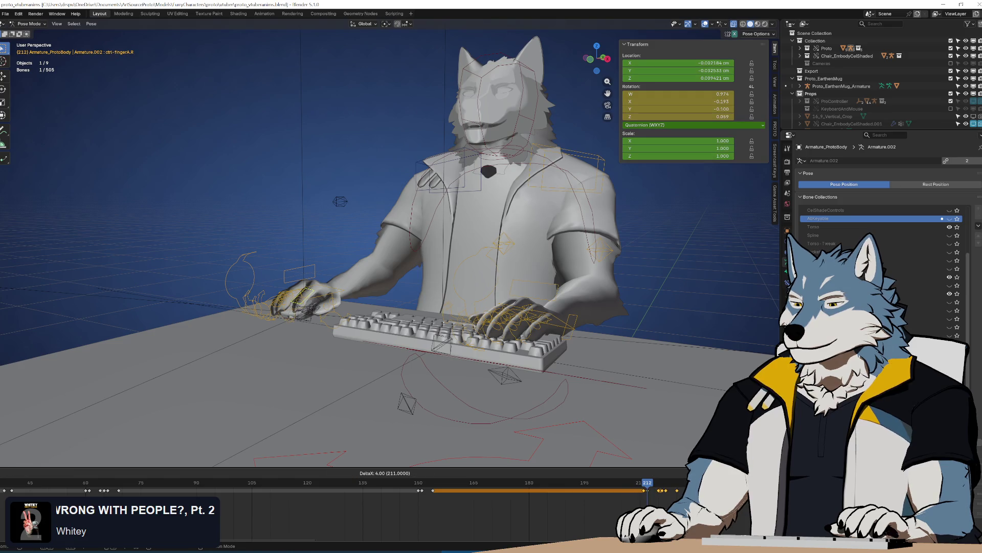
key("Return")
left_click_drag(608, 483, 625, 493)
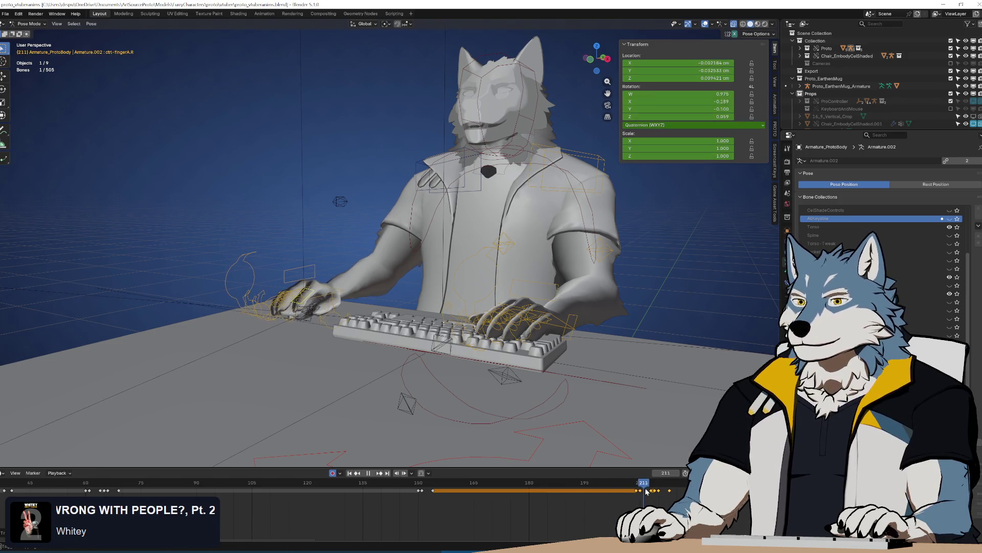
key("g")
key("Return")
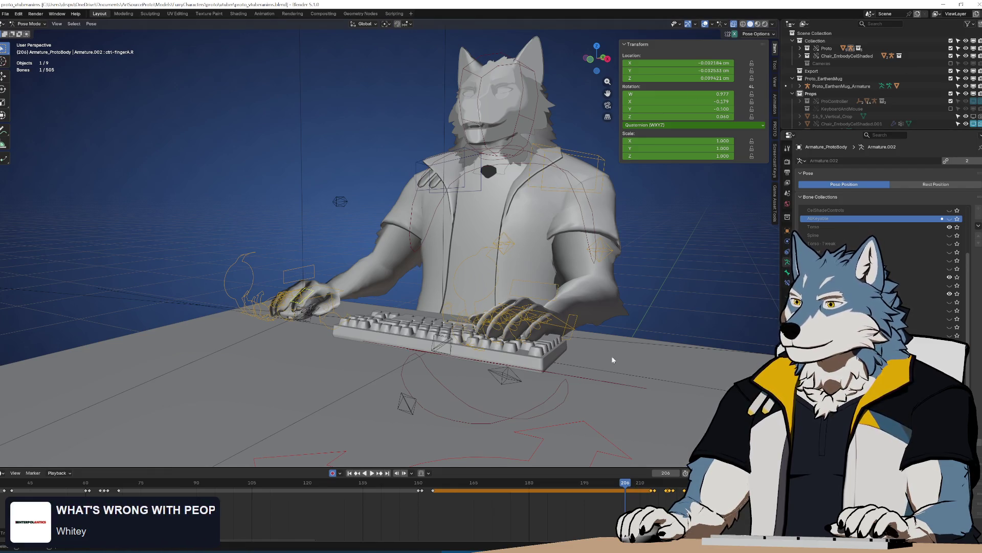
Step: Replay the typing from frame 214 past frame 210, then frame the whole scene
left_click_drag(612, 355, 622, 285)
key("space")
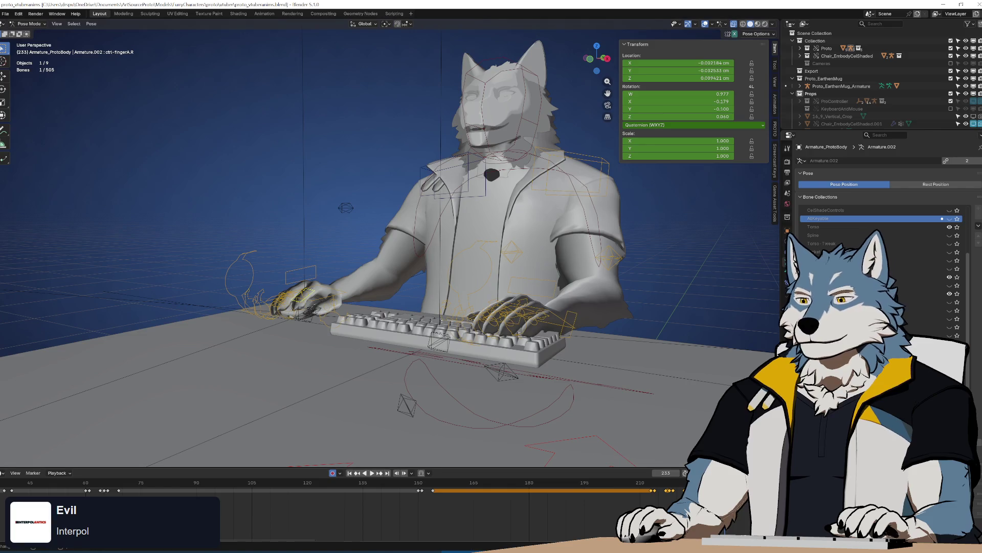
key("space")
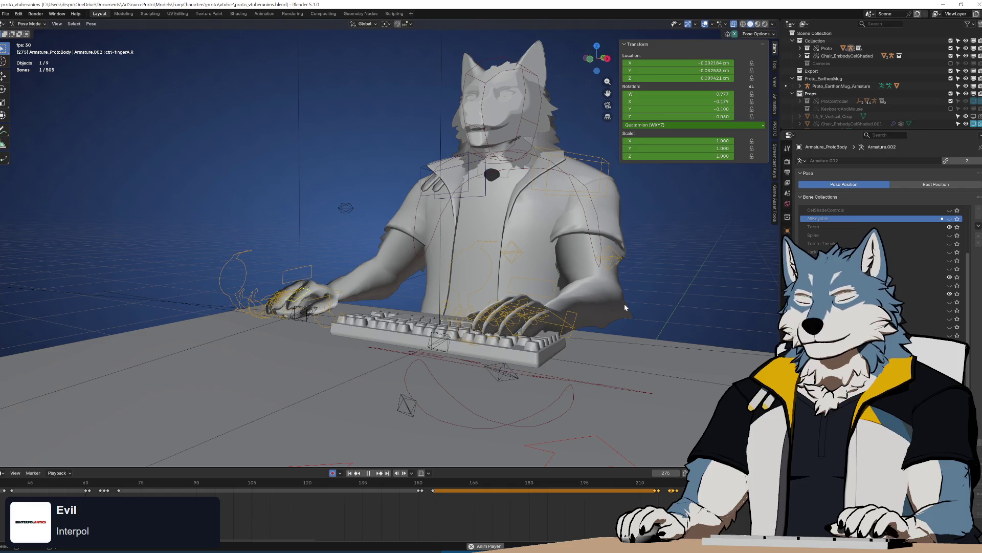
key("space")
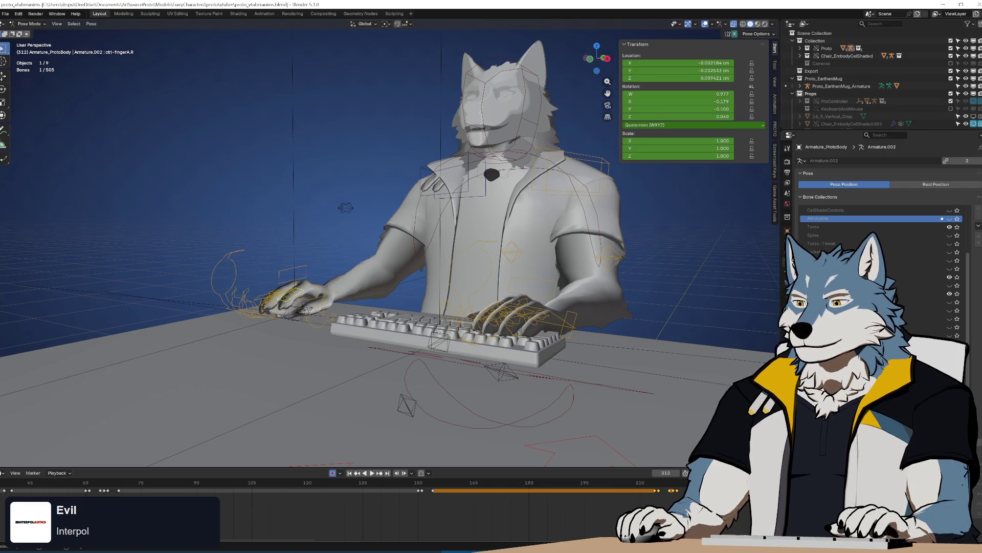
scroll(535, 498, "up", 5)
scroll(535, 498, "right", 3)
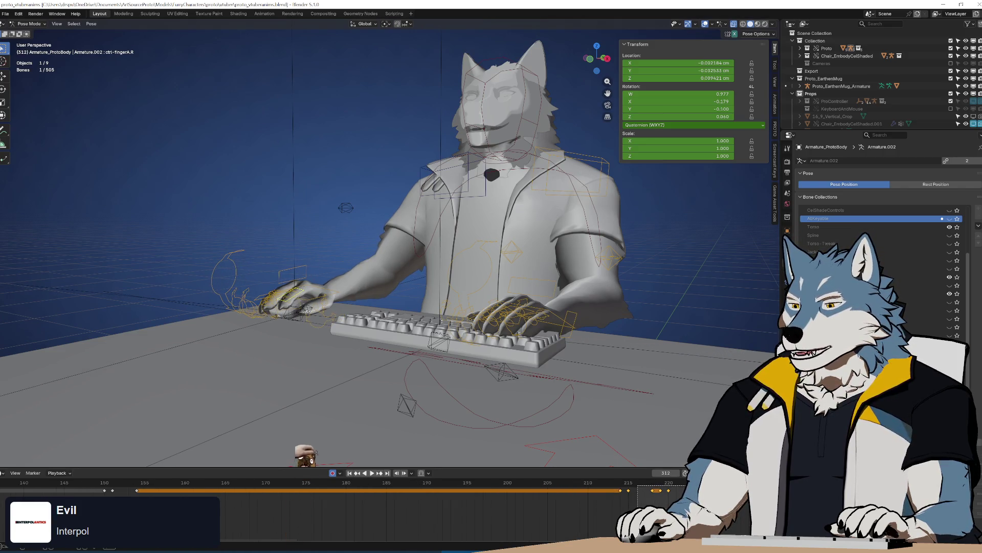
left_click(612, 484)
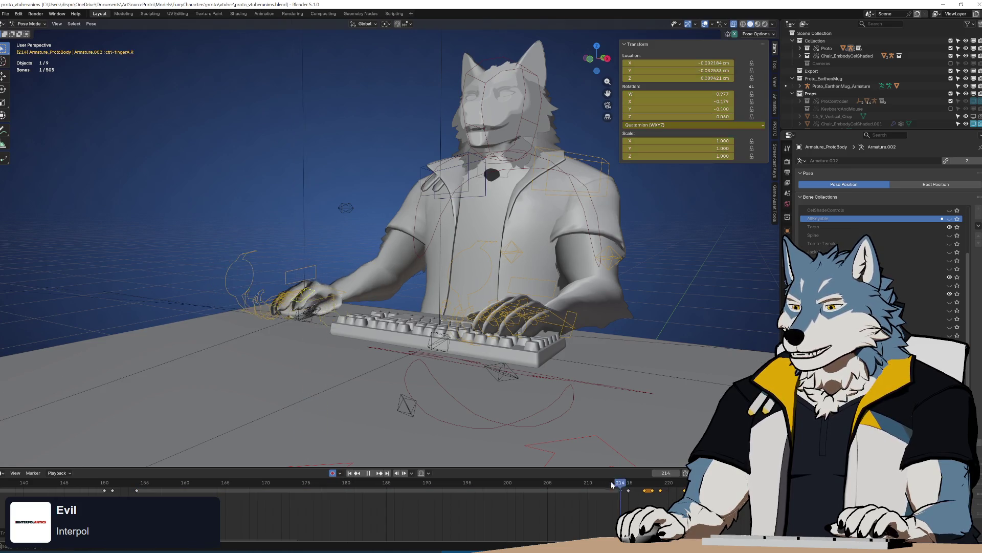
key("space")
key("Home")
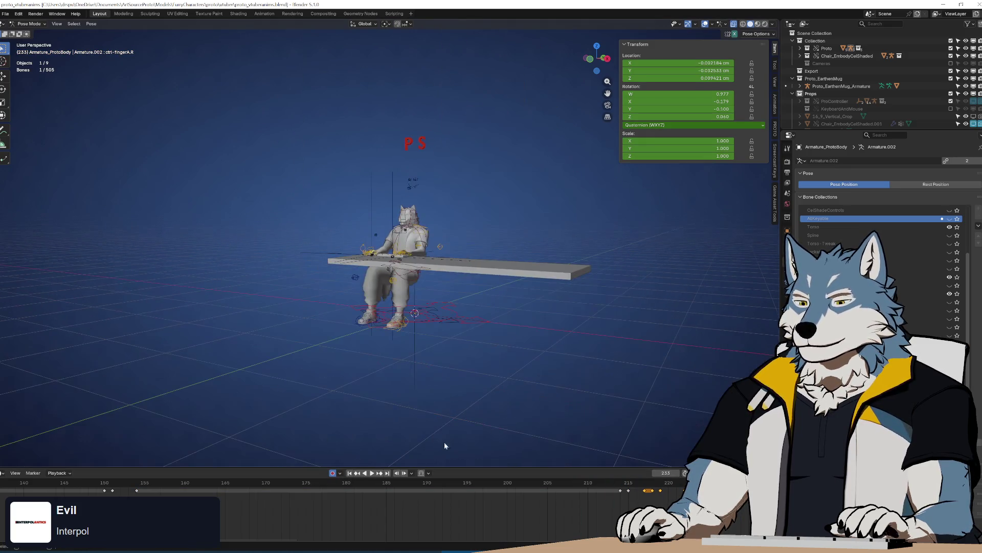
Step: Move the keyframes around frames 63–72 to roughly frames 225–250
scroll(430, 293, "up", 4)
scroll(460, 517, "down", 3)
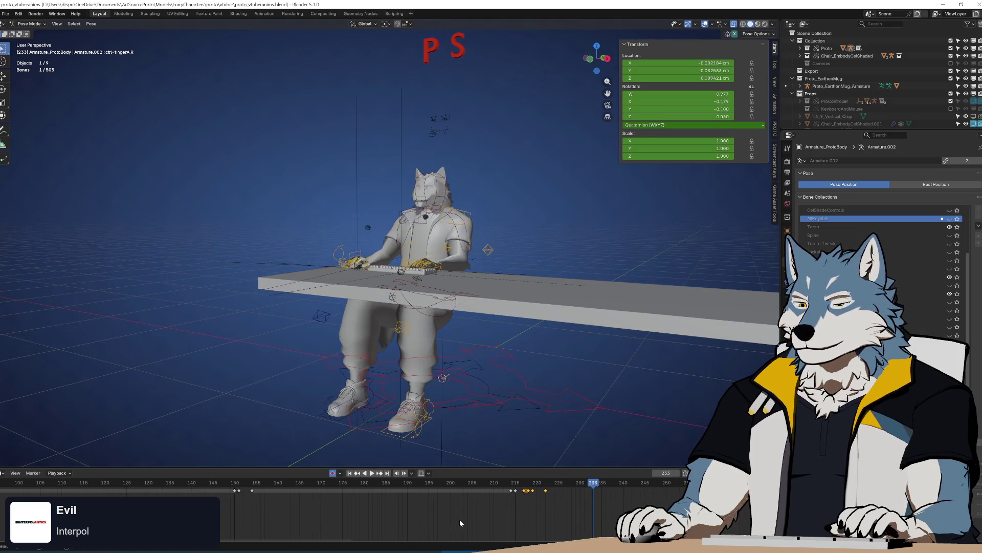
scroll(420, 519, "left", 5)
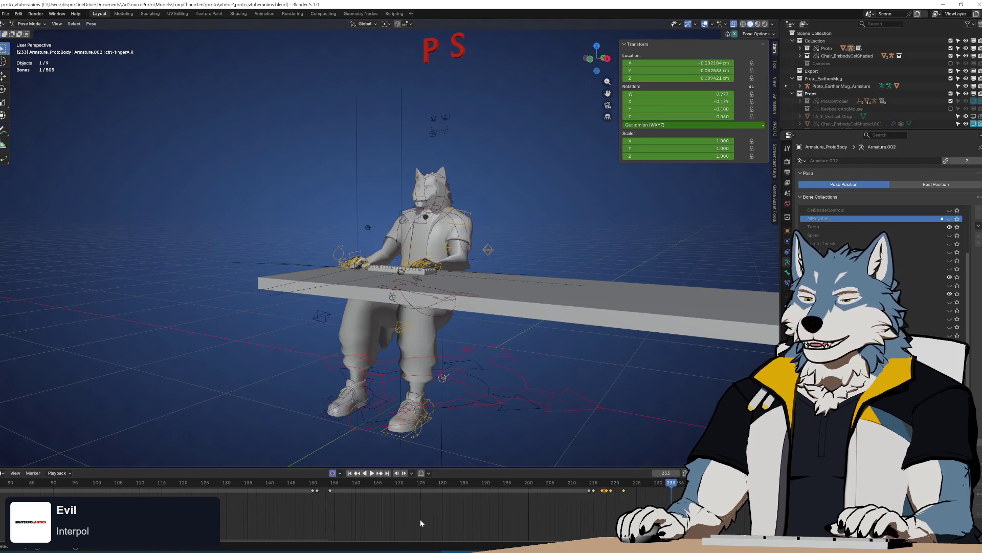
scroll(425, 517, "up", 5)
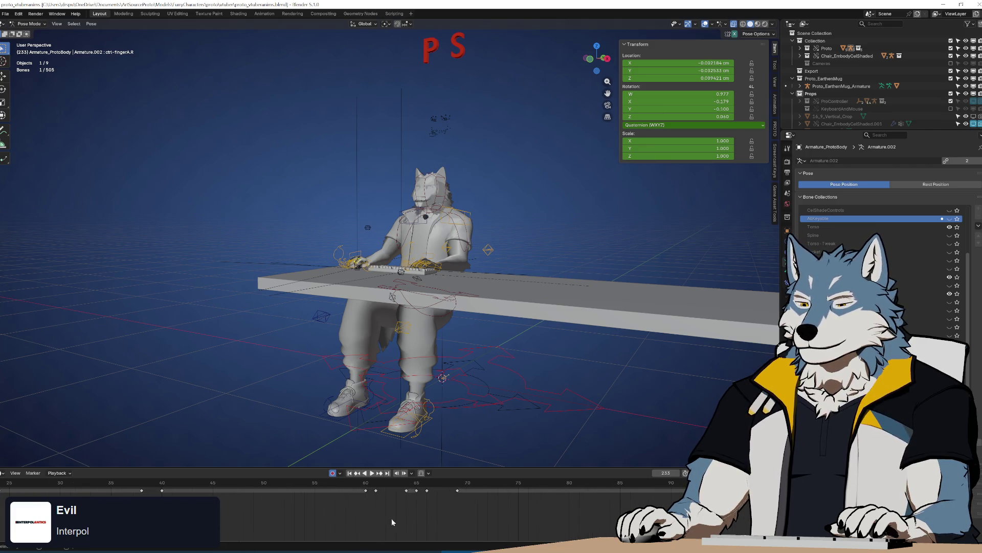
left_click_drag(392, 518, 497, 490)
scroll(379, 515, "down", 6)
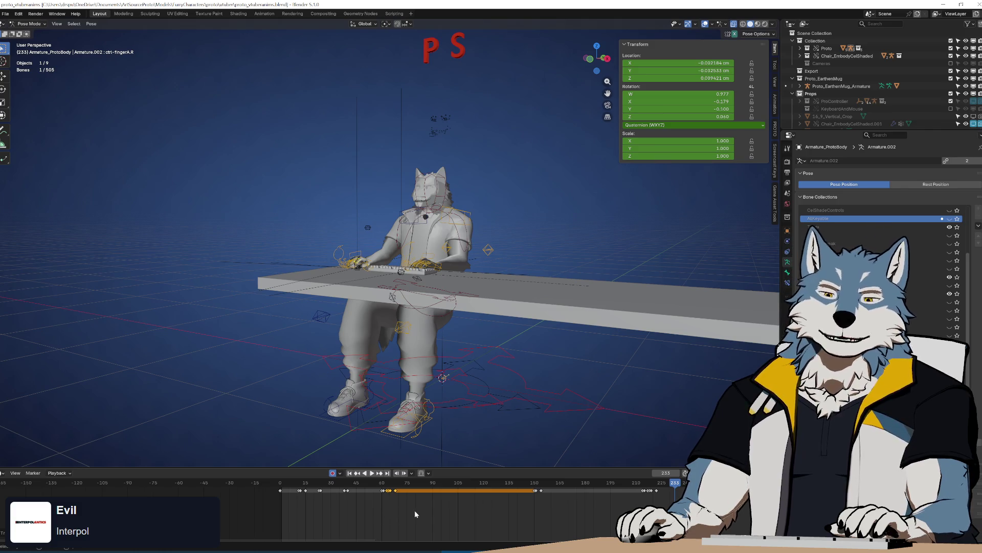
scroll(446, 514, "right", 6)
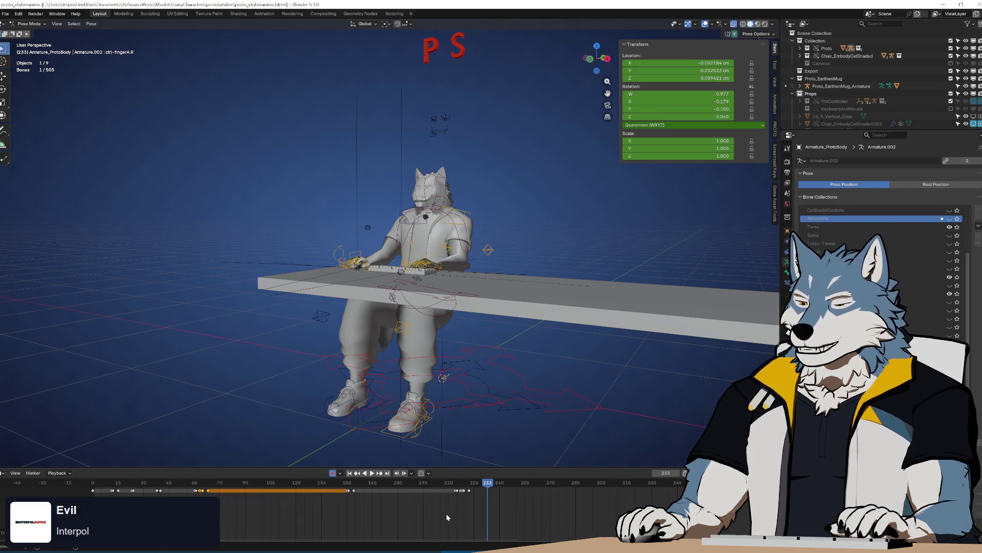
key("g")
left_click(487, 487)
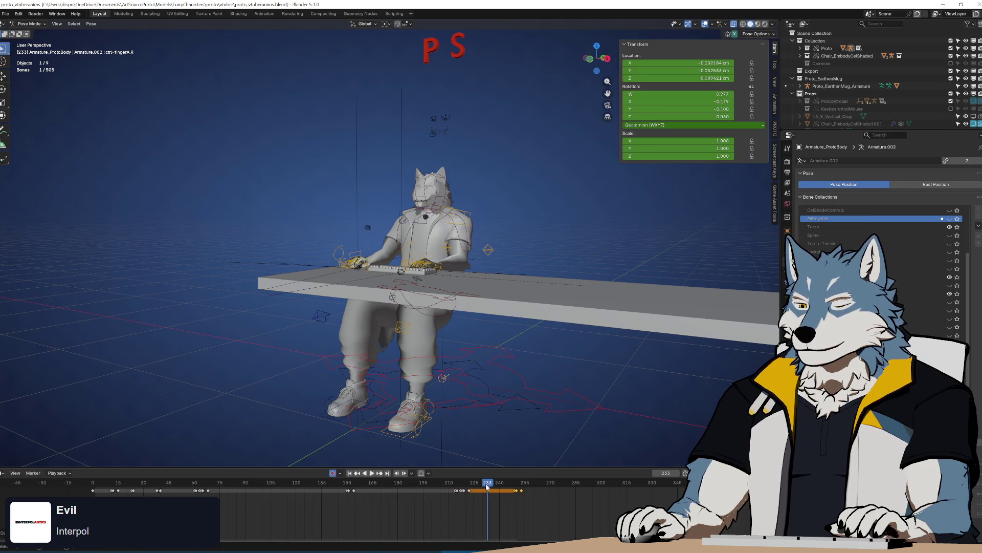
key("space")
scroll(435, 303, "up", 5)
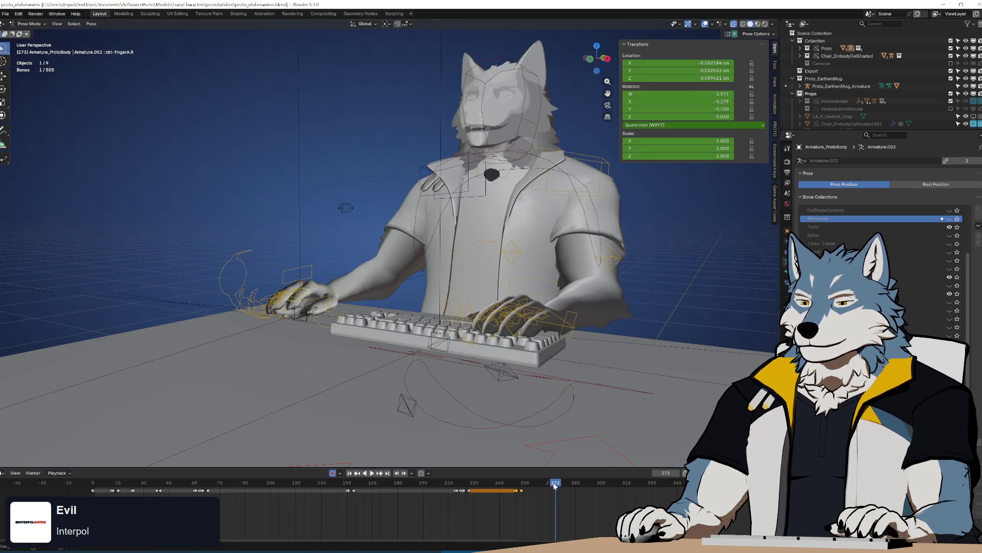
Step: Move the selected keyframes 138 frames later, previewing around frames 251–326
key("space")
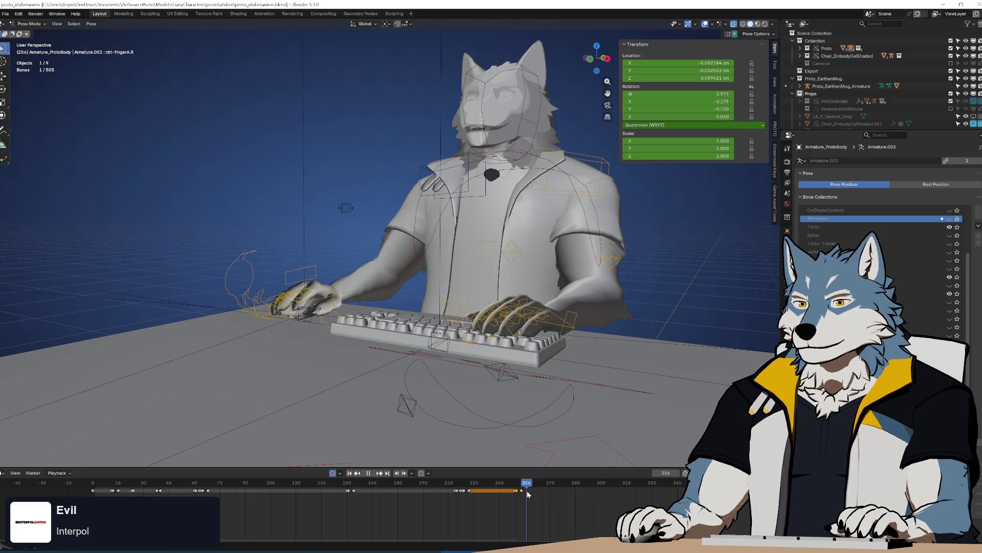
left_click(518, 493)
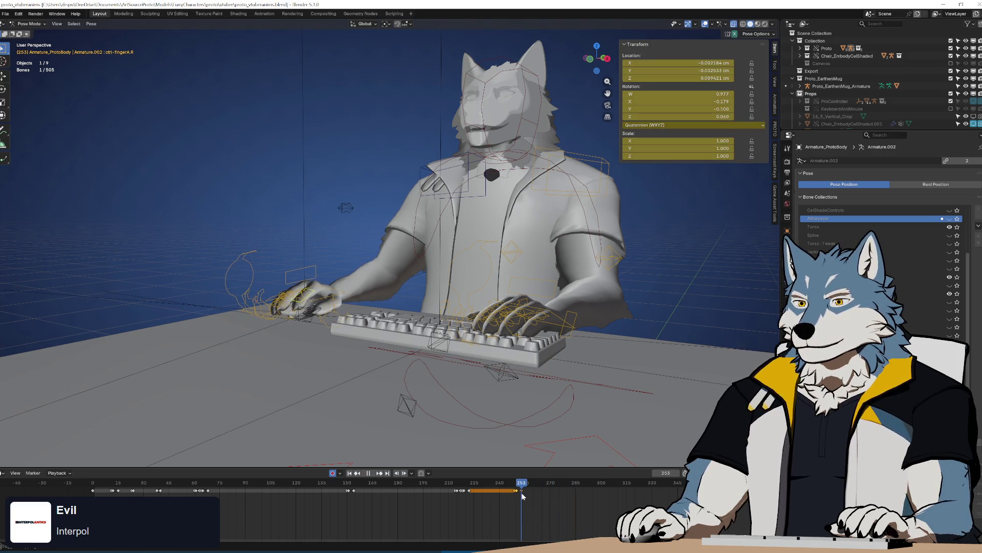
left_click_drag(523, 497, 569, 495)
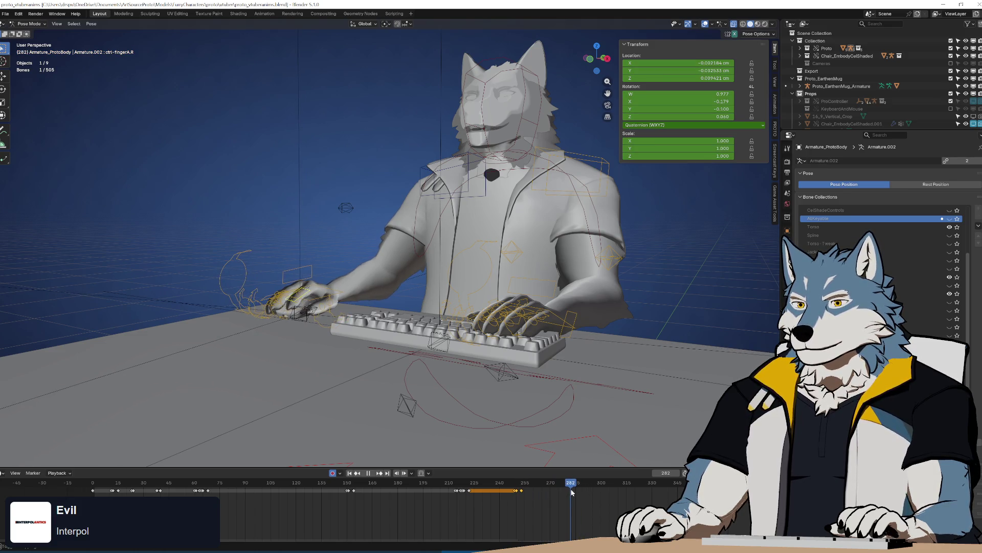
key("g")
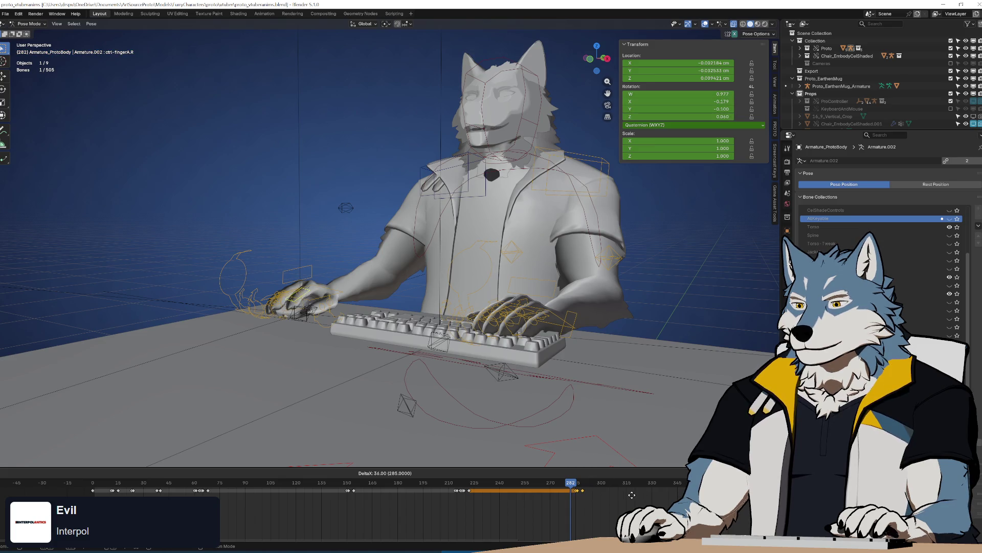
left_click(629, 498)
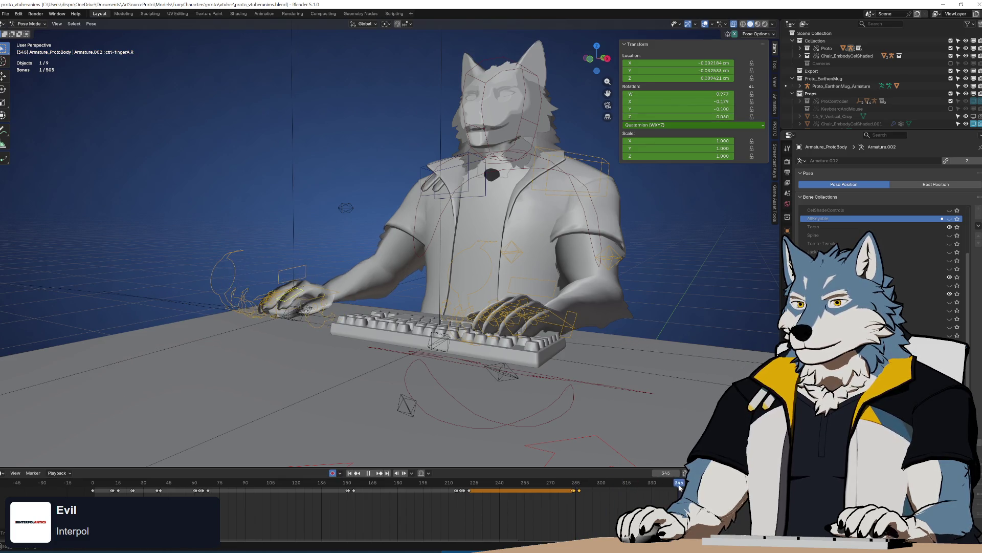
left_click_drag(665, 490, 647, 491)
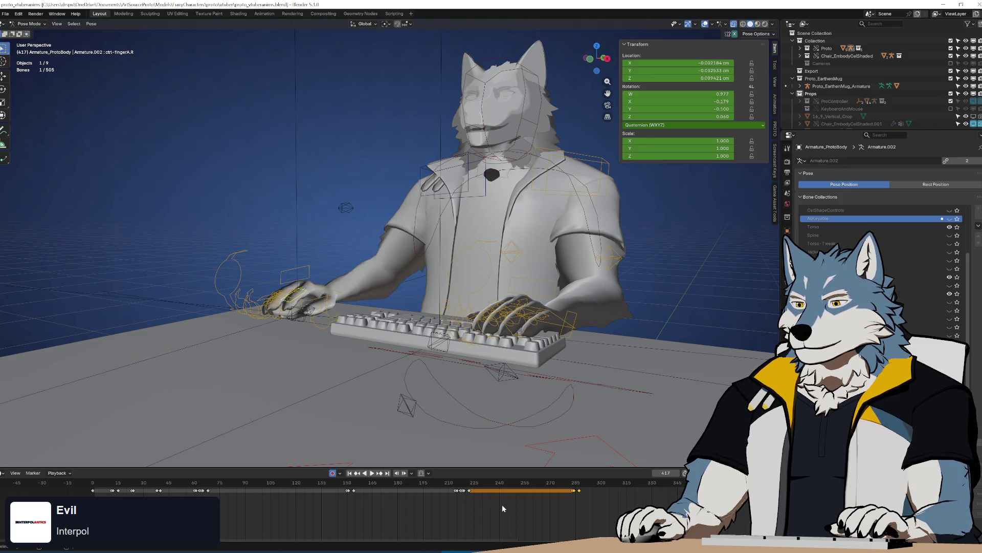
scroll(499, 506, "down", 4)
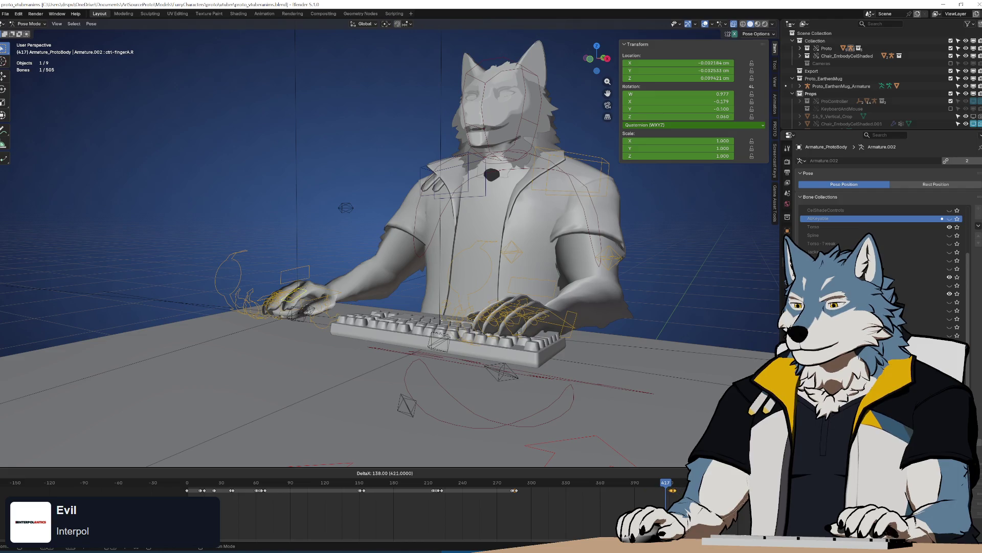
left_click(644, 491)
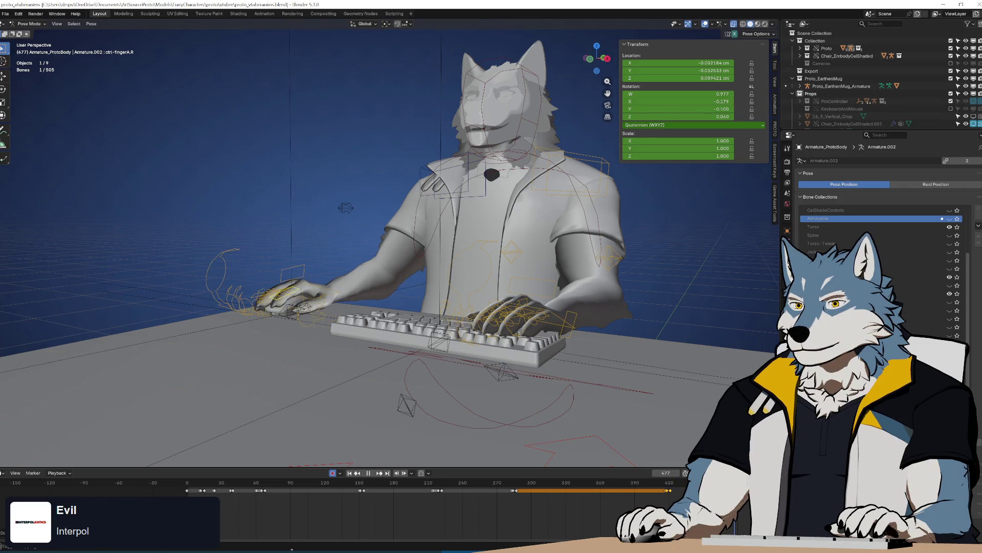
Step: Review the typing stance around frames 498–623, then return to frame 0
key("space")
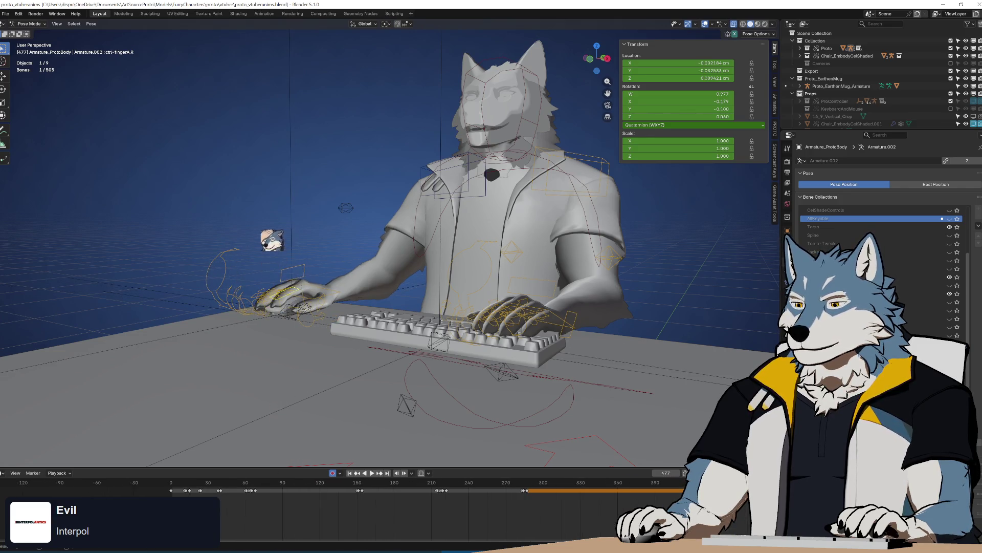
key("space")
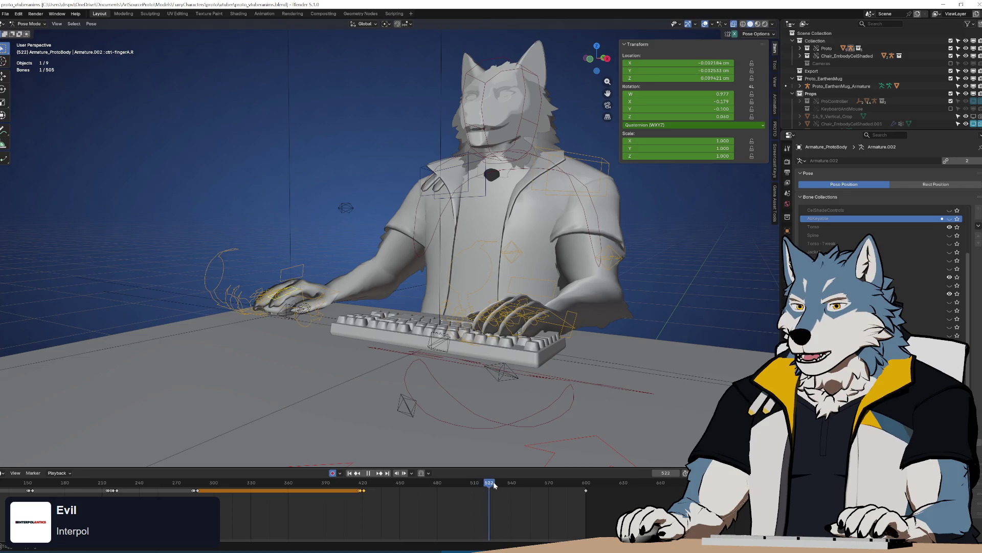
left_click_drag(495, 485, 477, 487)
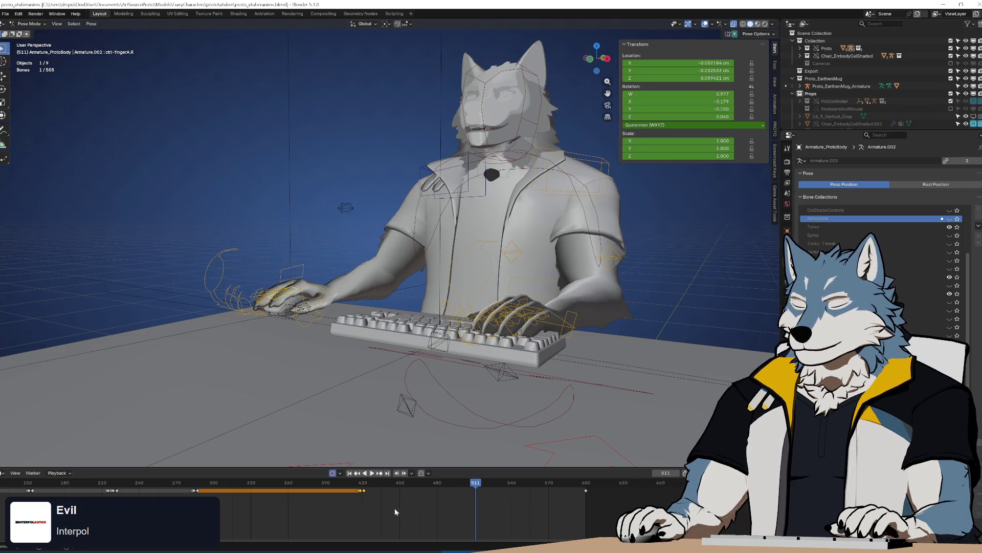
key("space")
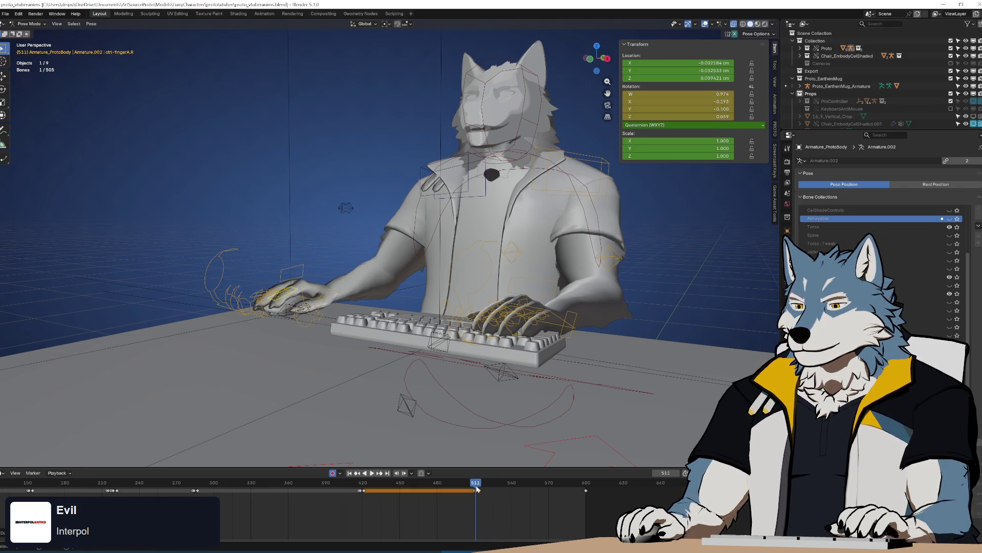
mouse_move(469, 491)
left_mouse_down()
mouse_move(397, 501)
mouse_move(460, 501)
left_mouse_up()
key("space")
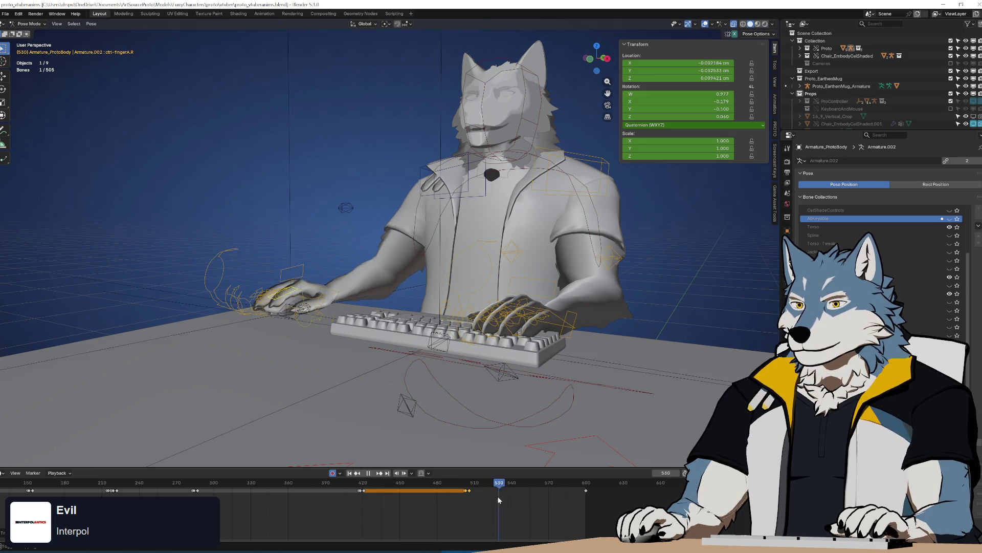
mouse_move(560, 494)
left_mouse_down()
mouse_move(620, 494)
mouse_move(562, 501)
left_mouse_up()
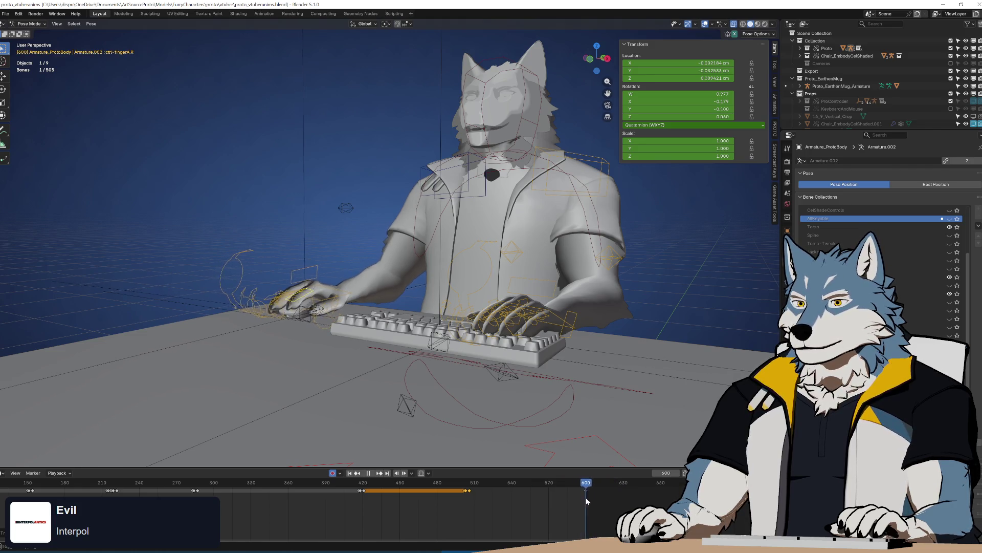
key("Escape")
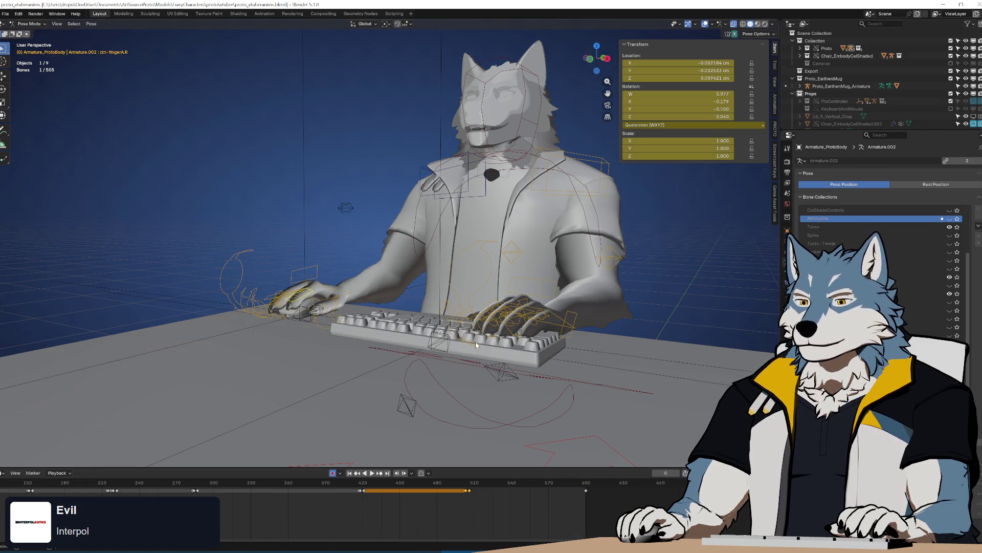
Step: Fit all keyframes in view and save proto_vtuberanims.blend
key("Home")
scroll(413, 313, "up", 10)
key("Home")
scroll(410, 312, "up", 3)
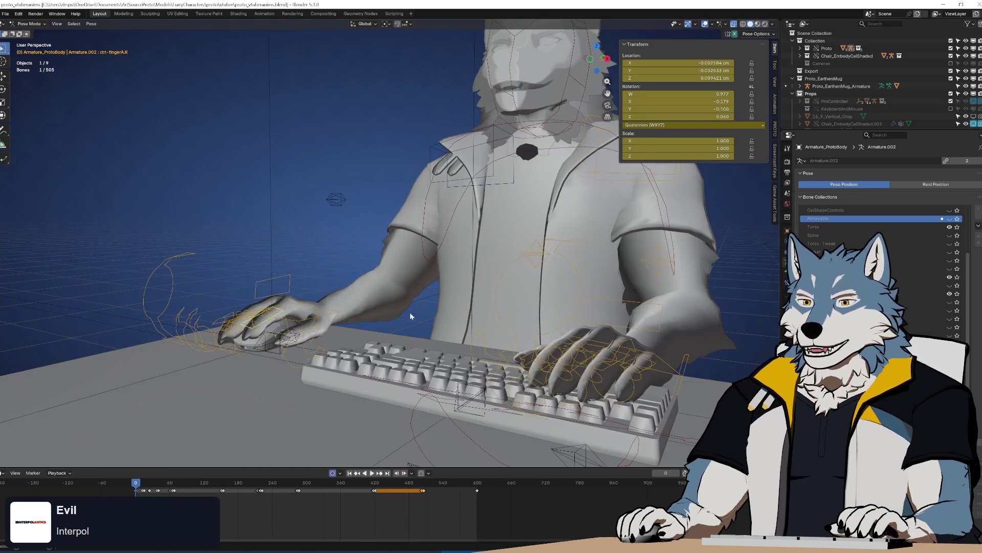
scroll(410, 312, "down", 2)
key("ctrl+s")
scroll(477, 231, "down", 1)
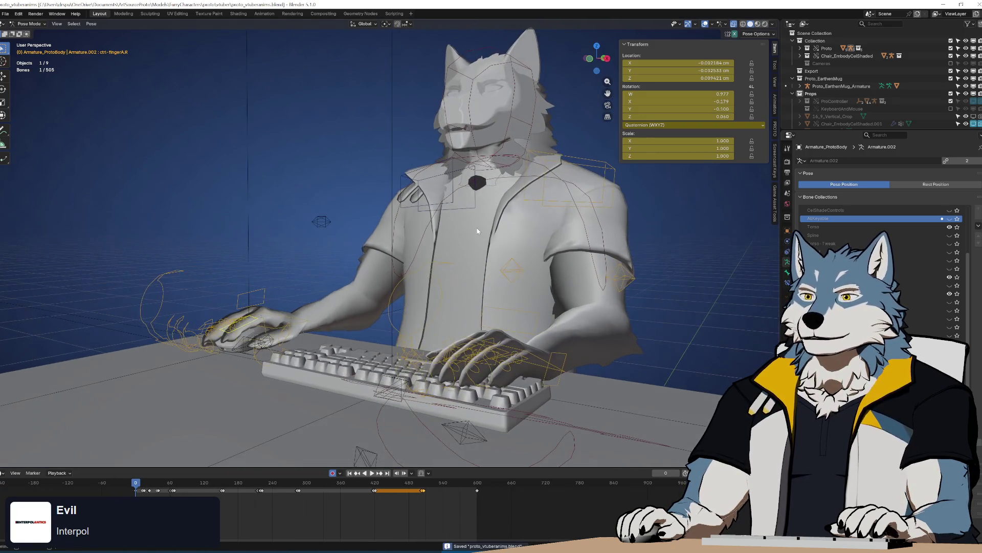
Step: Play the typing animation from the start and re-check it around frames 496–505
key("space")
scroll(469, 236, "up", 1)
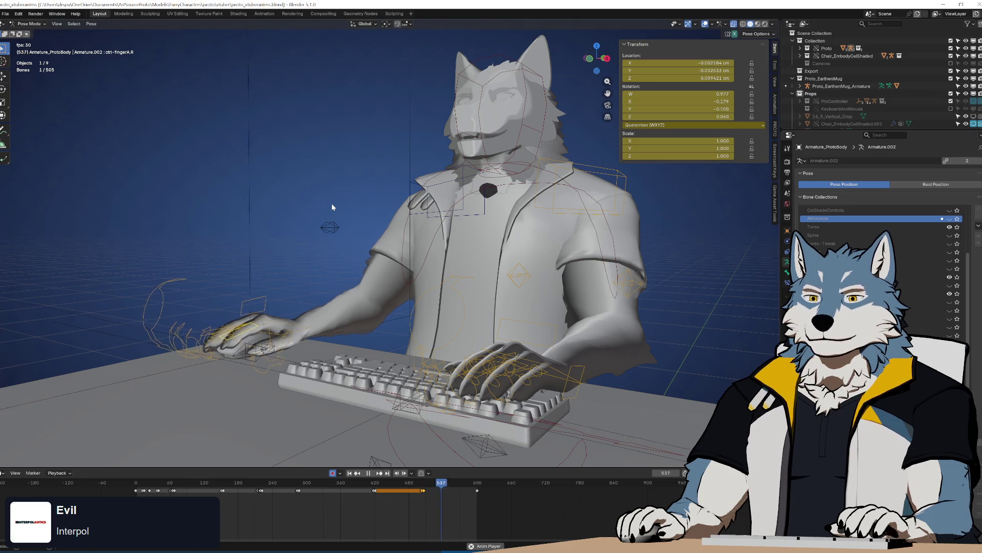
key("space")
left_click_drag(443, 483, 370, 501)
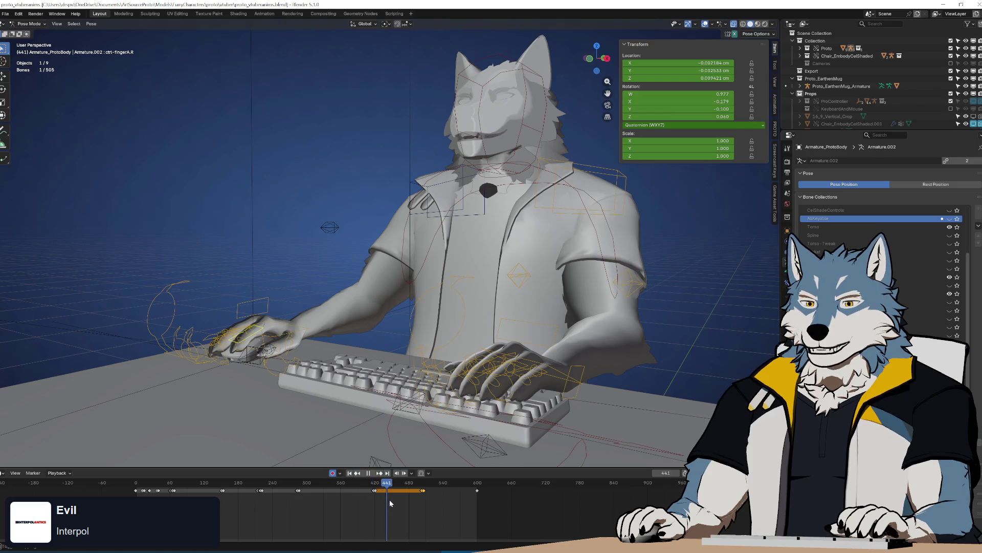
key("space")
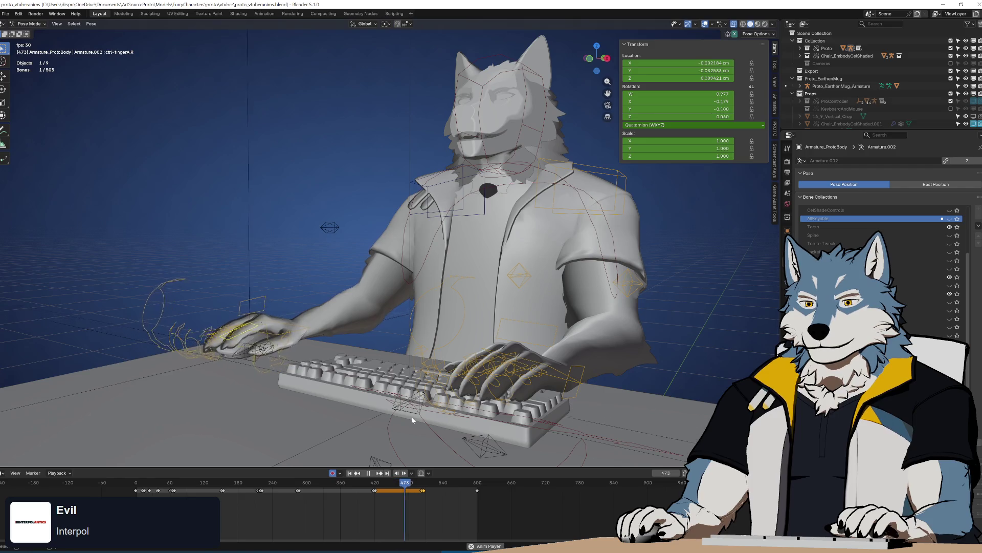
key("space")
scroll(441, 409, "up", 5)
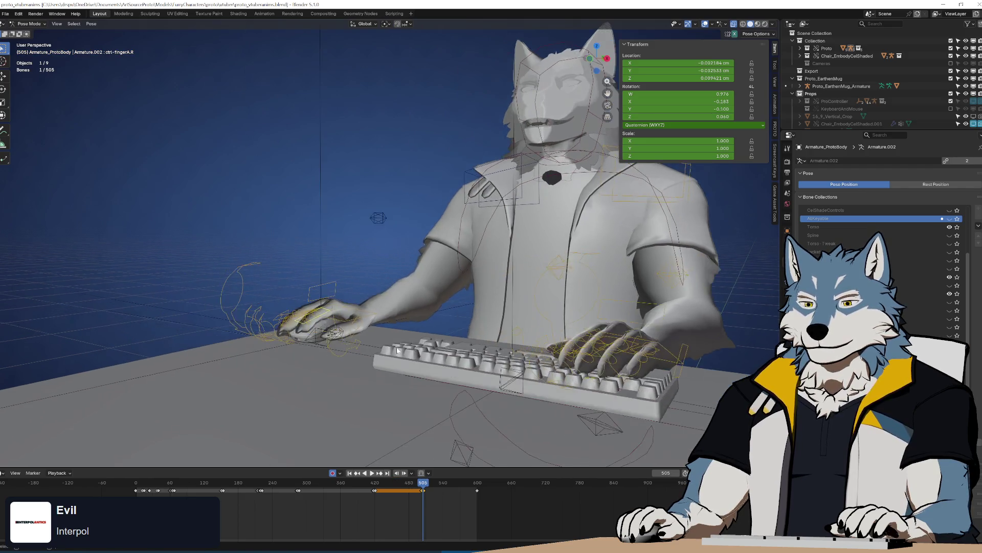
Step: Replay the loop and scrub to frame 484 at the right hand's mouse reach
scroll(442, 509, "up", 3)
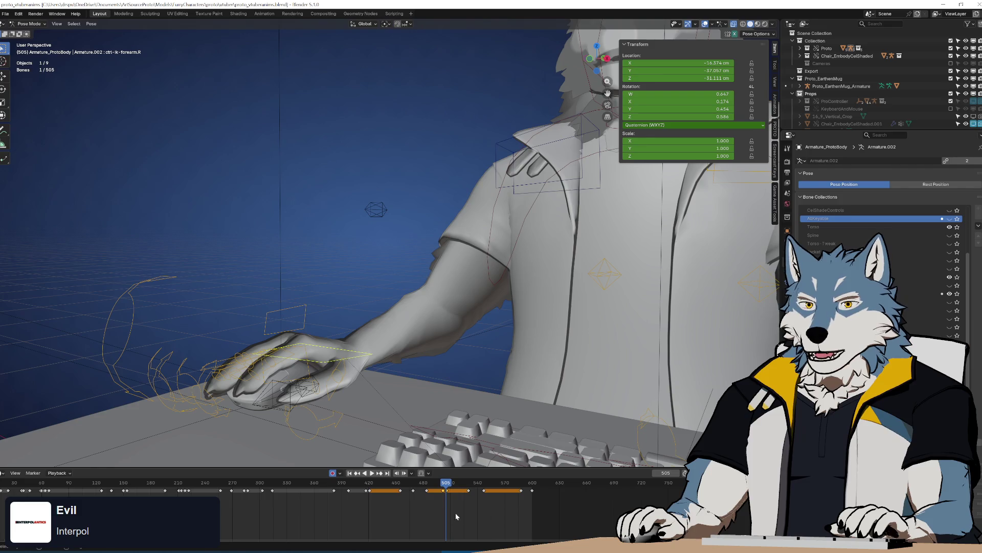
scroll(419, 529, "up", 2)
key("space")
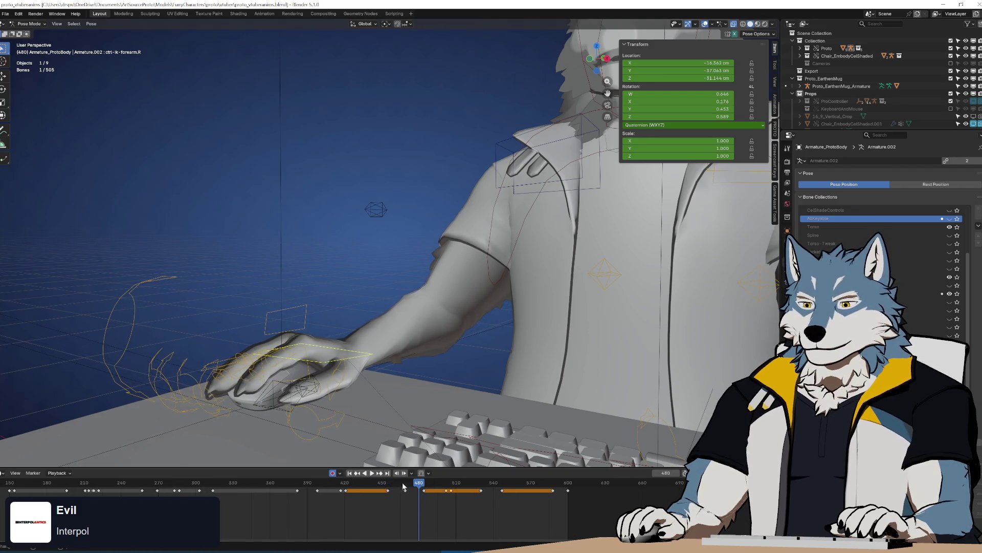
left_click_drag(404, 484, 438, 493)
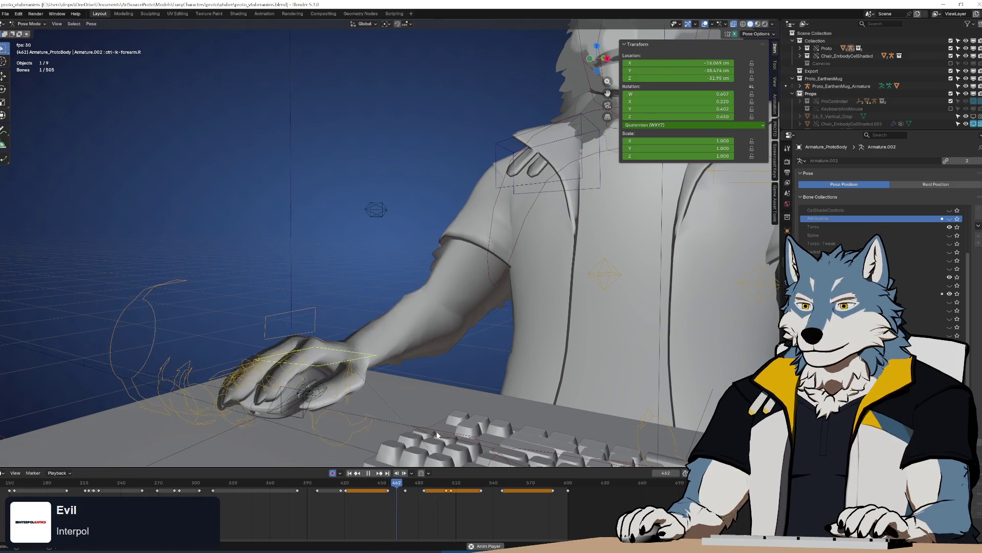
left_click(424, 485)
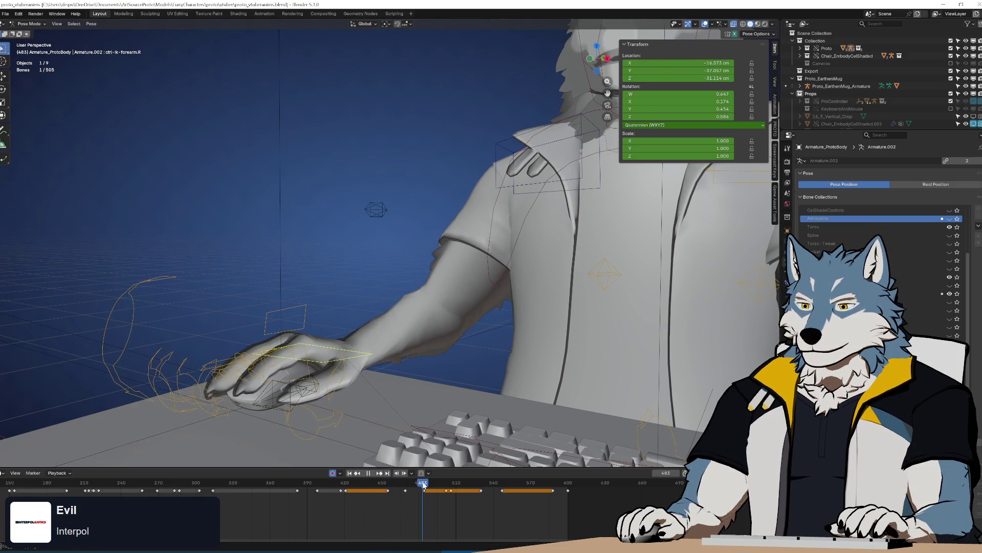
left_click_drag(425, 484, 424, 484)
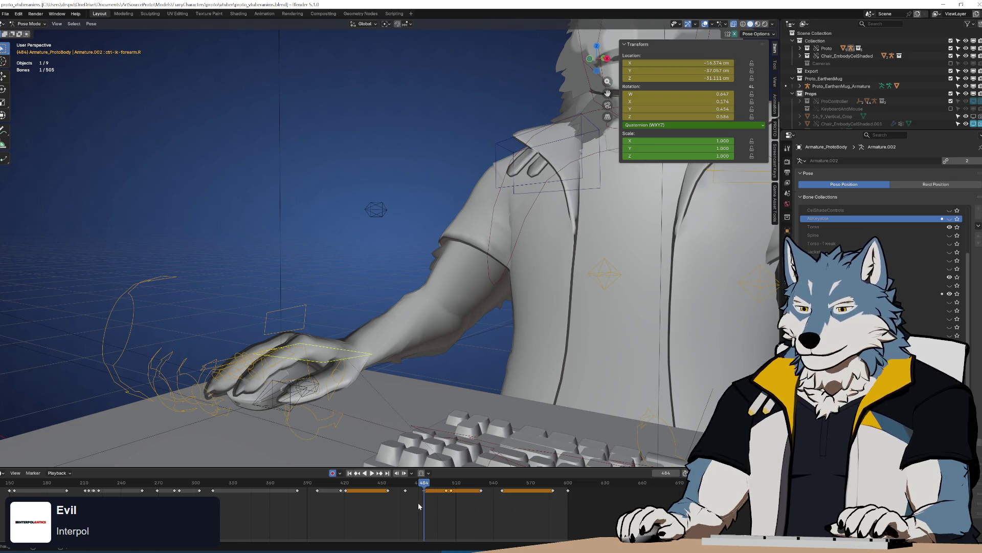
Step: Select ctrl-item.R and ctrl-ik-forearm.R, then slide their keys two frames earlier
left_click(271, 400)
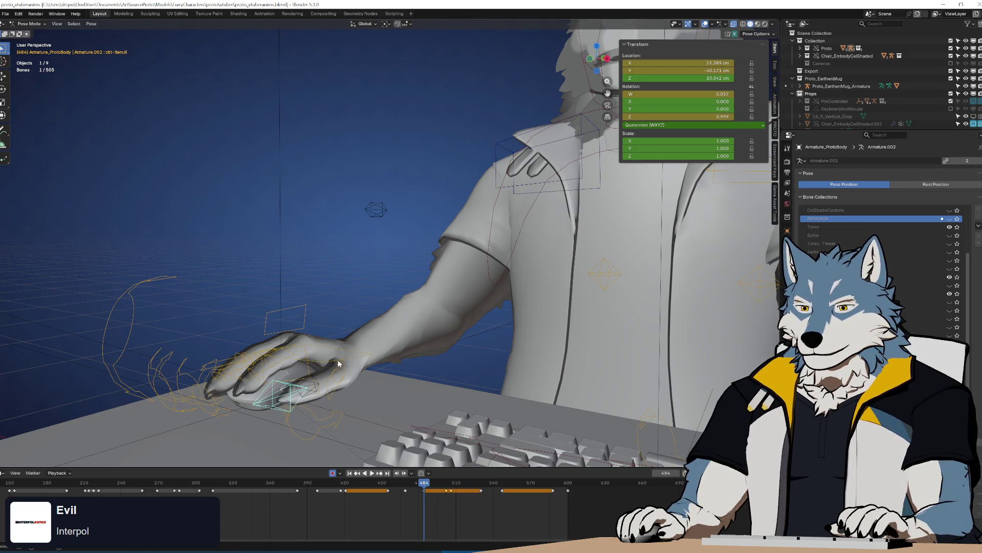
left_click(345, 353, "shift")
left_click_drag(403, 387, 411, 357)
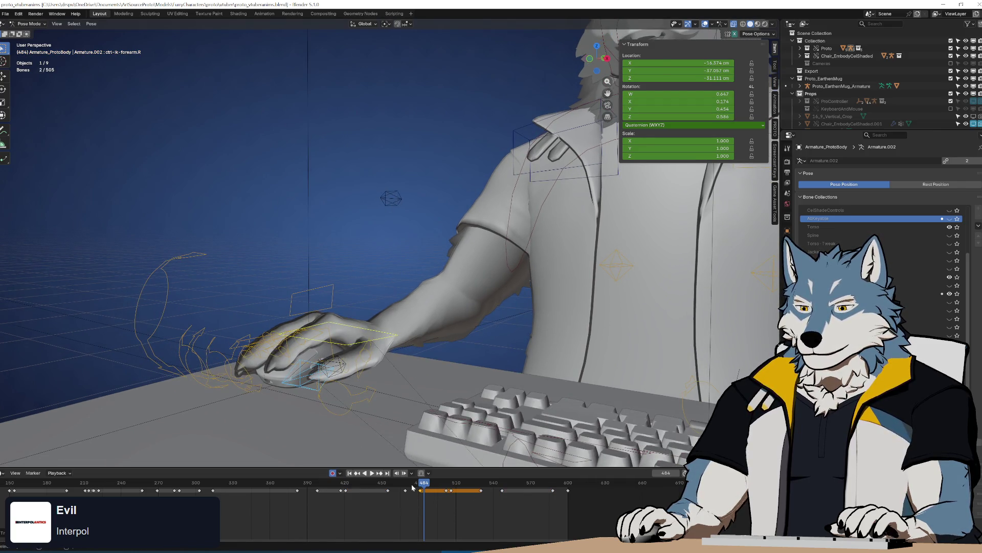
key("space")
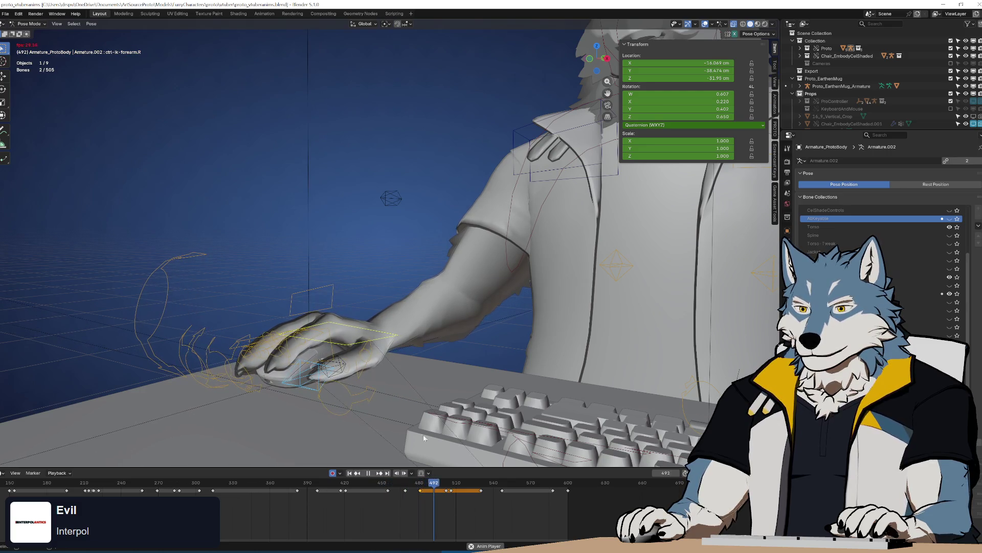
key("space")
left_click_drag(399, 508, 424, 486)
key("g")
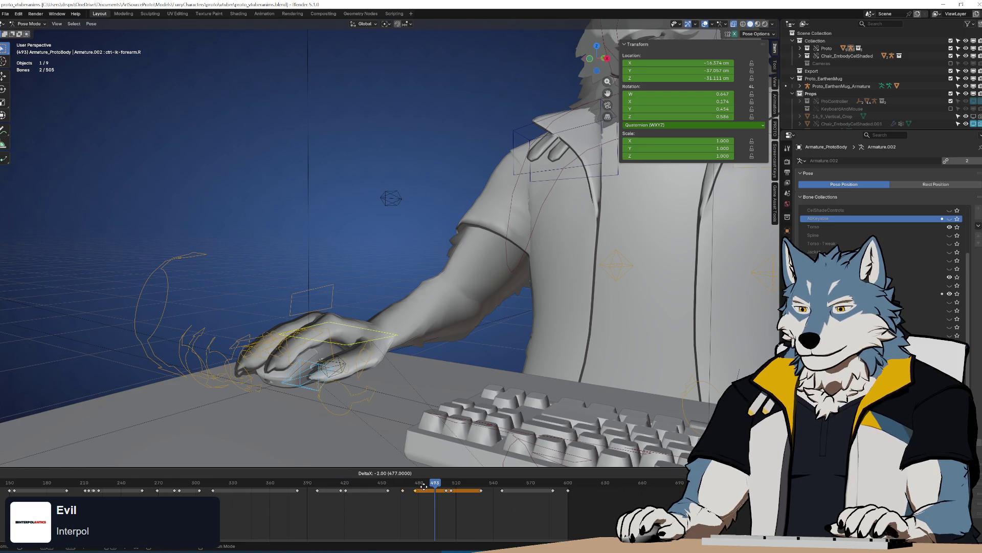
left_click(424, 487)
Step: Replay the retimed reach and nudge the selected keys earlier again
key("space")
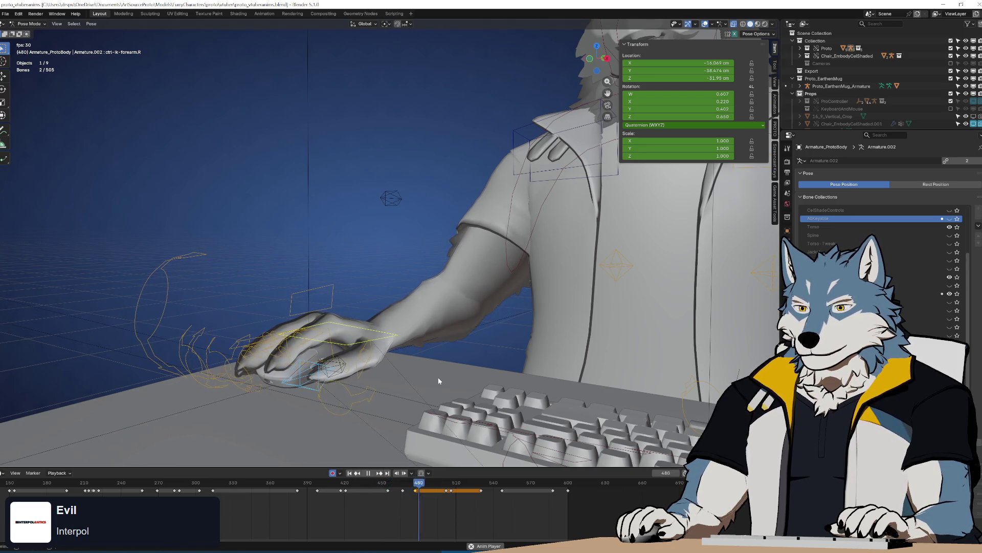
key("space")
left_click_drag(415, 490, 416, 489)
key("space")
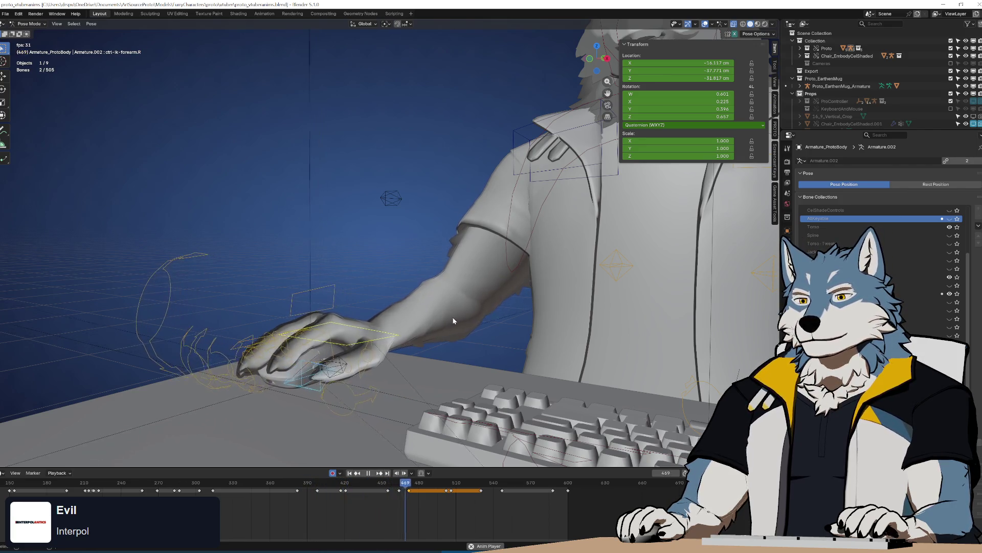
key("space")
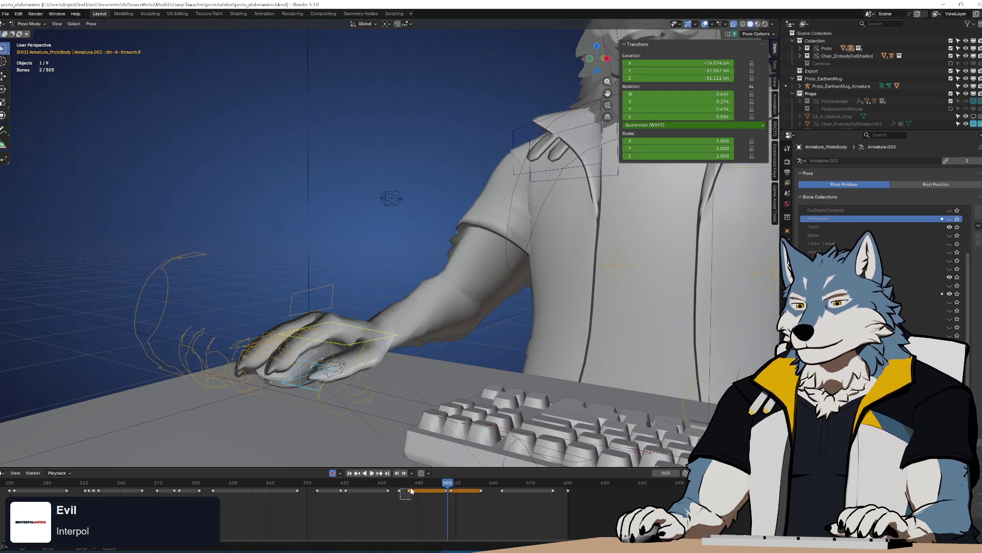
Step: Replay the hand motion from an earlier frame and scrub back to review the reach
key("shift+Left")
key("space")
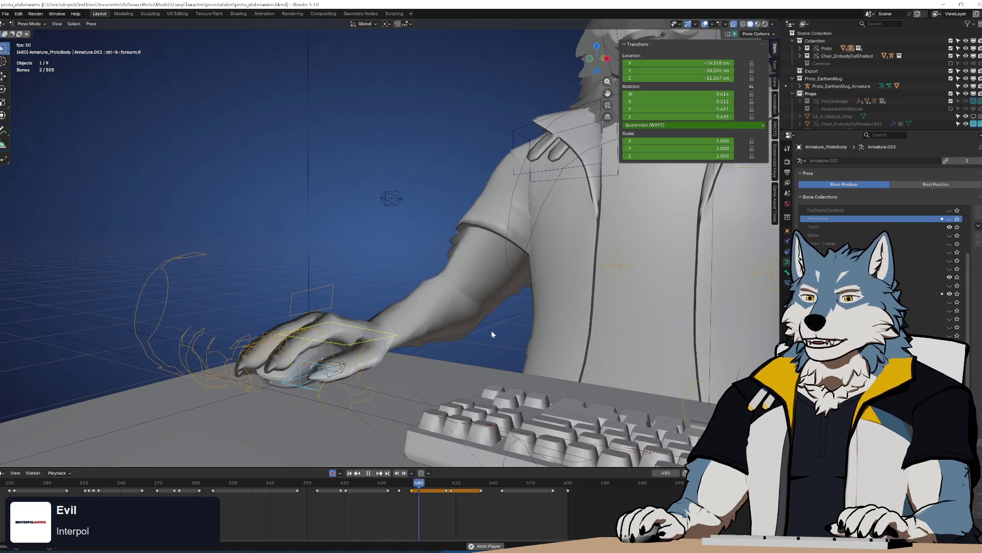
key("space")
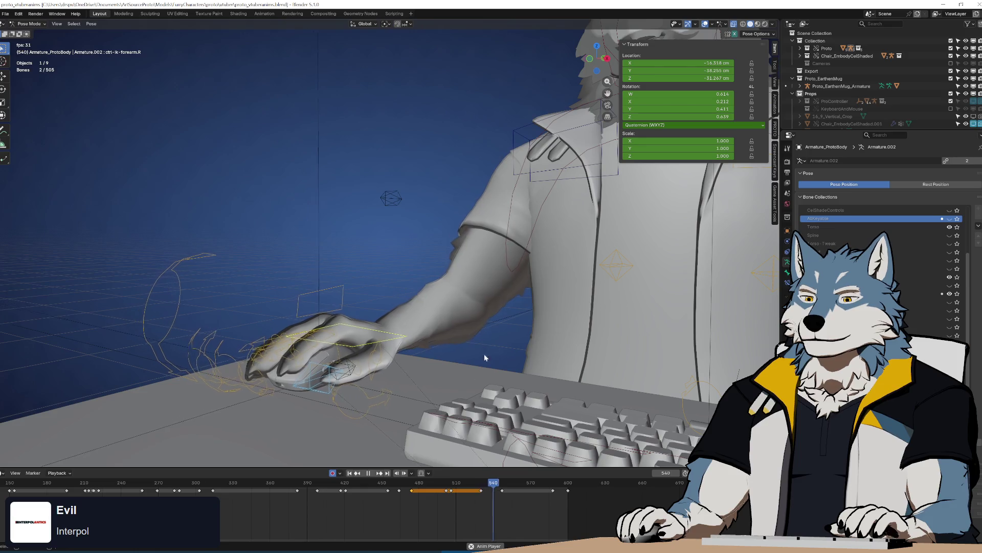
mouse_move(453, 488)
left_mouse_down()
mouse_move(435, 486)
mouse_move(460, 487)
mouse_move(378, 487)
left_mouse_up()
key("space")
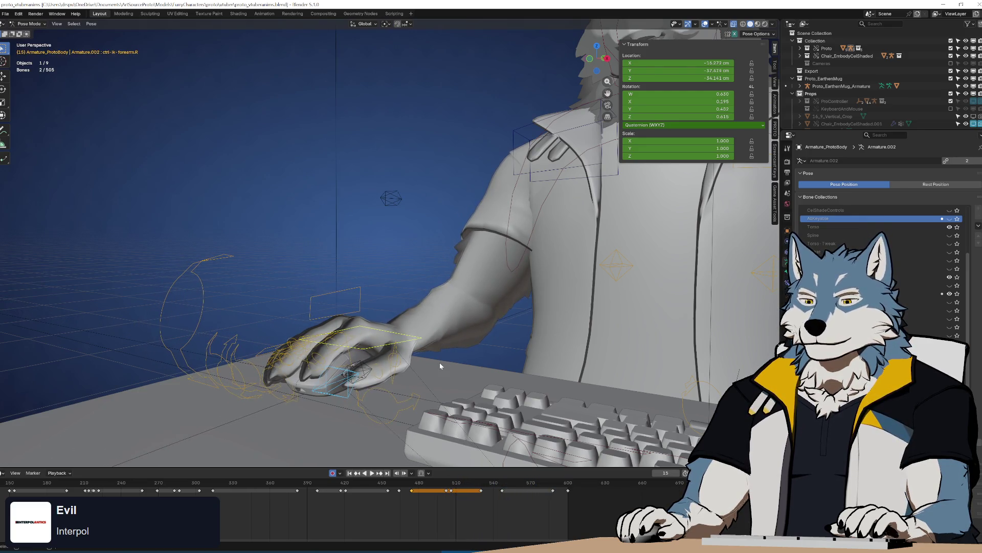
Step: Stop playback, move the playhead to frame 0, and save proto_vtuberanims.blend
key("space")
scroll(317, 345, "down", 8)
scroll(317, 345, "up", 8)
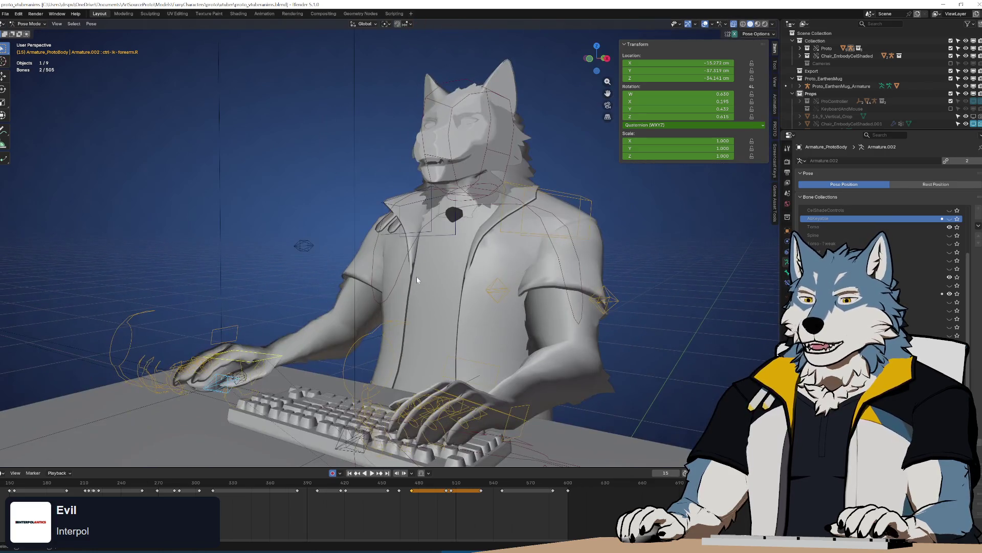
scroll(335, 483, "down", 5)
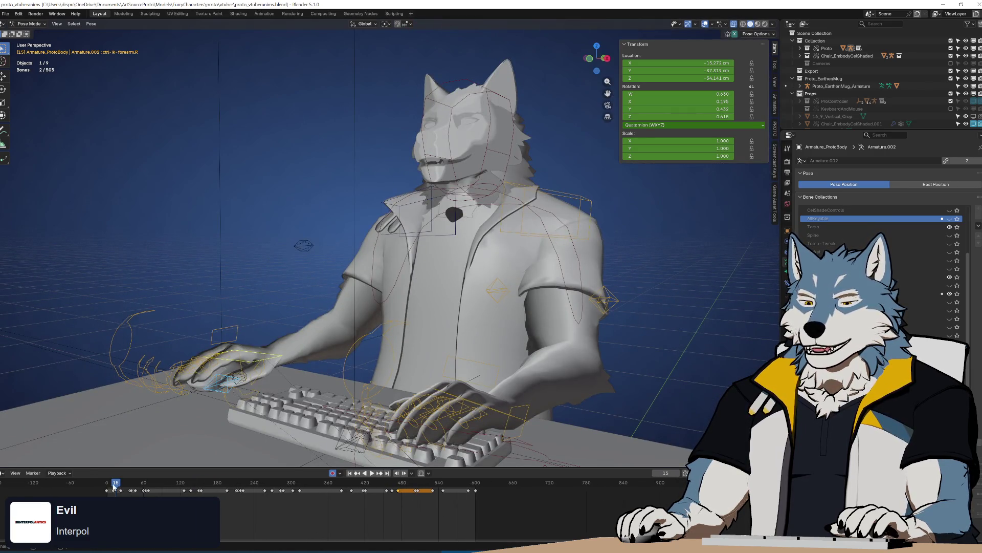
left_click_drag(113, 487, 106, 487)
key("ctrl+s")
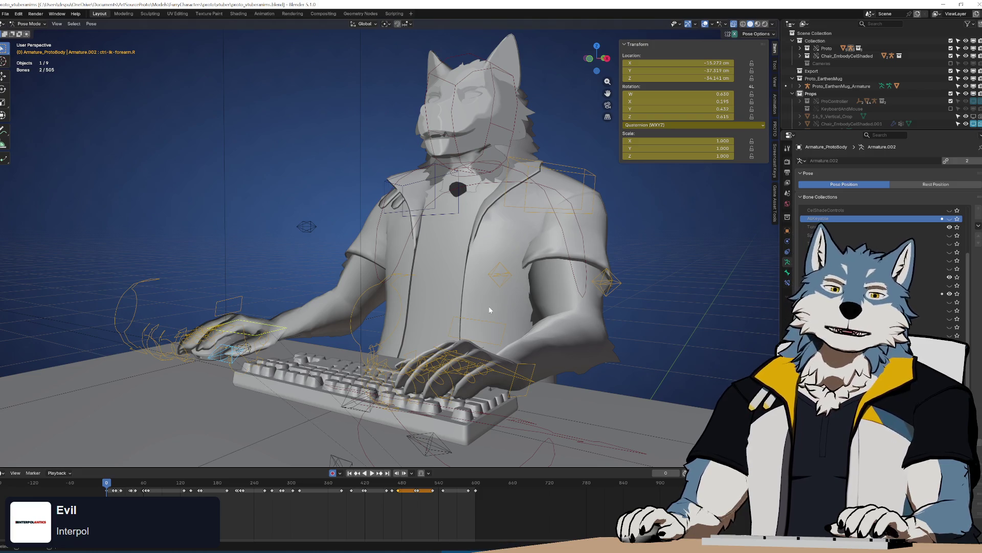
Step: Play the typing animation through frame 480, return to frame 0, save, and enter Object Mode
left_click_drag(483, 316, 499, 302)
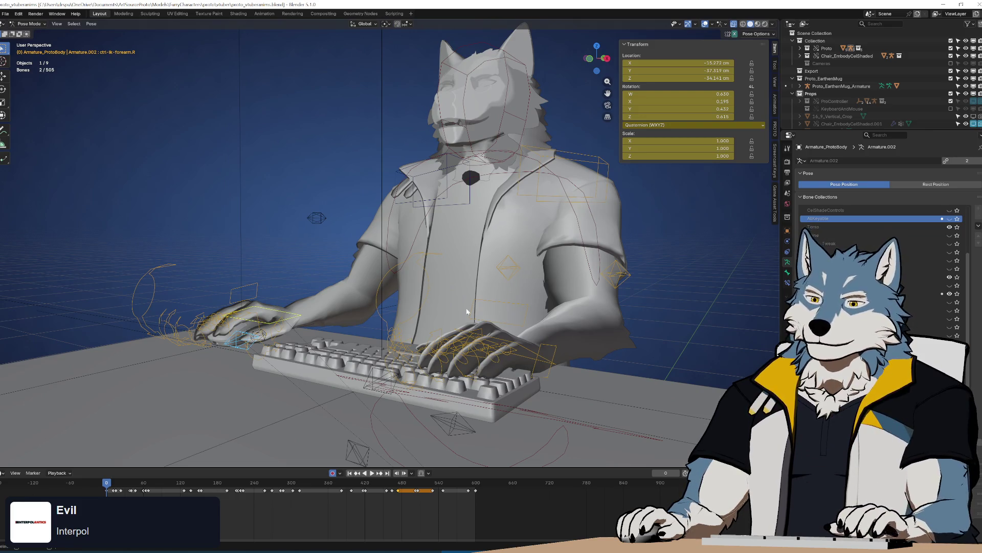
key("space")
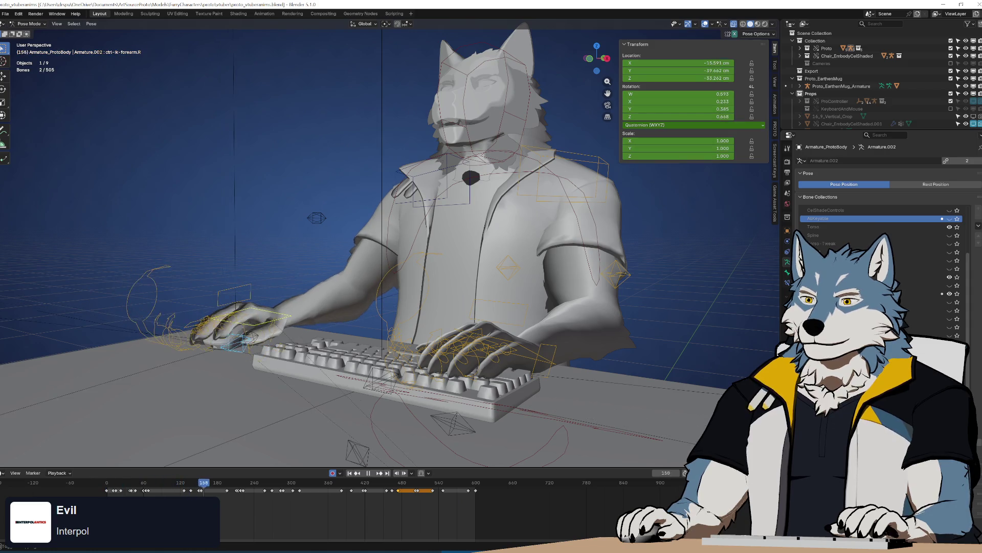
left_click_drag(226, 507, 402, 507)
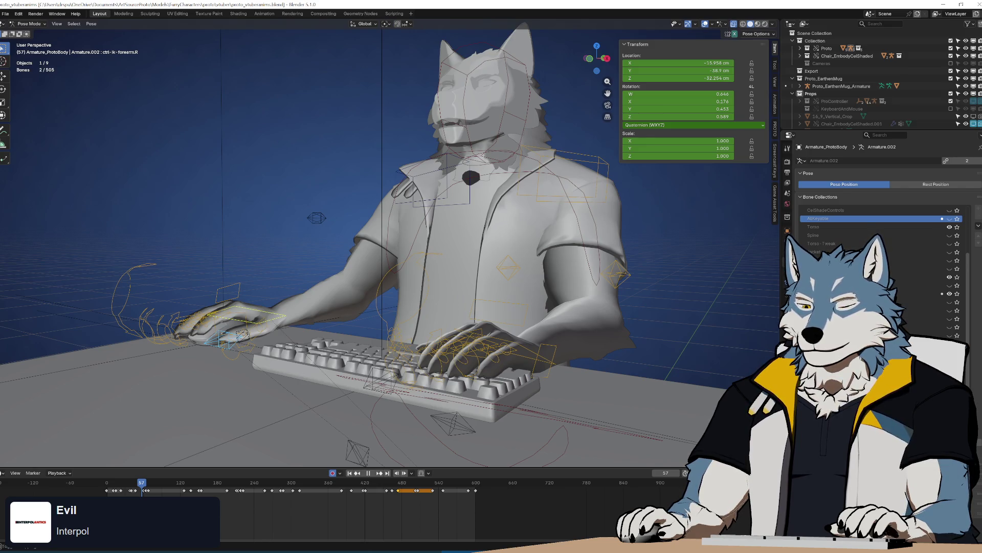
key("space")
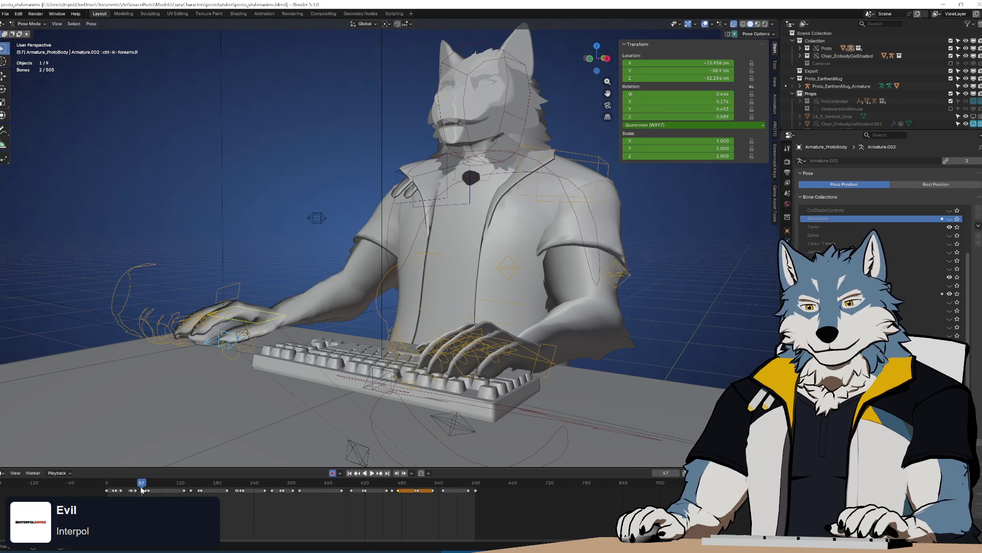
key("shift+Left")
mouse_move(445, 302)
left_mouse_down()
mouse_move(464, 259)
mouse_move(438, 301)
mouse_move(453, 289)
mouse_move(469, 302)
mouse_move(464, 273)
left_mouse_up()
key("ctrl+s")
key("ctrl+Tab")
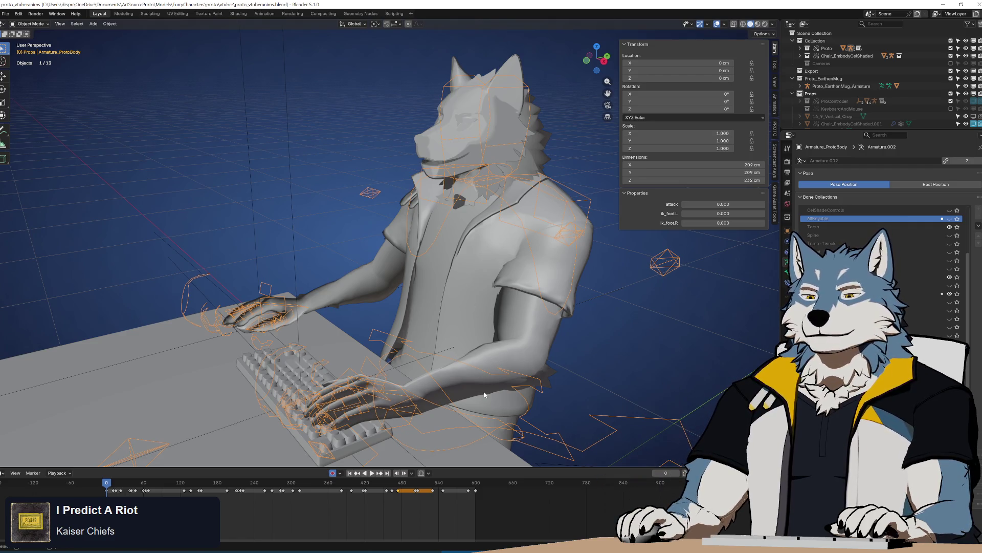
scroll(447, 292, "down", 4)
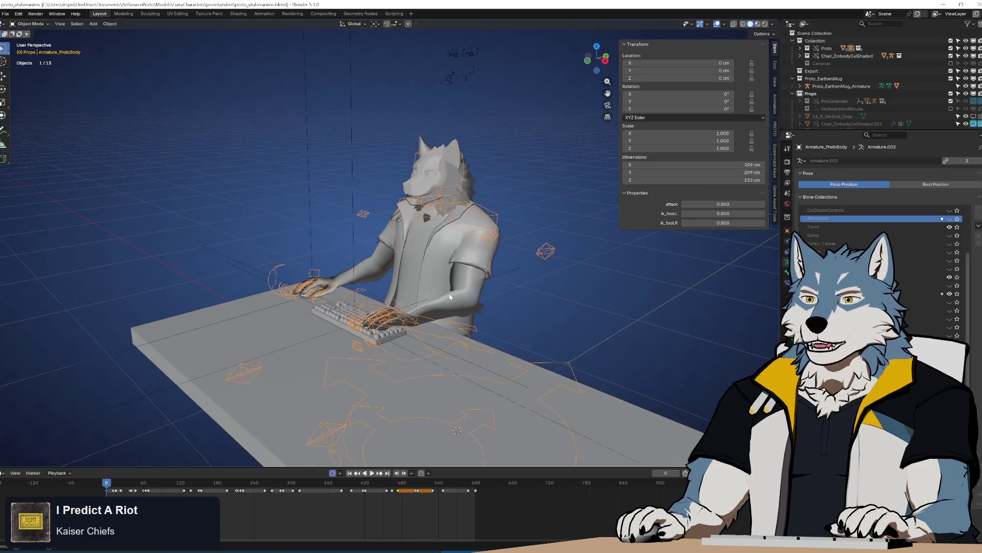
scroll(466, 263, "up", 4)
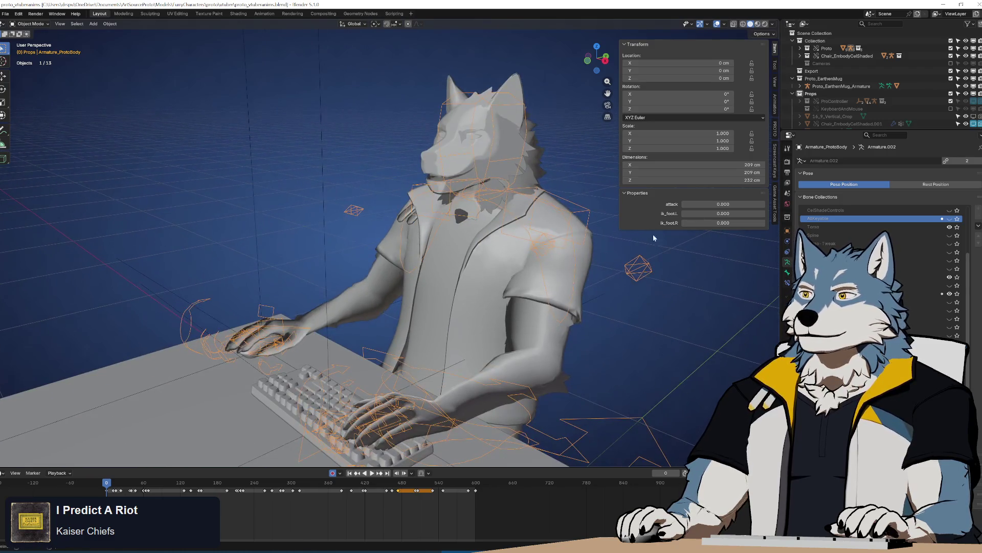
left_click(775, 193)
Step: In PROTO FBX Export, keep Selection, set Mode to Separate Animations, and browse for a folder
left_click(626, 44)
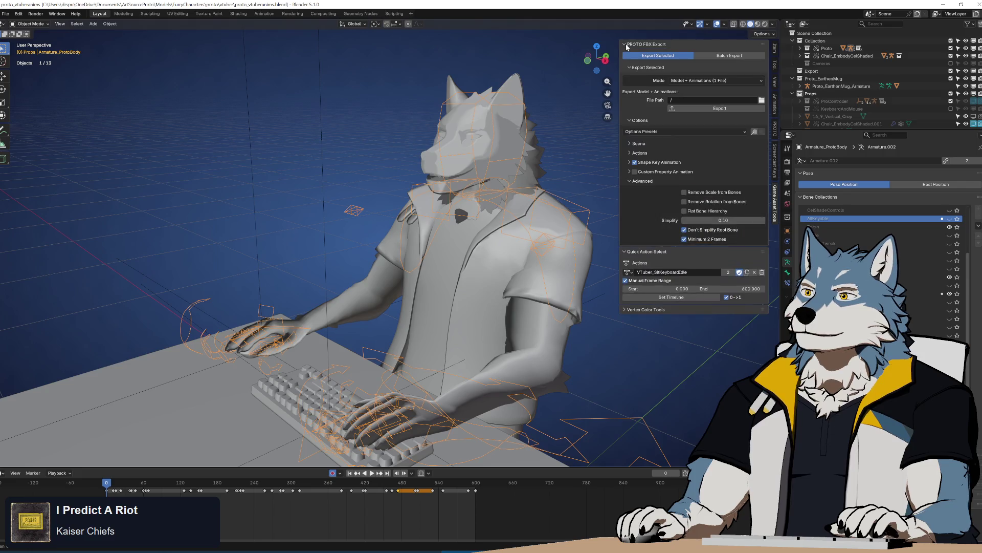
left_click(625, 44)
left_click(625, 44)
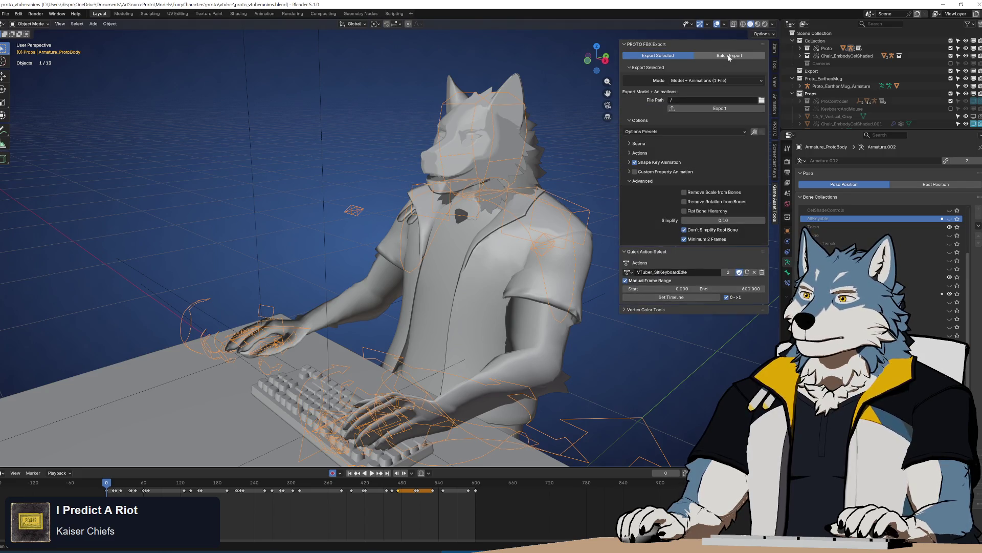
left_click(729, 55)
left_click(668, 55)
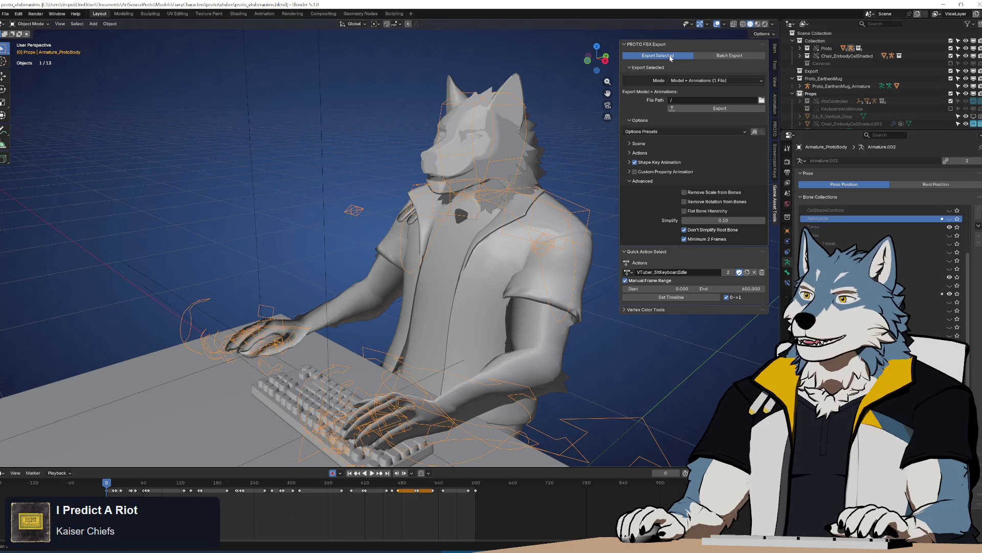
left_click(726, 81)
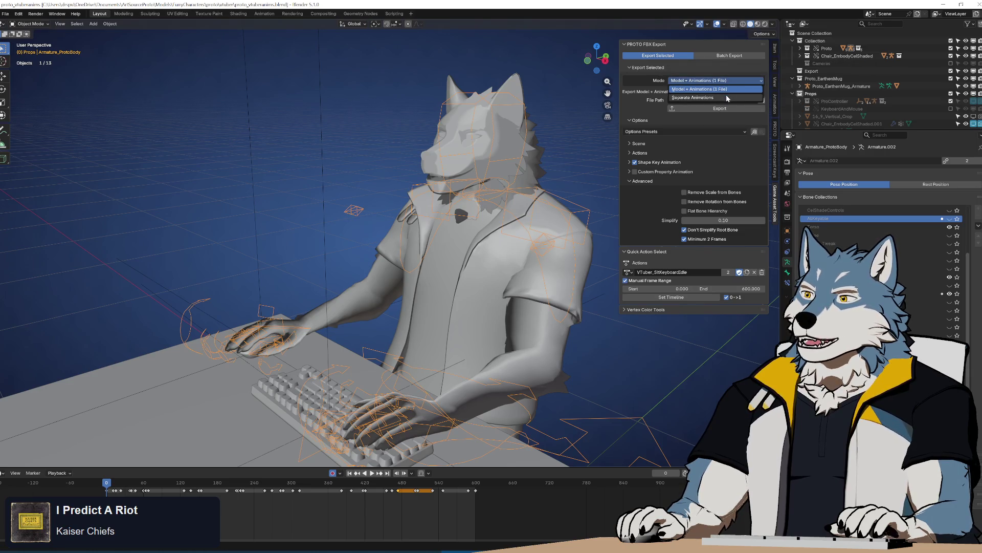
left_click(724, 97)
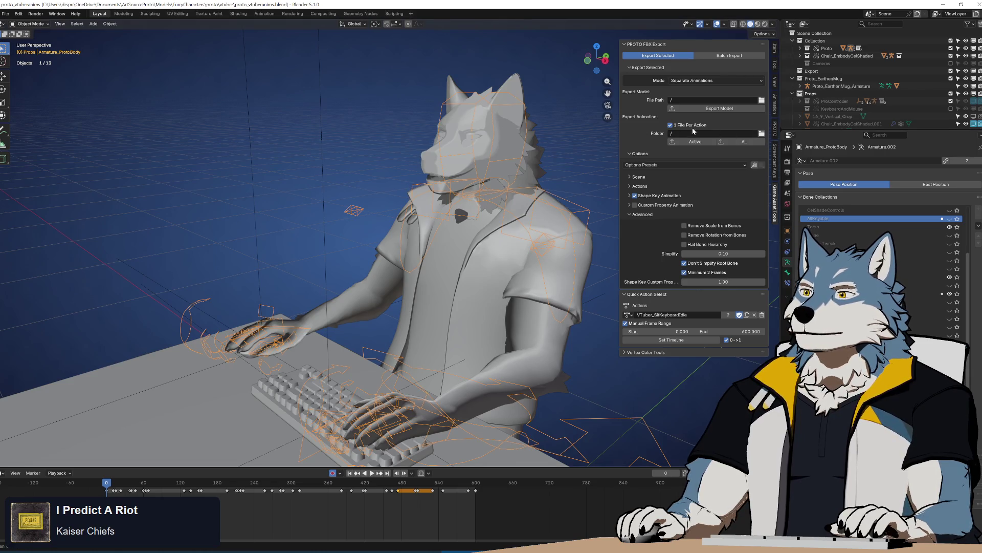
left_click(762, 134)
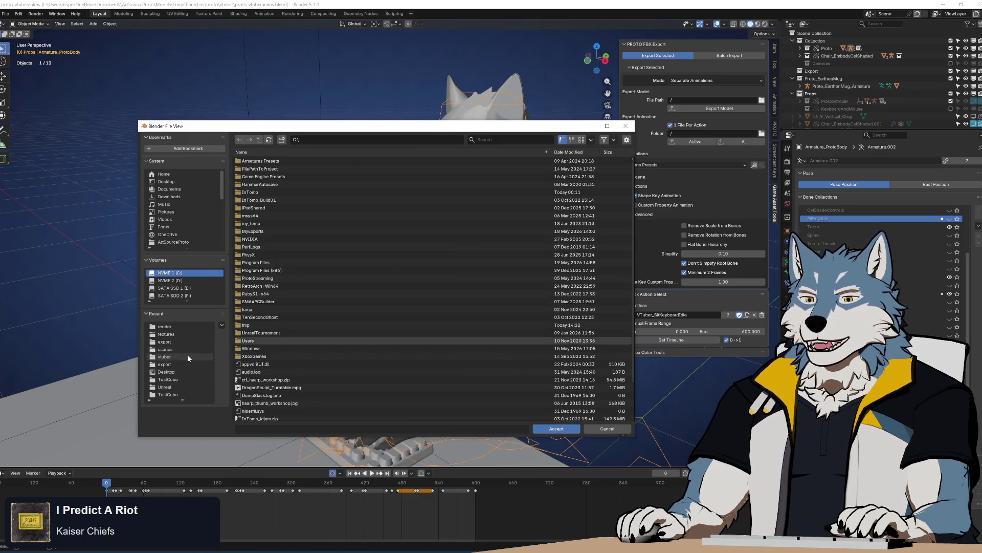
Step: Choose vtuber > export > Sequences as the animation export folder and accept it
left_click(187, 355)
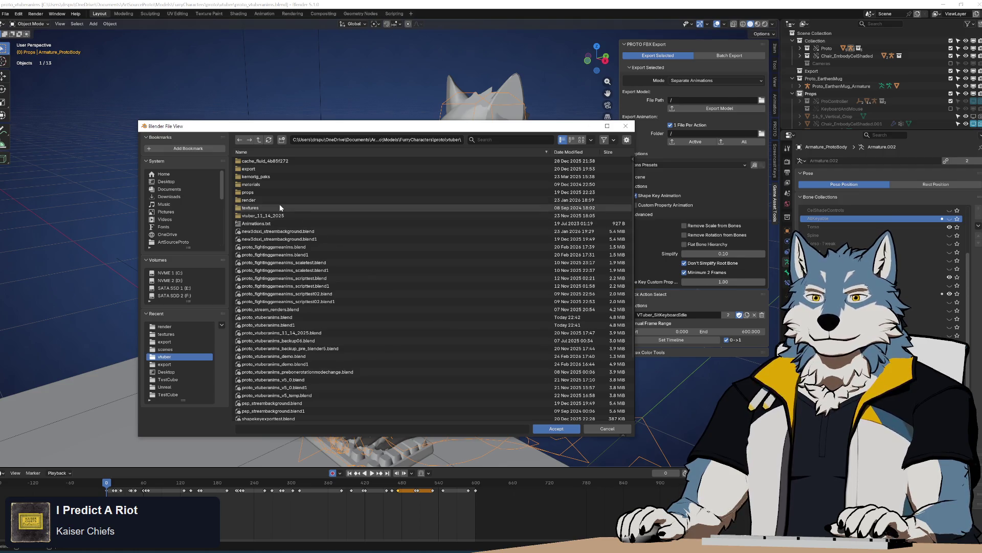
left_click(276, 169)
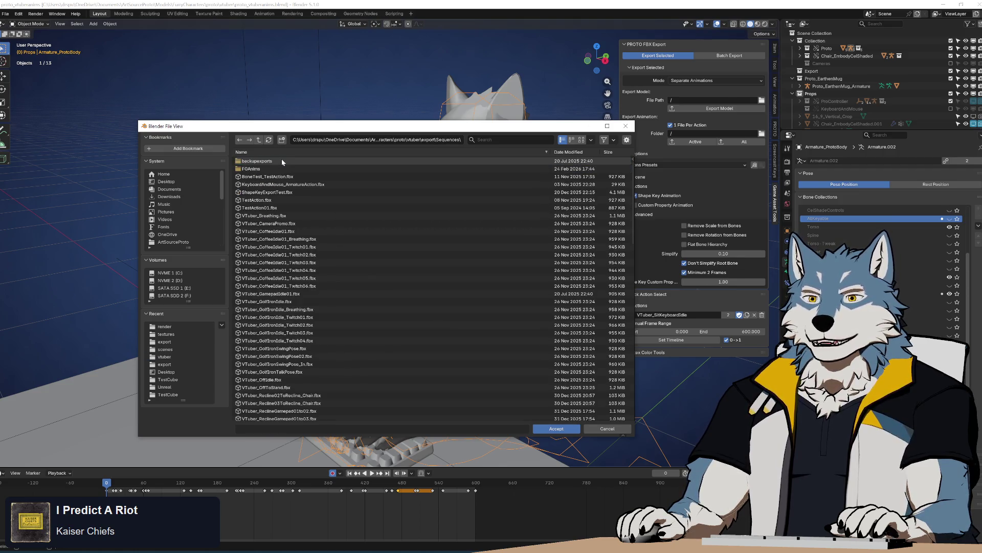
left_click(282, 161)
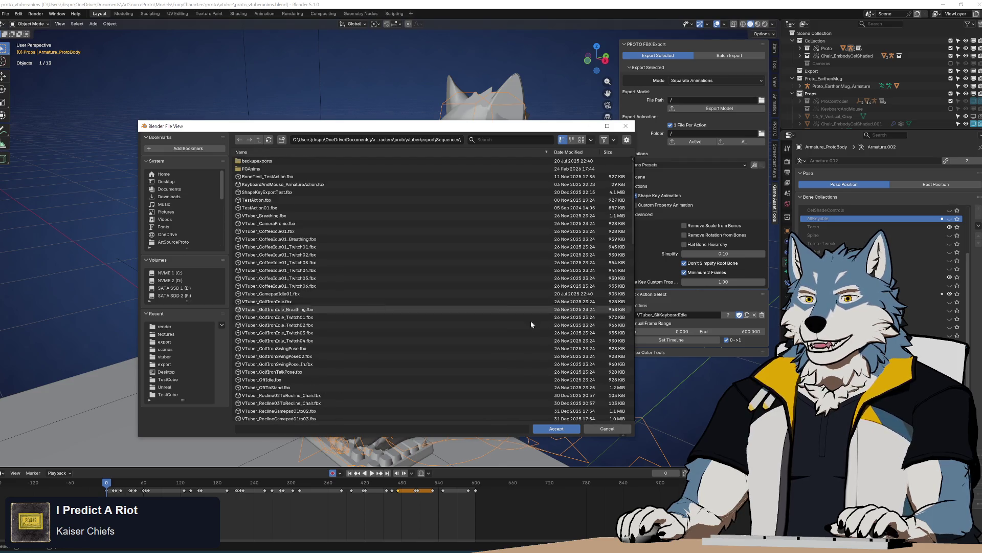
left_click(556, 428)
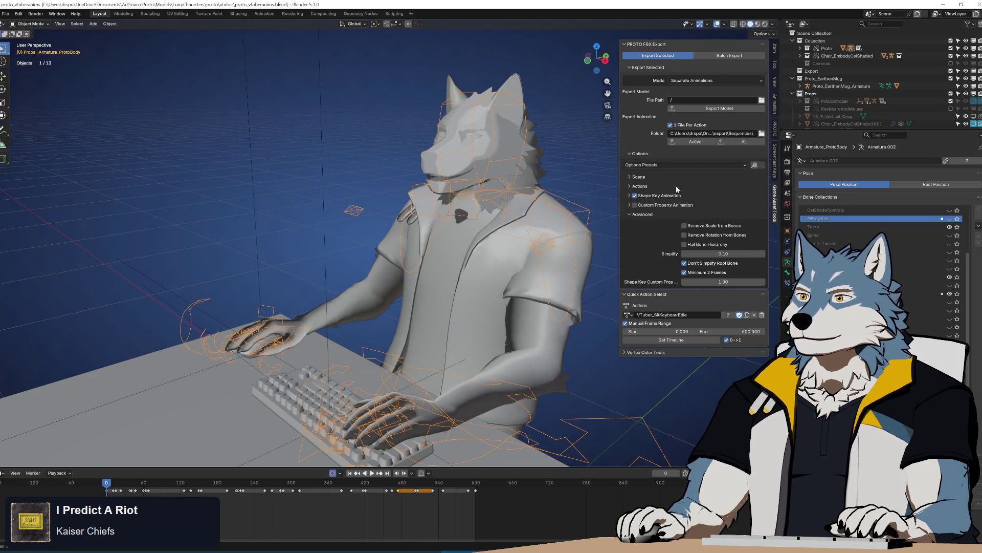
left_click(691, 165)
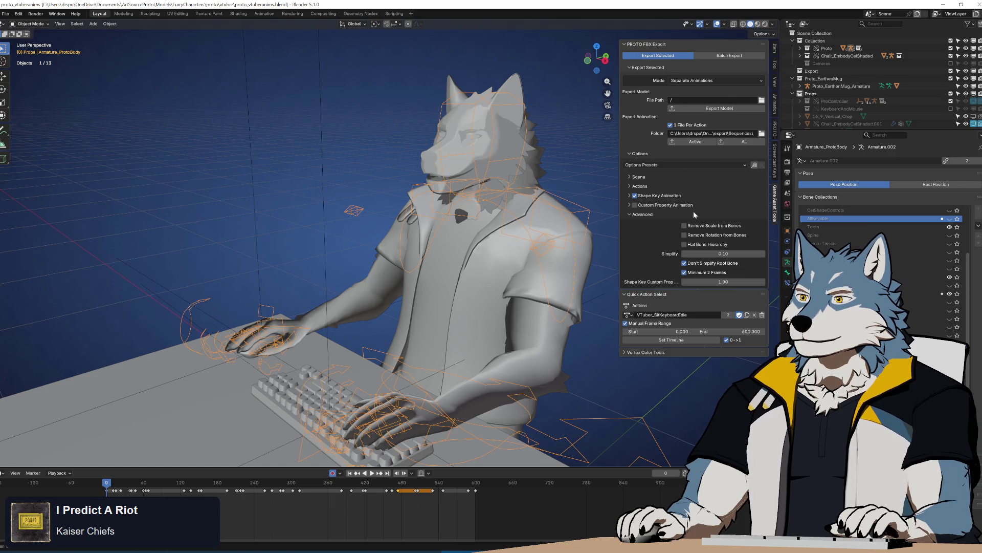
Step: Collapse the Advanced options and export the active VTuber_SitKeyboardIdle animation as FBX
left_click(628, 216)
left_click(629, 216)
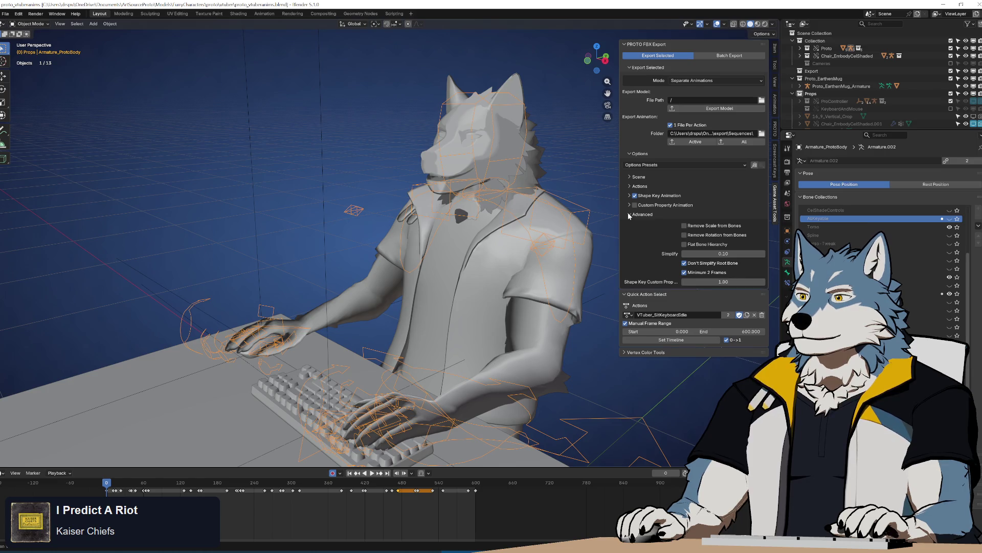
left_click(629, 215)
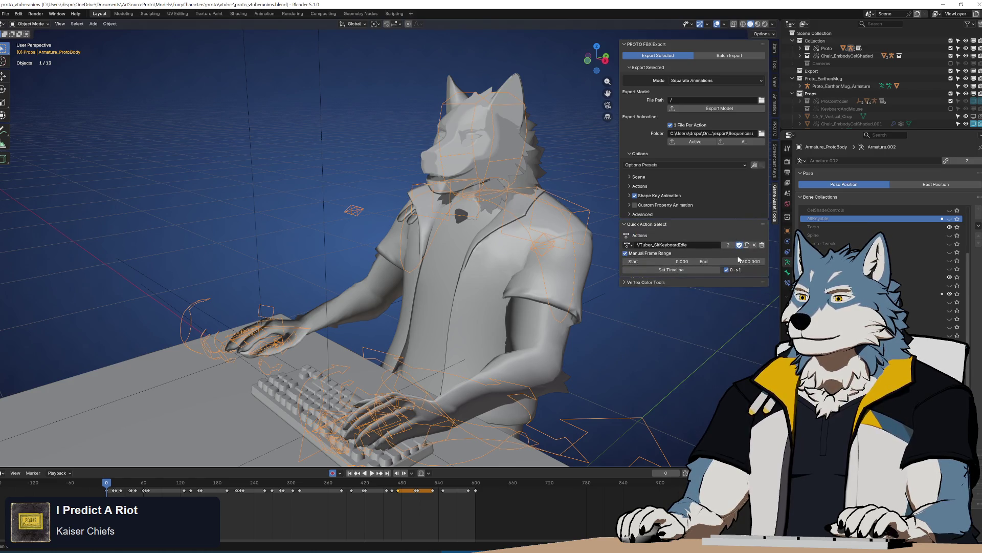
left_click(690, 146)
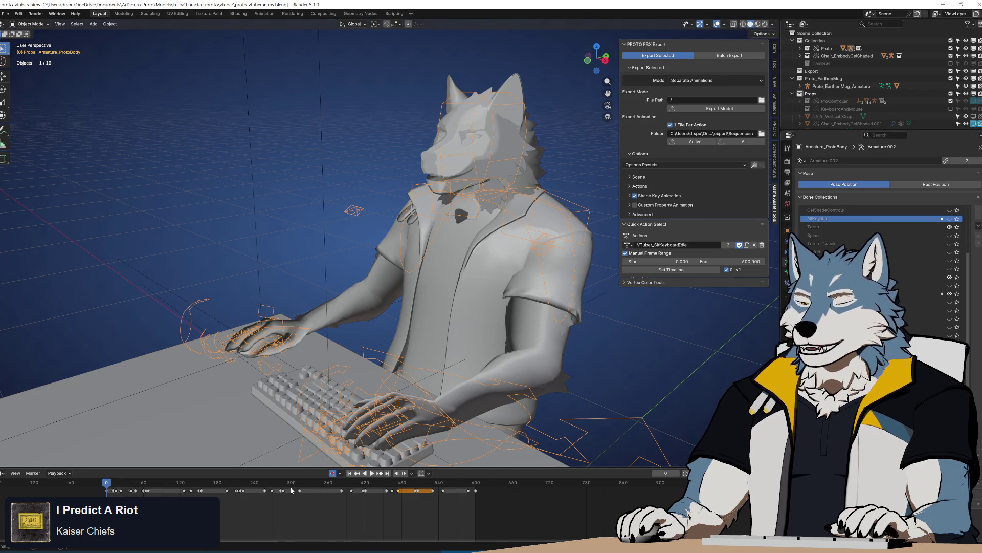
Step: Open a new Explorer window at ArtSourceProto > proto > vtuber > export > Sequences
left_click(65, 551)
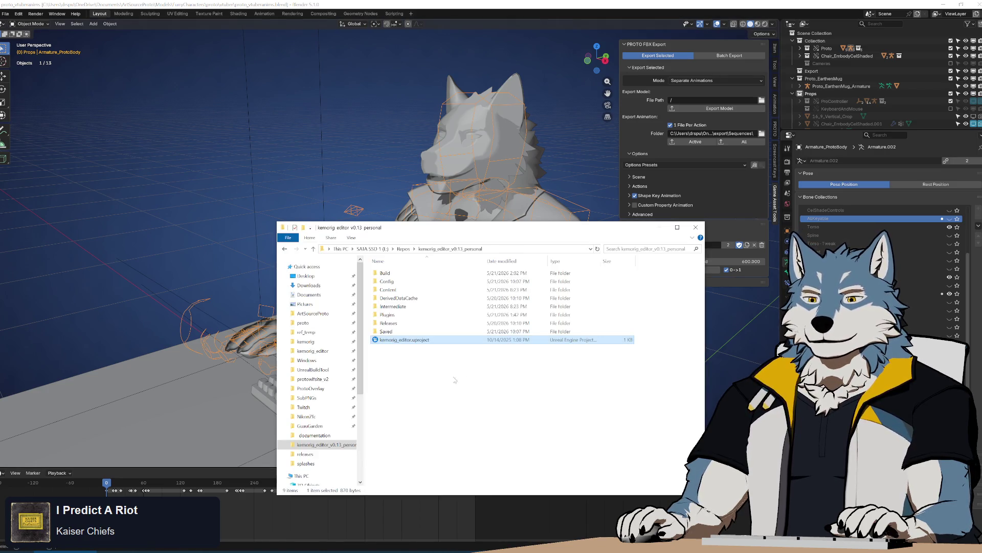
key("super+e")
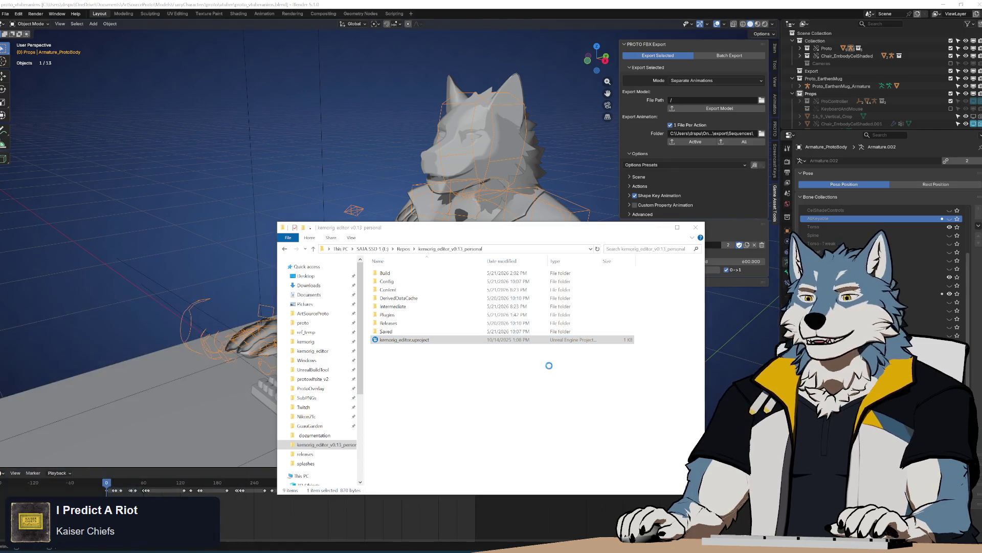
left_click(323, 323)
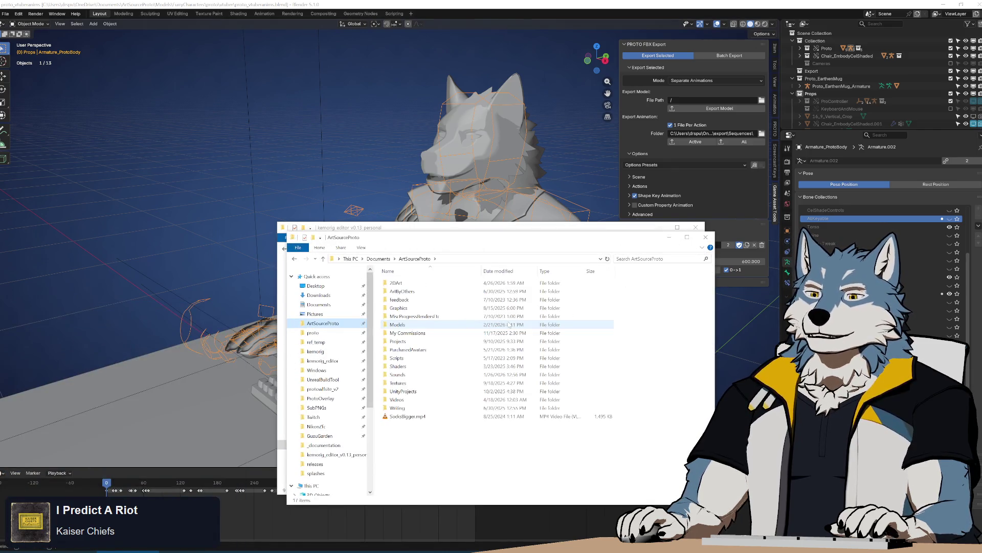
left_click(313, 332)
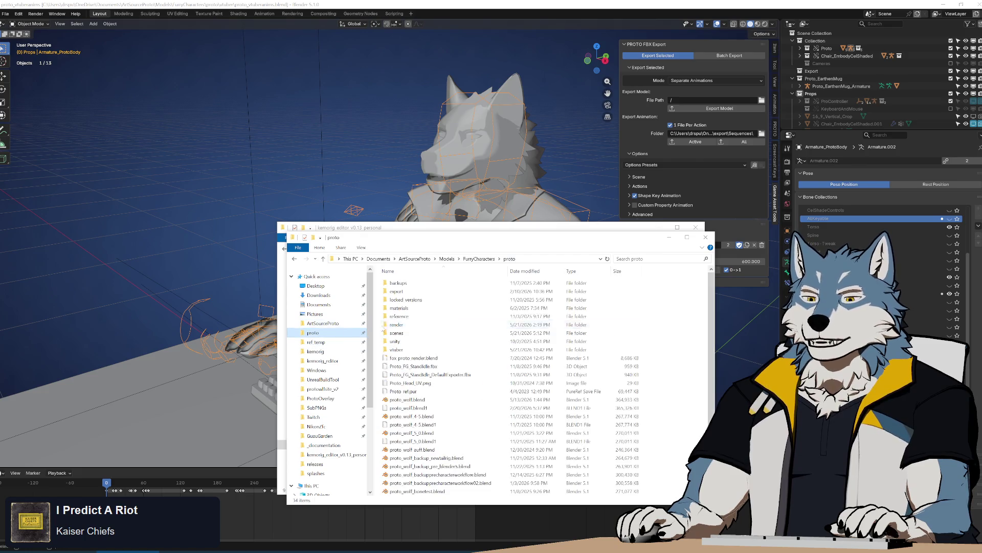
double_click(405, 350)
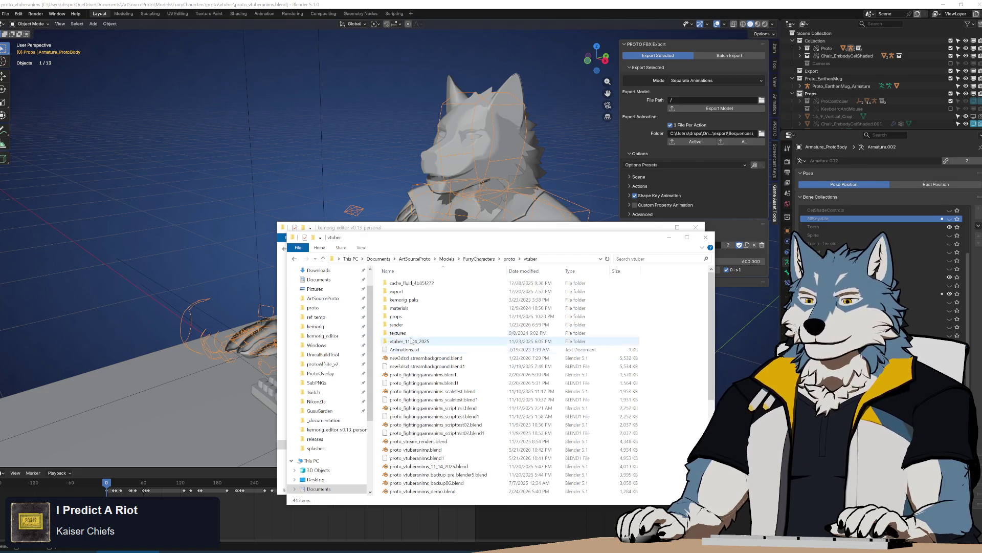
double_click(404, 291)
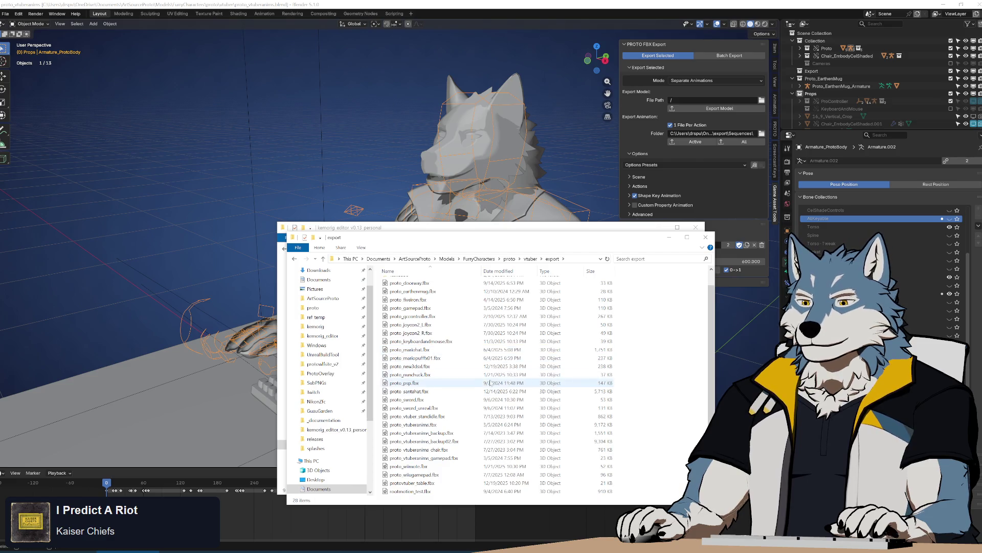
double_click(408, 285)
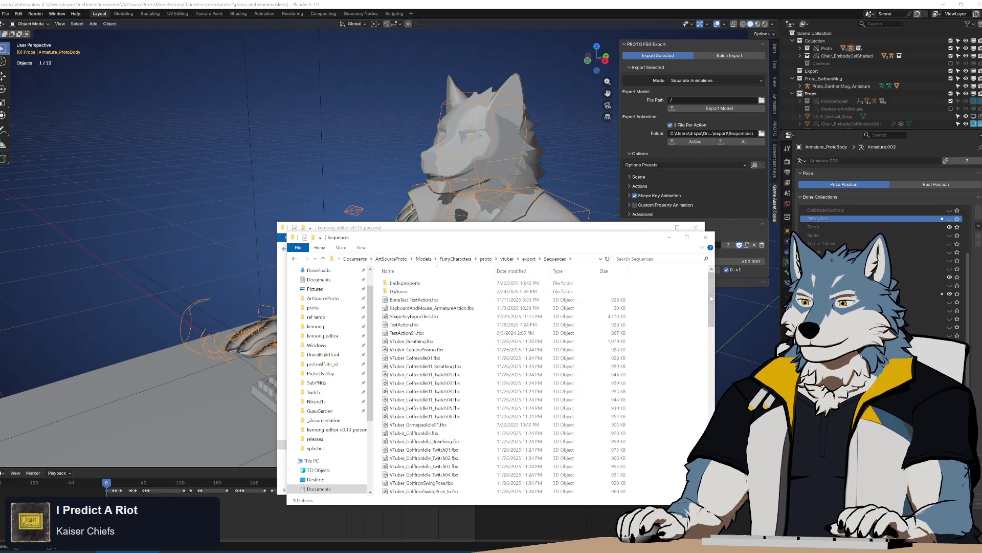
Step: Find VTuber_SitKeyboardIdle.fbx in the list and compare it with VTuber_SitKeyboardAndMouse.fbx
scroll(712, 319, "down", 3)
scroll(712, 318, "down", 10)
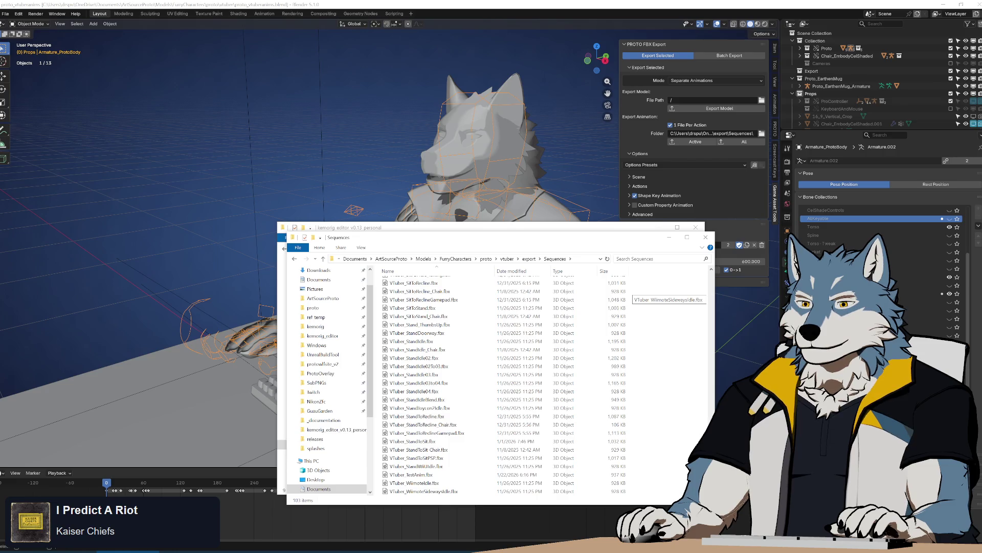
scroll(542, 383, "up", 4)
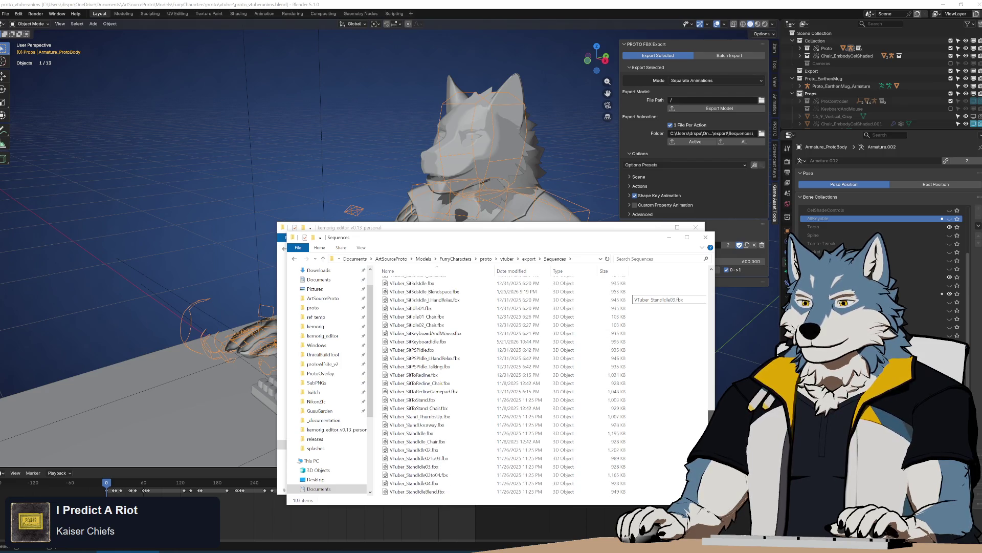
left_click(624, 342)
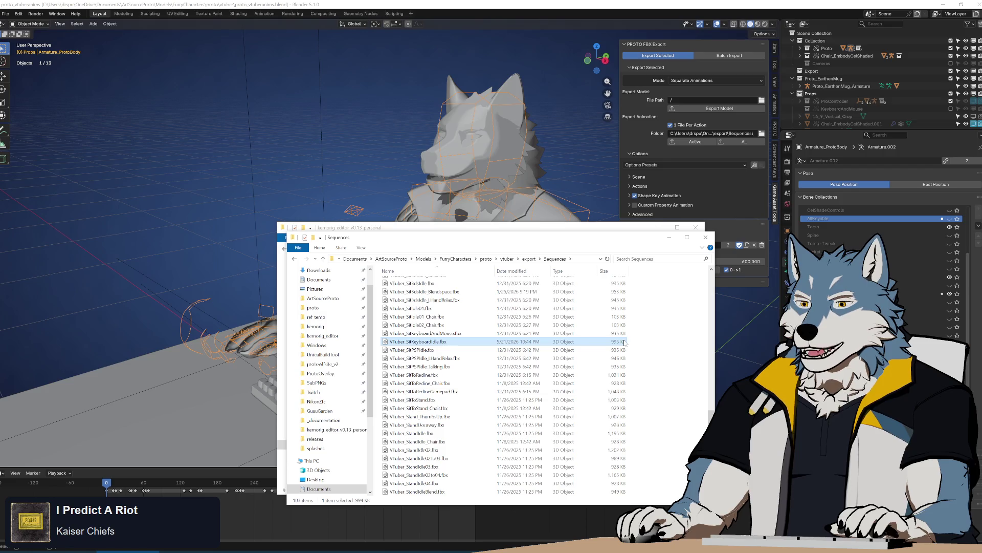
left_click(624, 335)
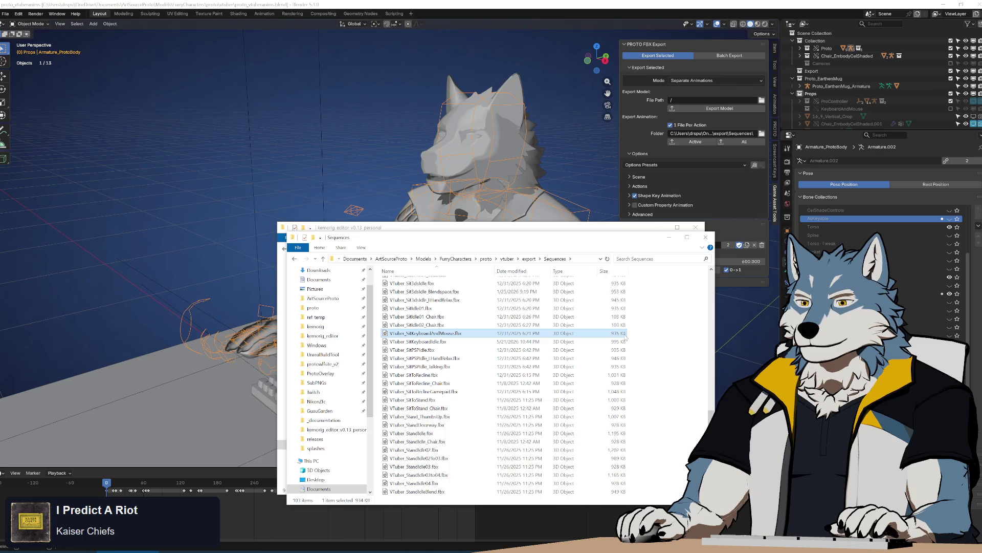
Step: Back in Blender, check the action list while keeping SitKeyboardIdle active
left_click(614, 2)
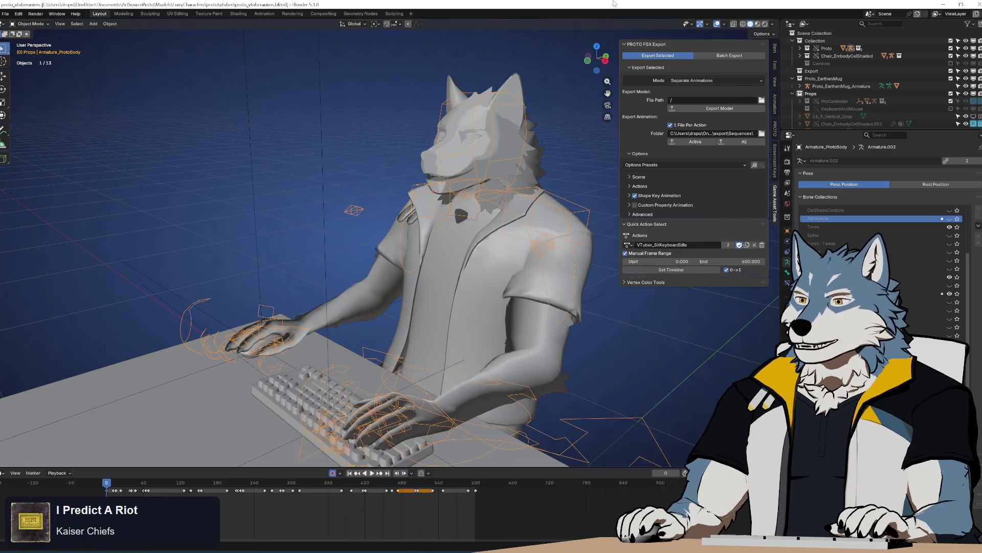
left_click(628, 245)
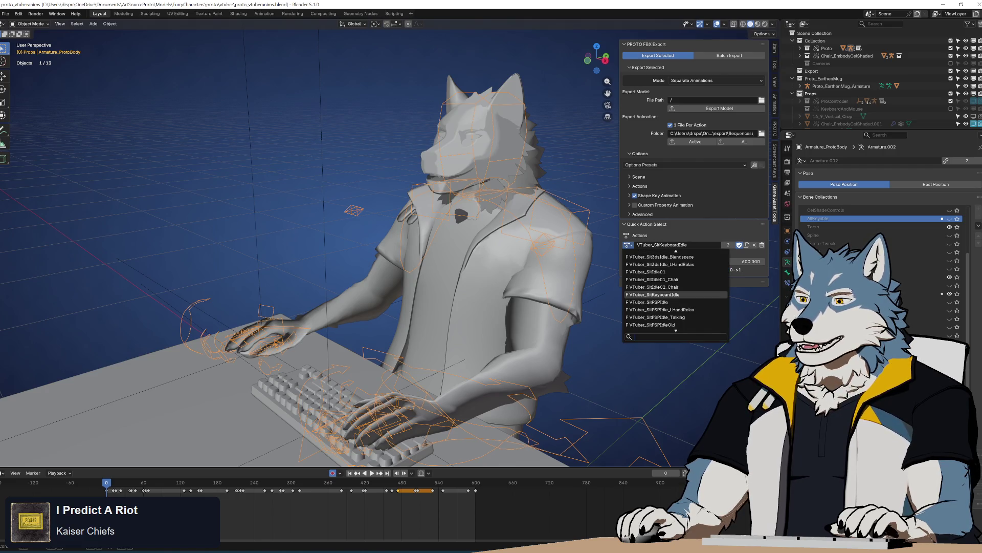
left_click(633, 246)
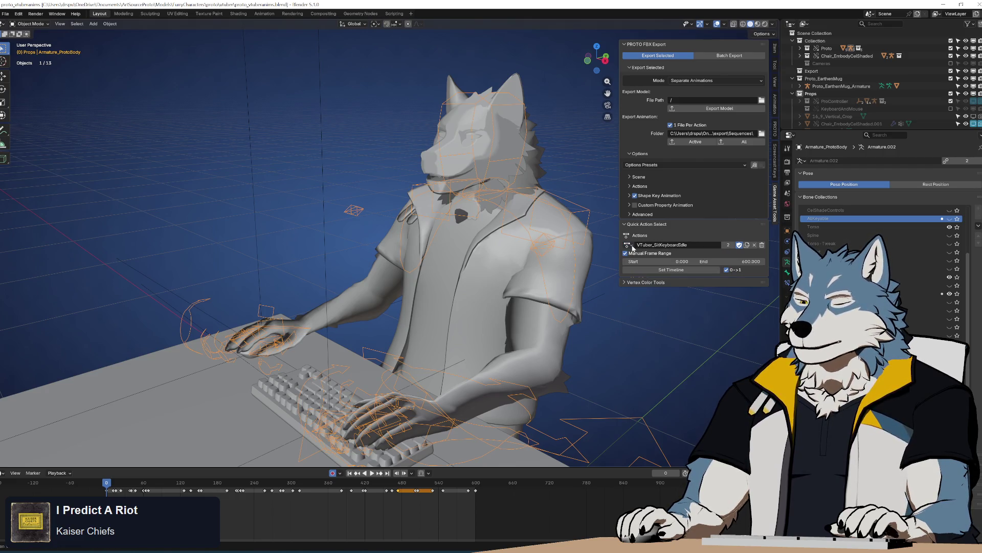
Step: Reselect VTuber_SitKeyboardIdle.fbx in the Sequences window, then open a new This PC Explorer window
left_click(695, 141)
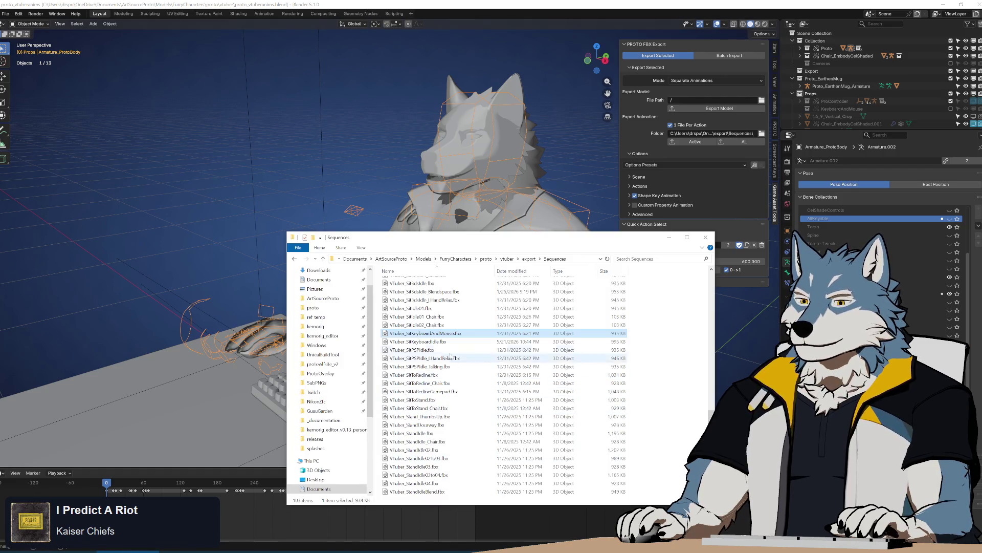
left_click(442, 343)
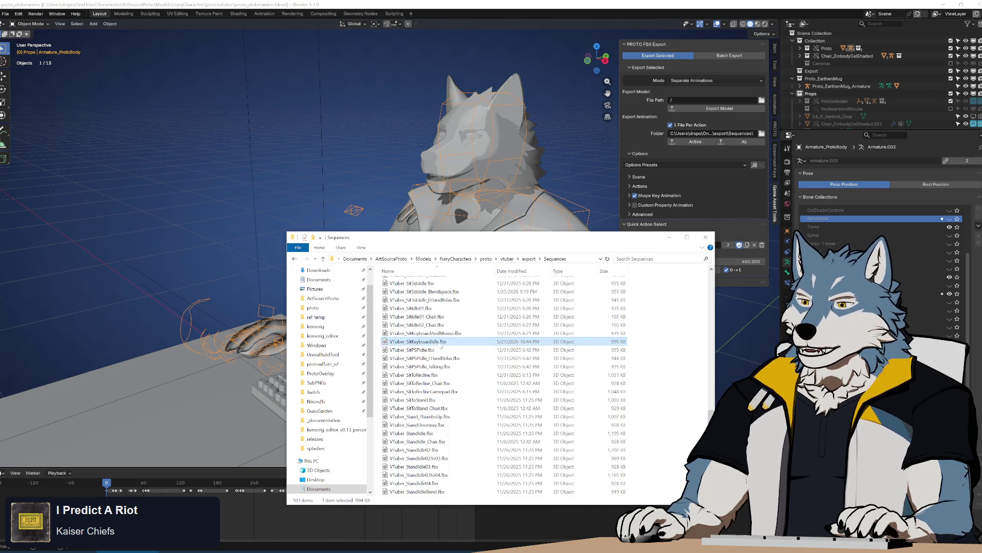
left_click(525, 4)
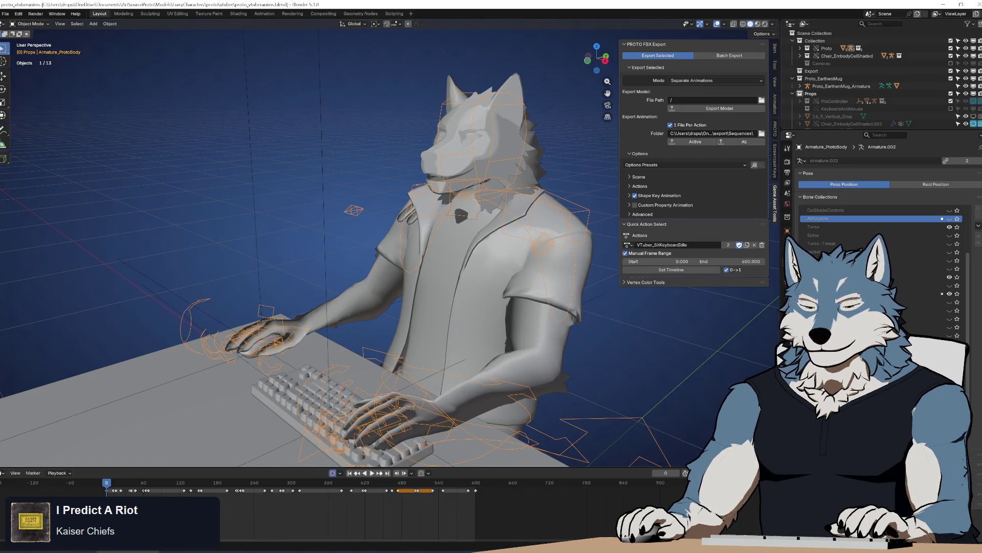
key("alt+Tab")
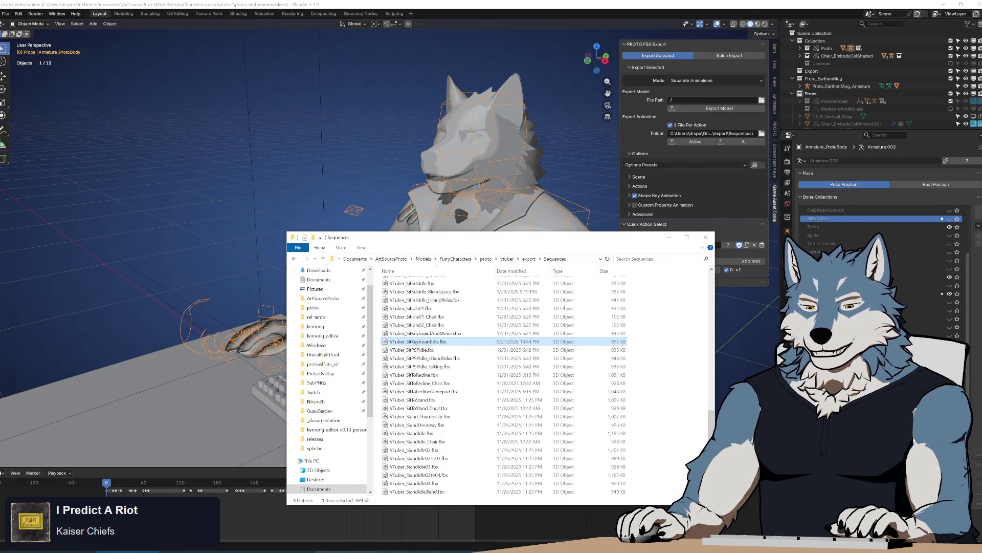
key("super")
key("super")
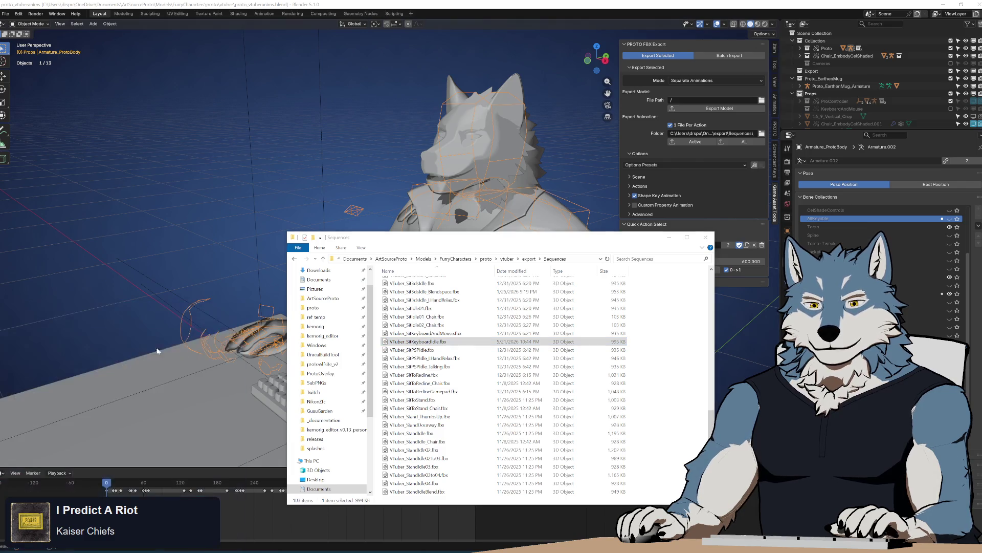
key("super+e")
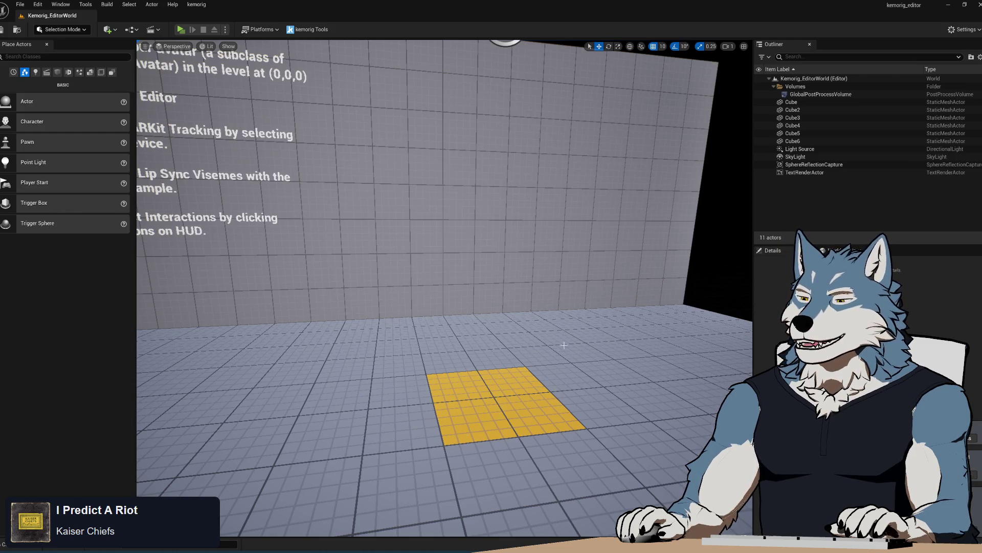
Step: Open a floating Content Browser on the Proto folder with Ctrl+Space
scroll(563, 345, "down", 10)
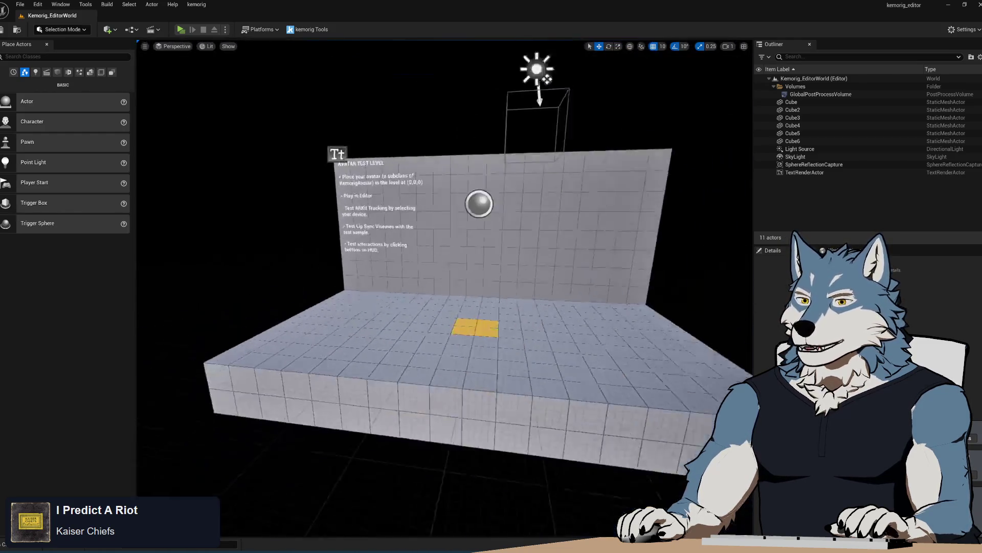
scroll(445, 286, "up", 10)
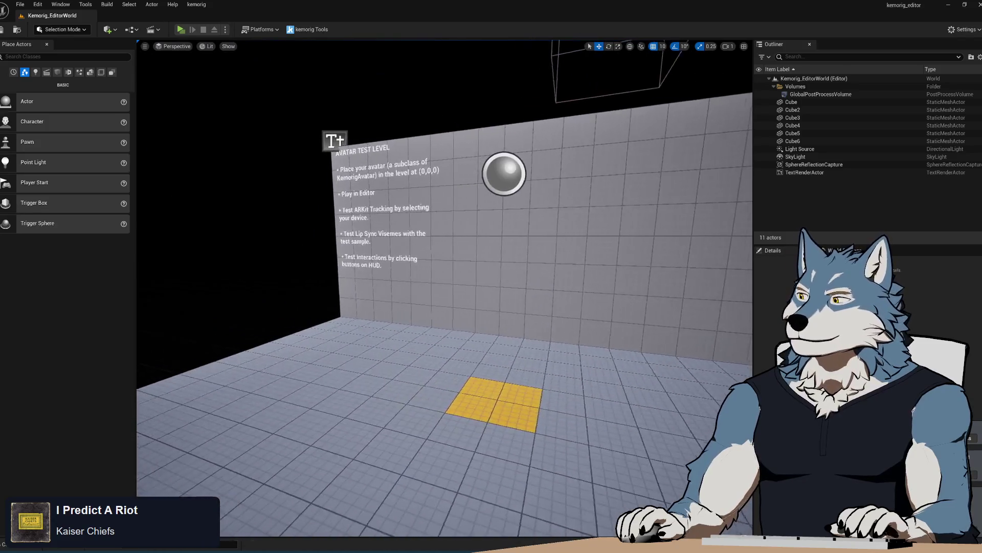
scroll(444, 286, "down", 5)
scroll(444, 287, "up", 5)
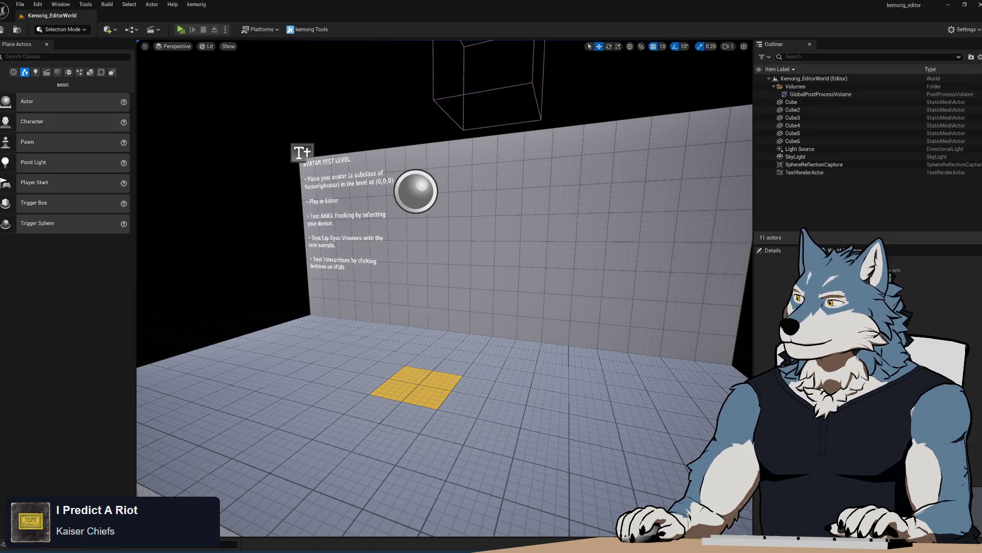
key("ctrl+space")
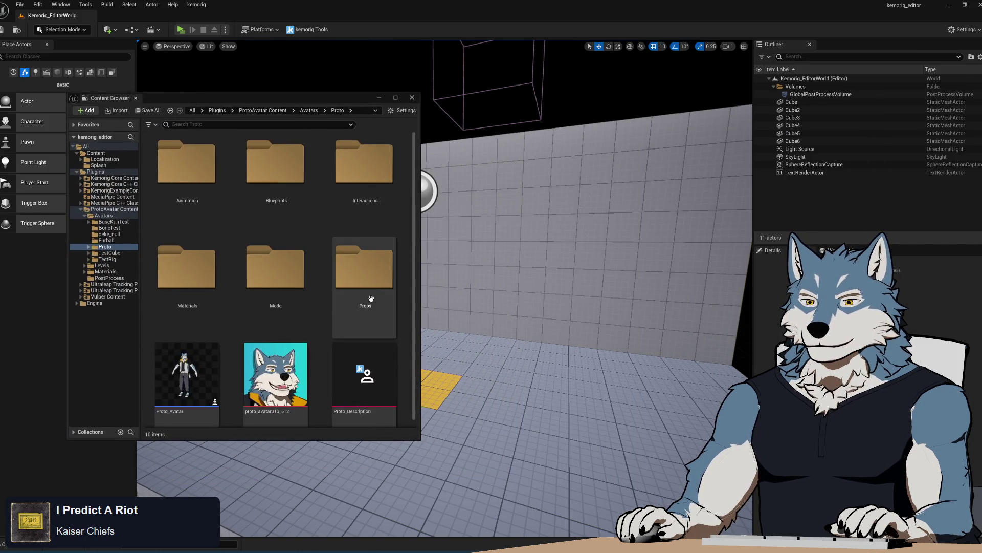
Step: Open Animation > Sequences and show VTuber_SitKeyboard's source files in Explorer beside the browser
double_click(197, 175)
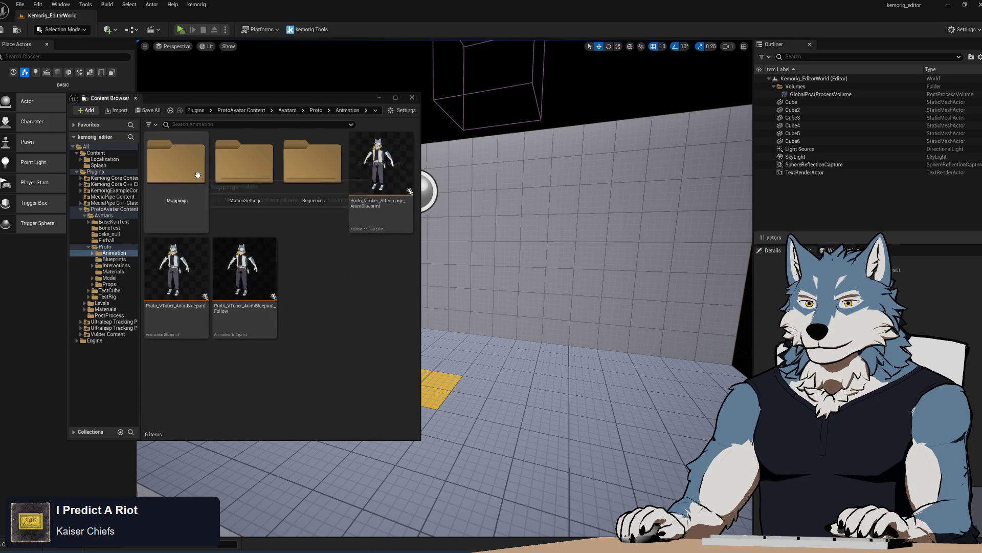
double_click(309, 166)
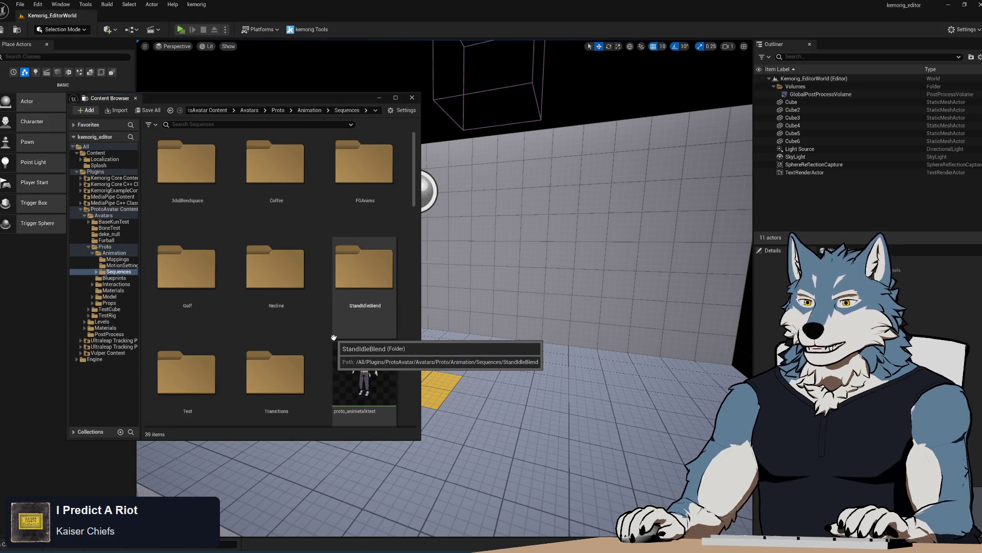
scroll(333, 337, "down", 8)
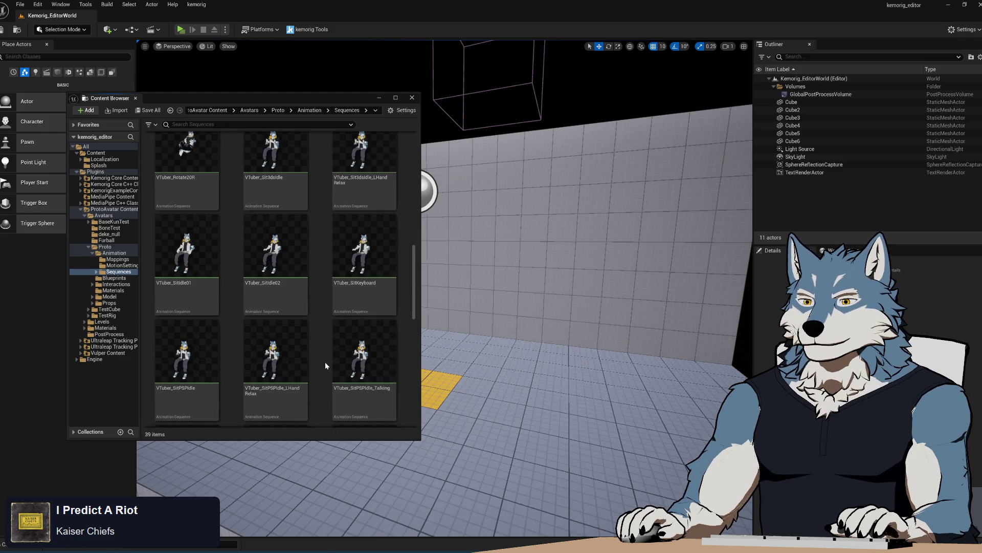
left_click(360, 304)
right_click(363, 309)
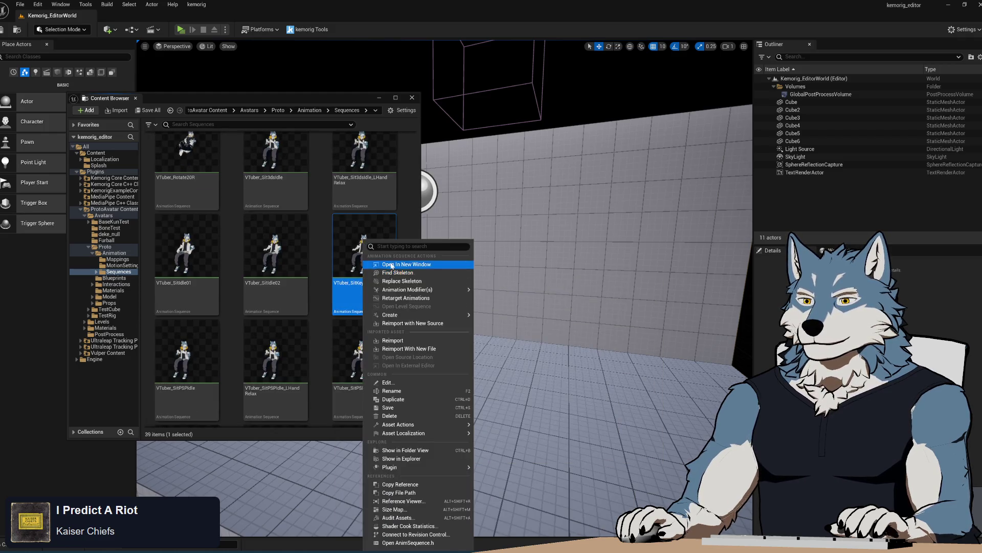
left_click(423, 348)
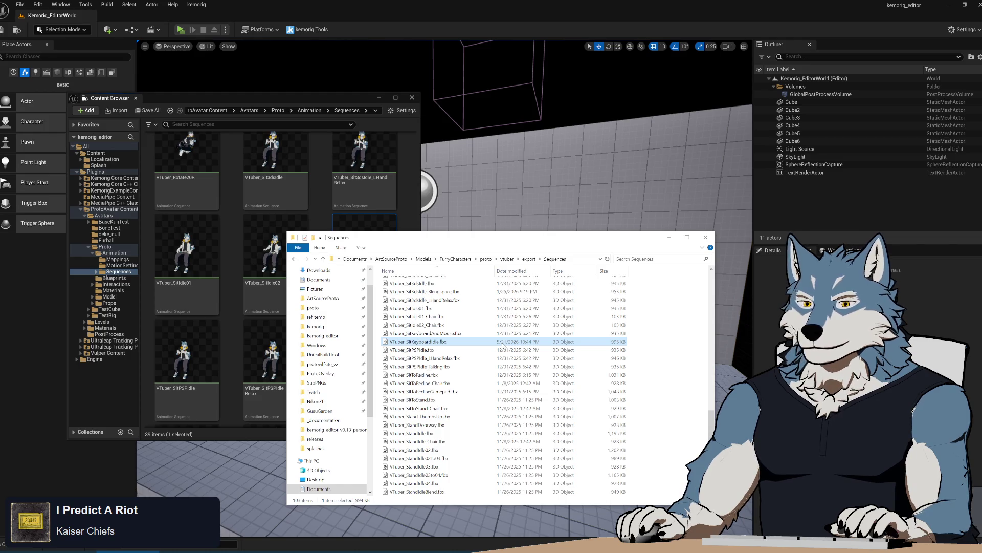
mouse_move(413, 242)
left_mouse_down()
mouse_move(587, 240)
mouse_move(538, 240)
left_mouse_up()
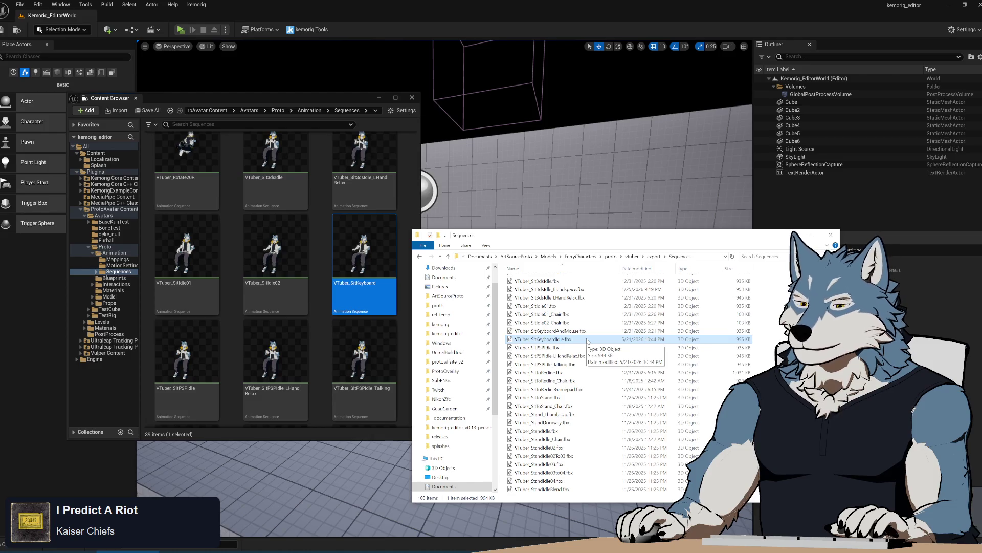
Step: Start a reimport of VTuber_SitKeyboard, then cancel the source-file picker
right_click(359, 253)
left_click(416, 342)
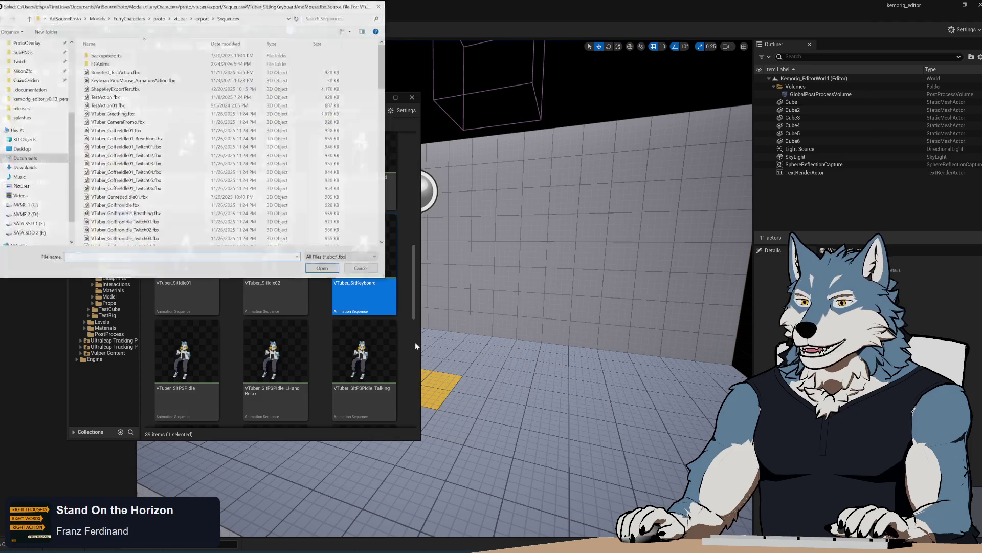
mouse_move(214, 9)
left_mouse_down()
mouse_move(398, 45)
mouse_move(623, 118)
left_mouse_up()
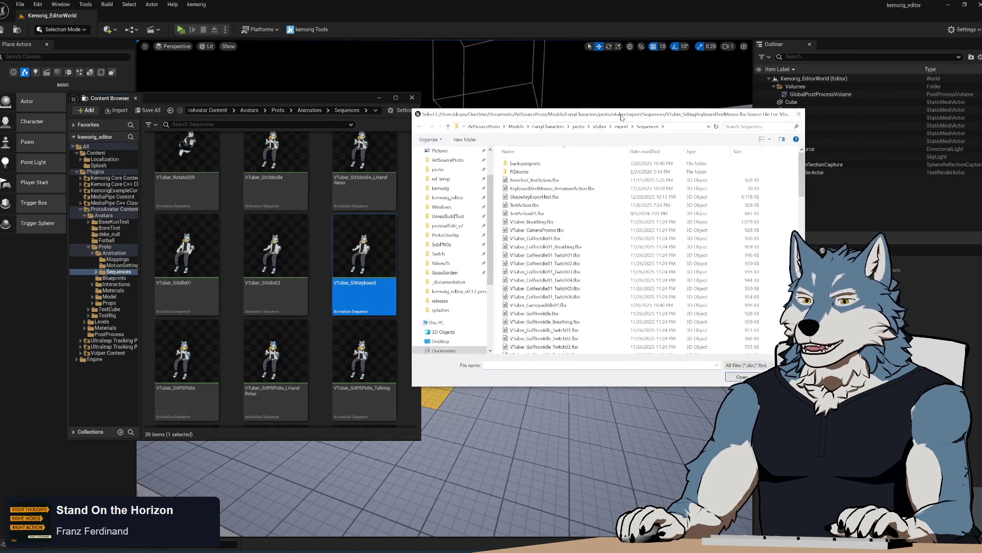
scroll(601, 287, "down", 1)
scroll(601, 286, "down", 10)
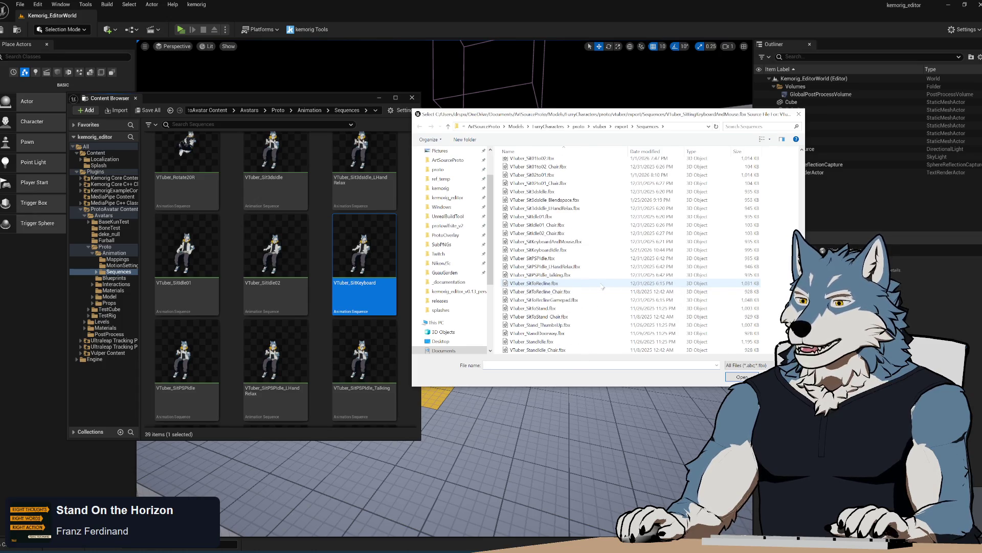
scroll(602, 286, "down", 6)
scroll(601, 286, "up", 4)
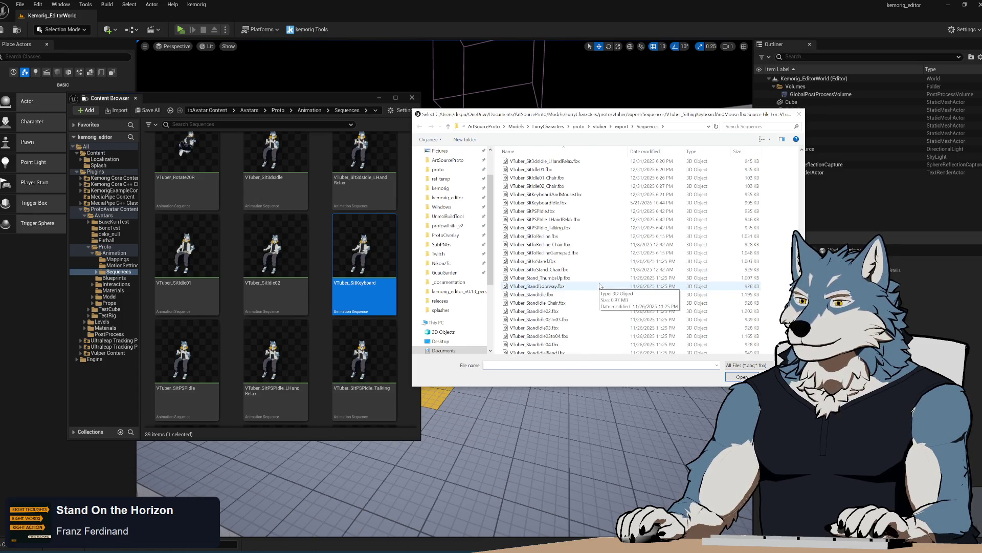
left_click(801, 114)
Step: Drag VTuber_SitKeyboardIdle.fbx from Explorer into the Sequences folder to import it
left_click(327, 293)
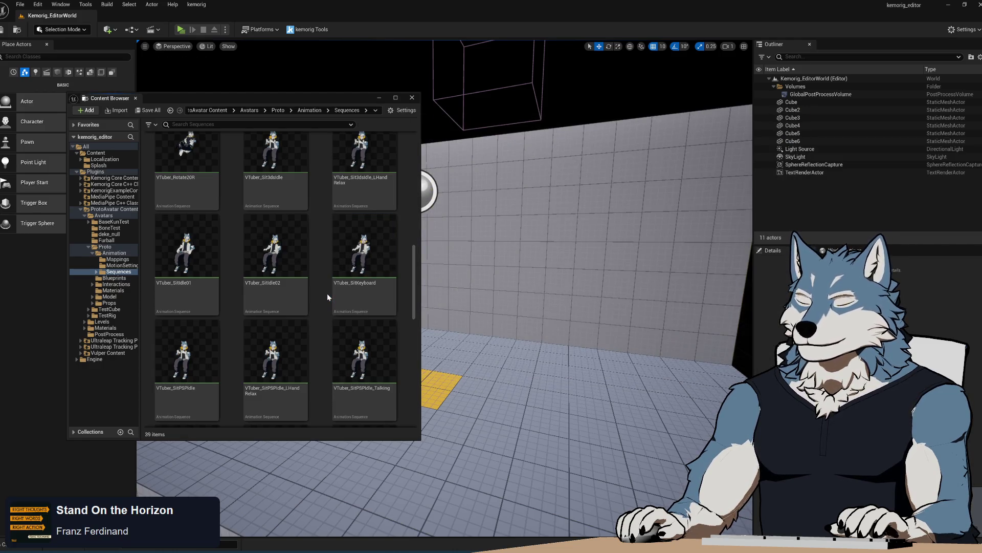
right_click(324, 284)
key("alt+Tab")
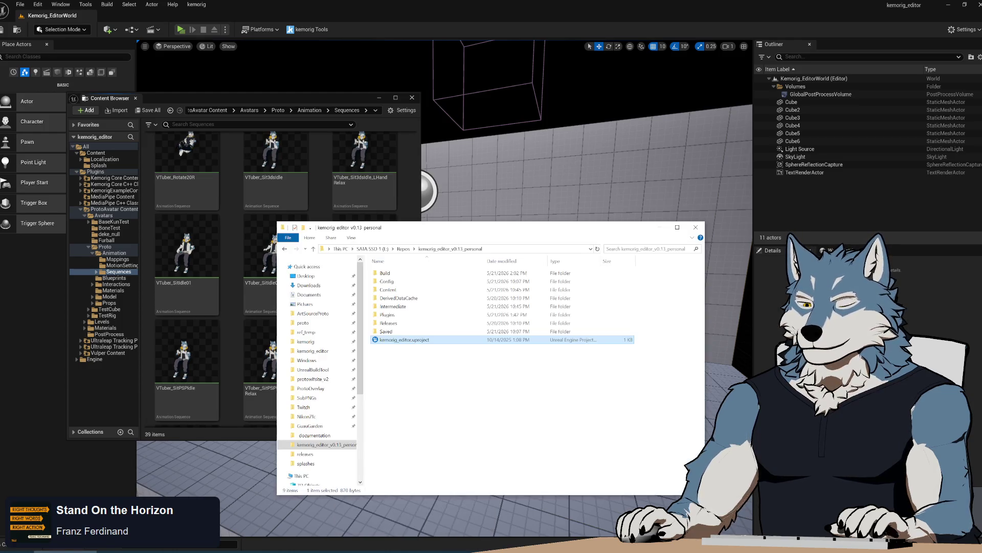
key("alt+Tab")
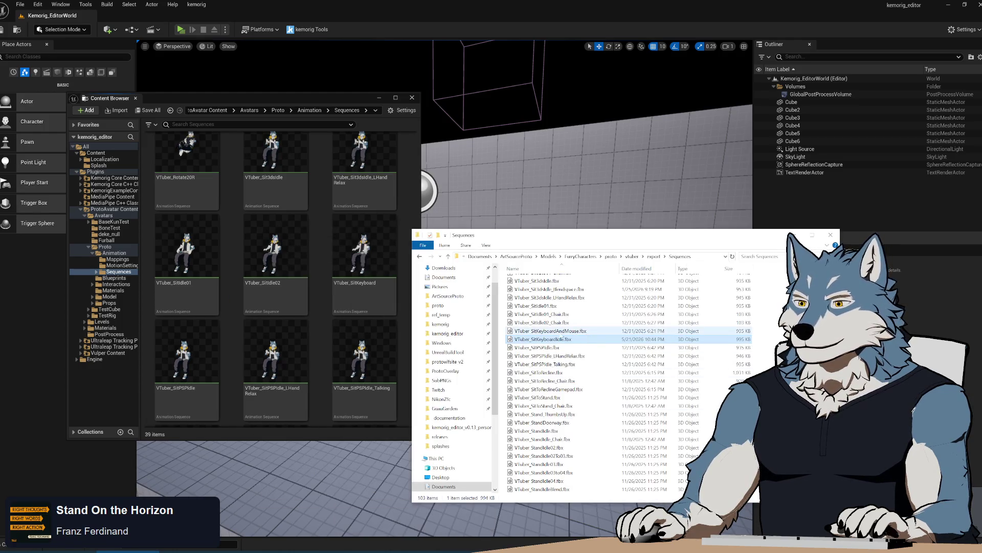
mouse_move(542, 339)
left_mouse_down()
mouse_move(450, 343)
mouse_move(320, 249)
left_mouse_up()
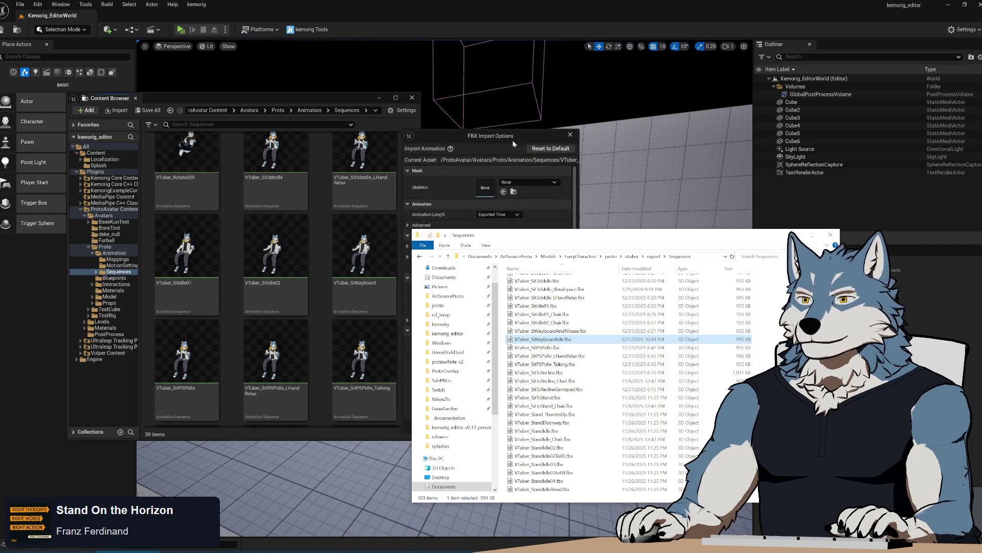
Step: Import VTuber_SitKeyboardIdle with the Proto_Skeleton skeleton and open the new animation
left_click(527, 183)
type("oto")
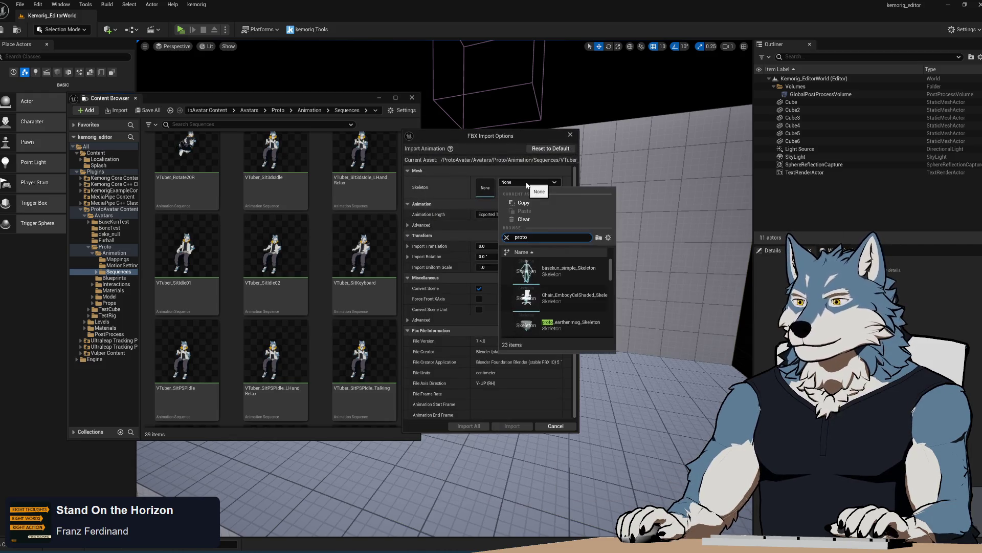
left_click_drag(612, 276, 619, 309)
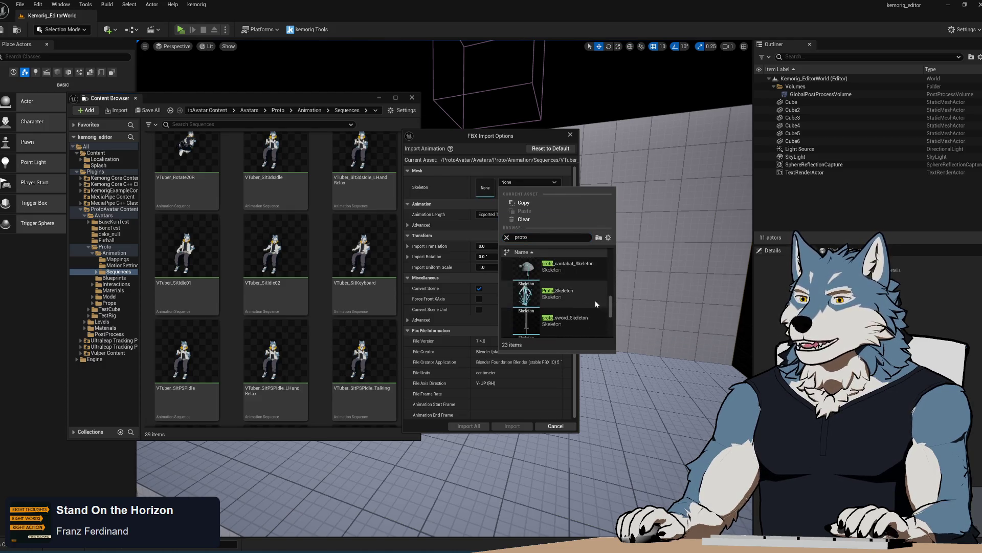
left_click(560, 303)
left_click(468, 426)
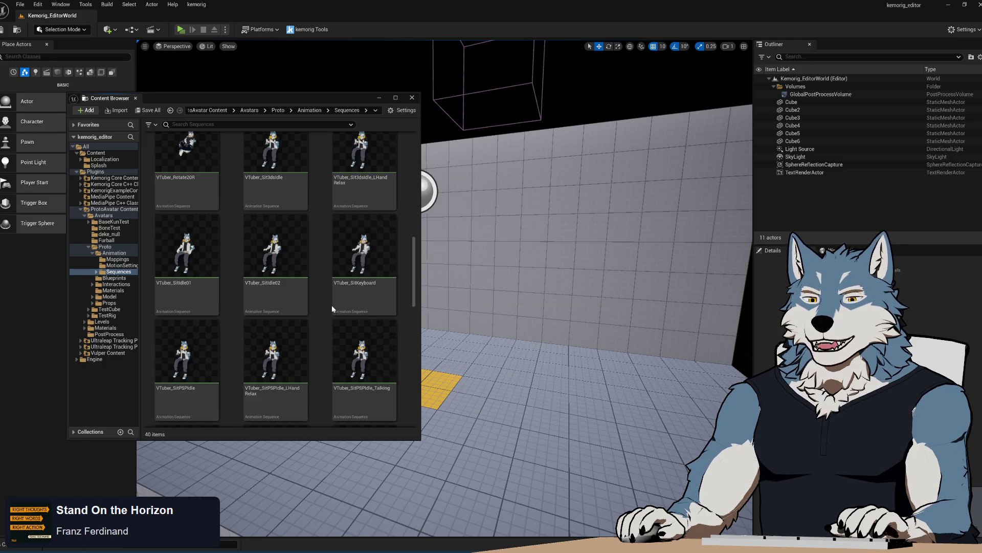
mouse_move(414, 261)
left_mouse_down()
mouse_move(404, 153)
mouse_move(359, 256)
mouse_move(287, 358)
mouse_move(238, 385)
left_mouse_up()
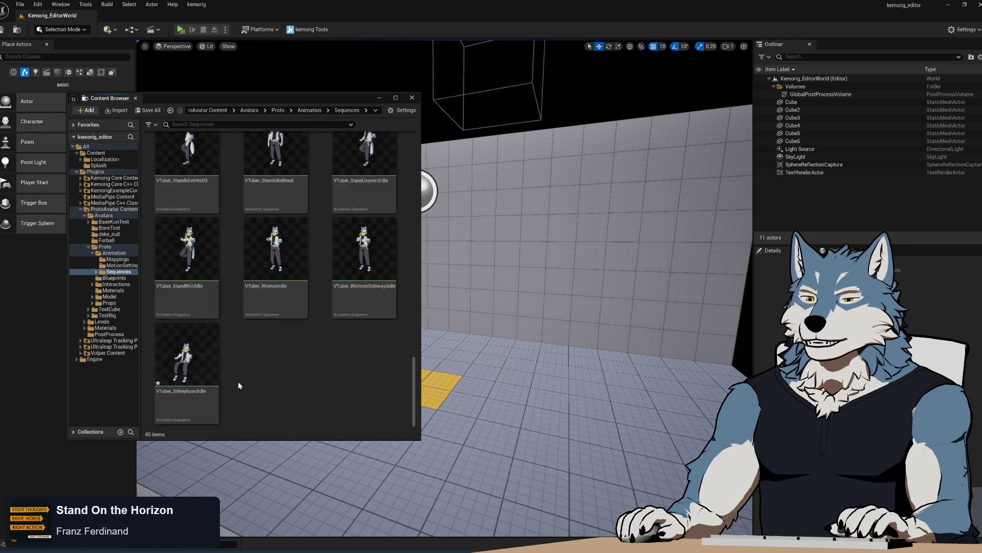
double_click(185, 399)
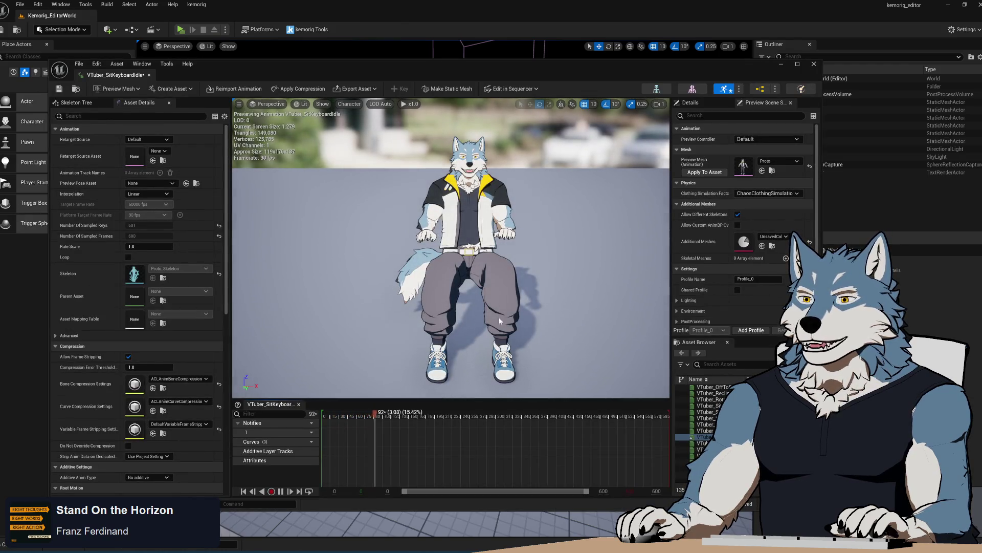
Step: Save the new VTuber_SitKeyboardIdle animation and close its editor
left_click_drag(499, 321, 425, 317)
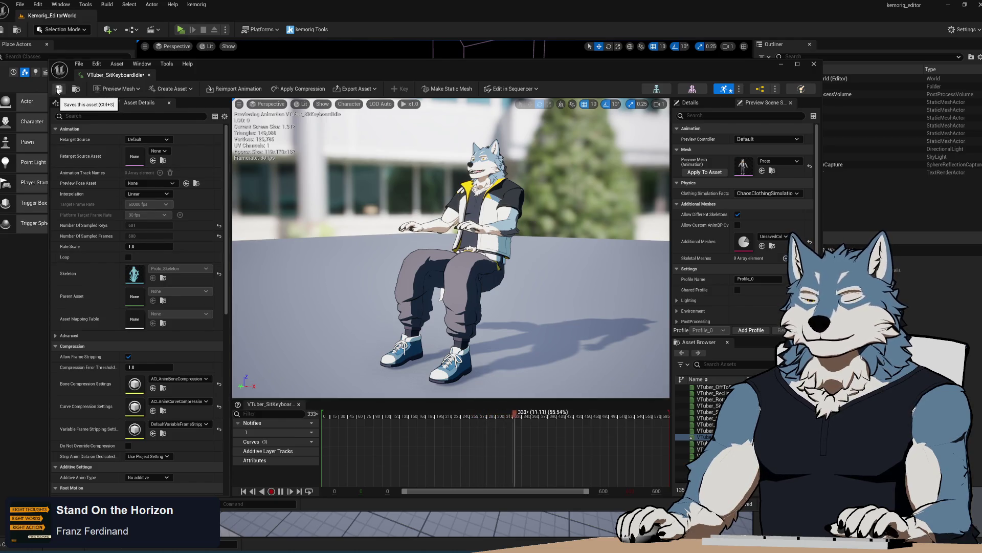
left_click(58, 89)
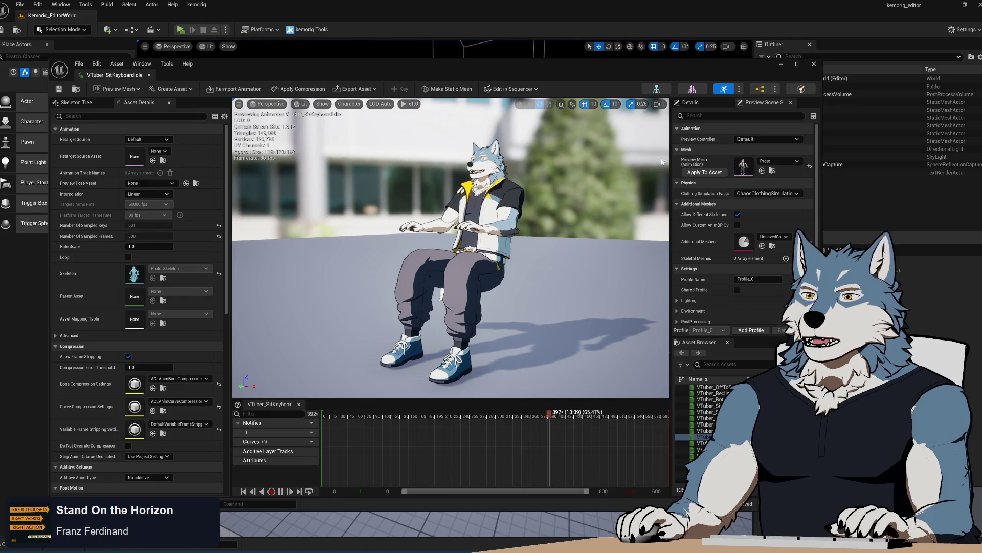
left_click(814, 65)
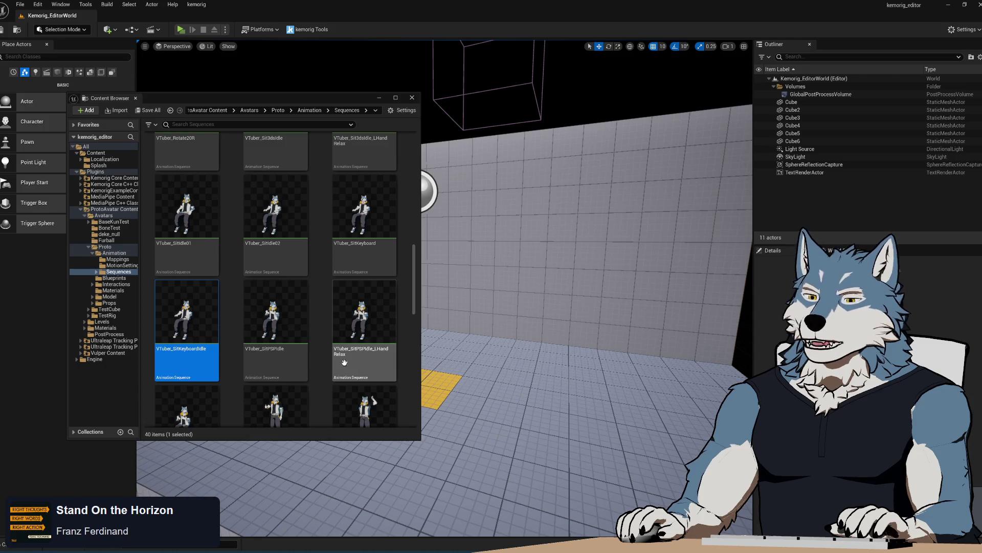
Step: Force-delete the old VTuber_SitKeyboard asset, then select Proto_StanceGroups in Interactions
left_click(363, 225)
key("Delete")
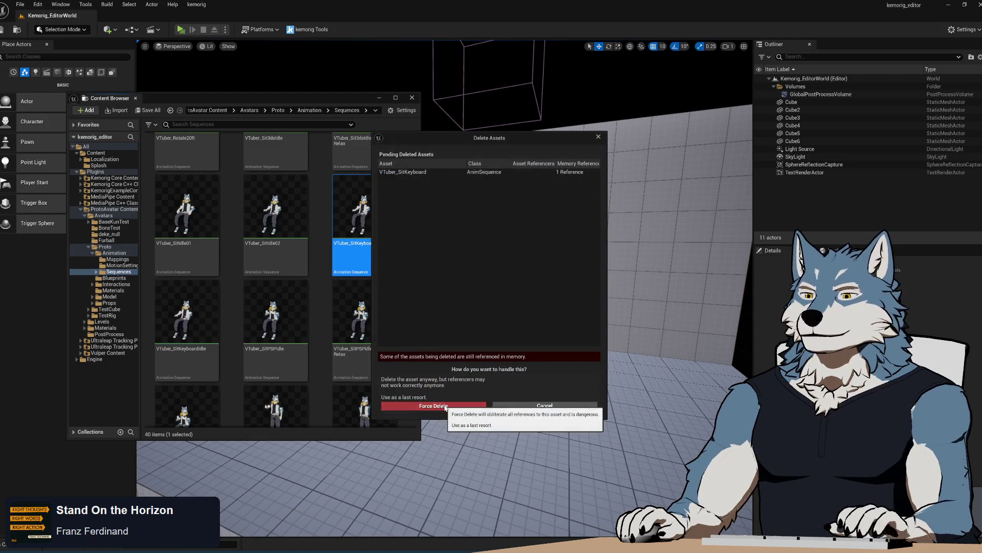
left_click(440, 405)
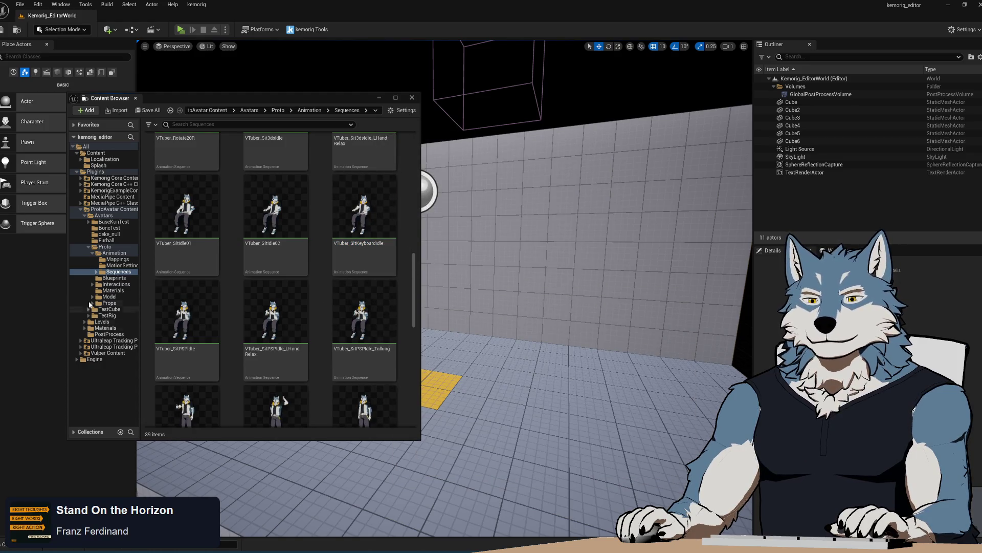
left_click(115, 284)
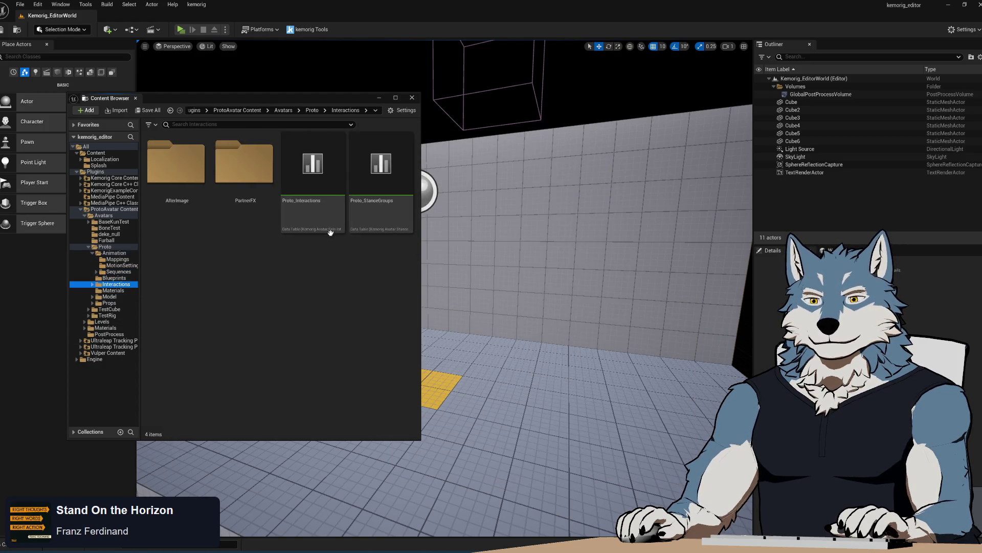
left_click(377, 182)
Step: Open Proto_StanceGroups, expand SitKeyboard, and preview its current VTuber_SitIdle02 loop animation
double_click(377, 183)
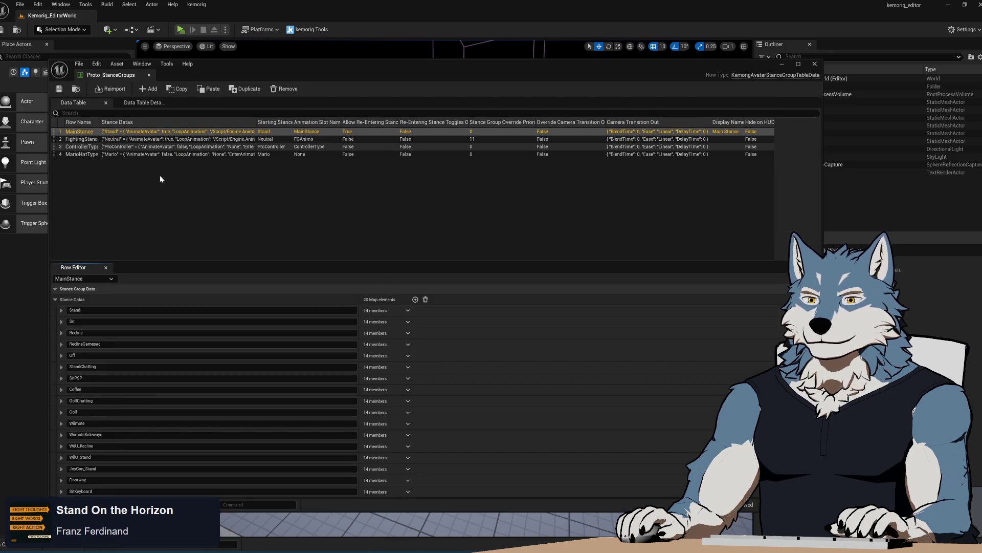
scroll(64, 409, "down", 3)
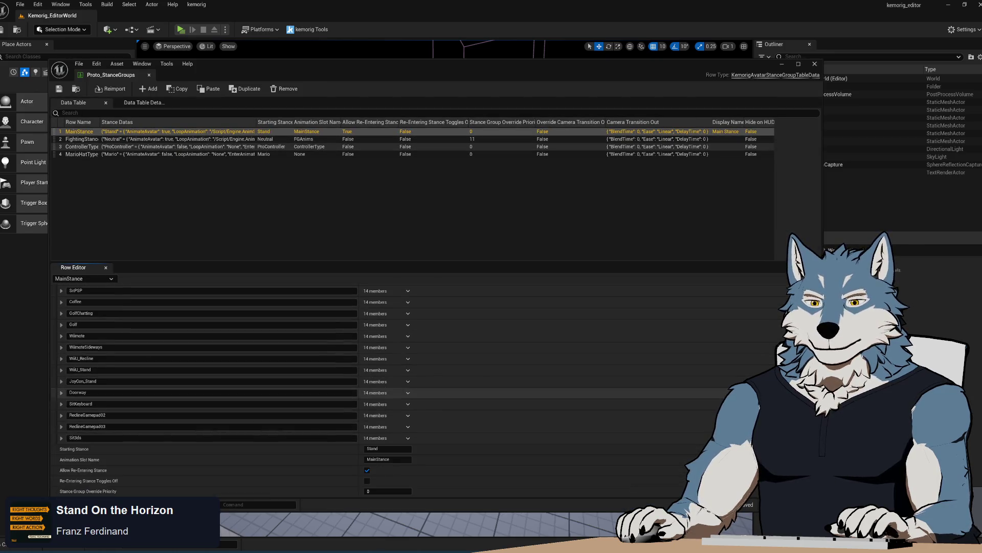
left_click(62, 405)
scroll(351, 421, "down", 2)
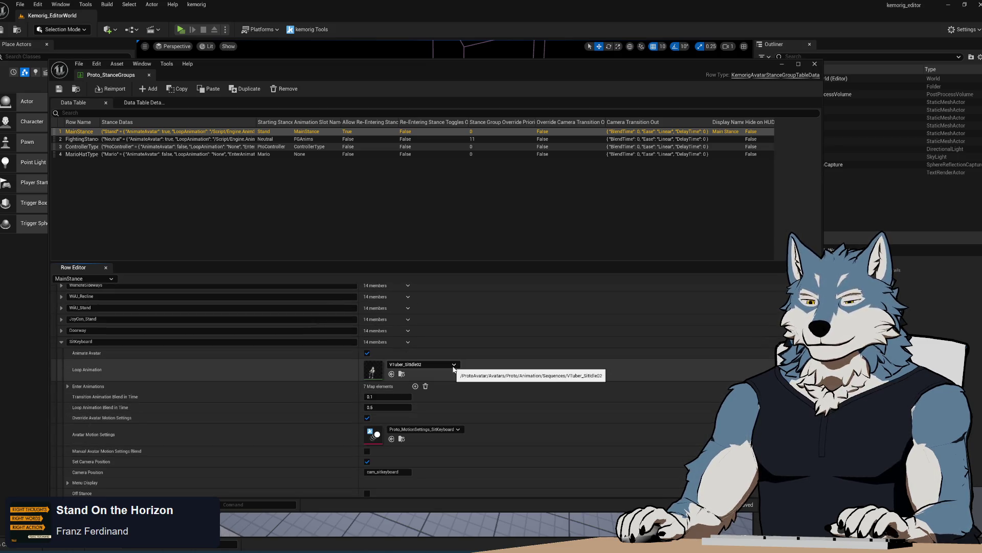
left_click(402, 374)
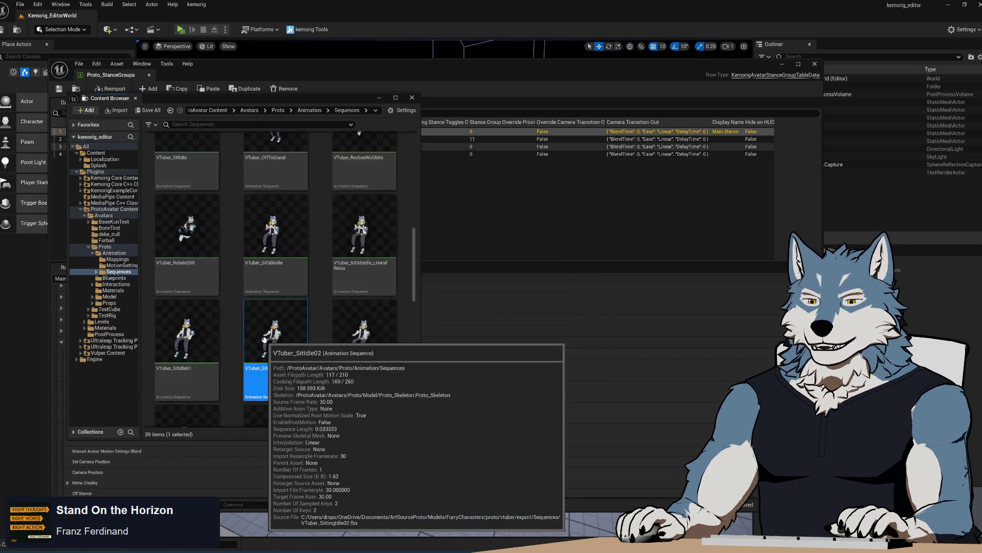
double_click(264, 340)
mouse_move(516, 237)
left_mouse_down()
mouse_move(563, 230)
mouse_move(516, 236)
left_mouse_up()
left_click(232, 75)
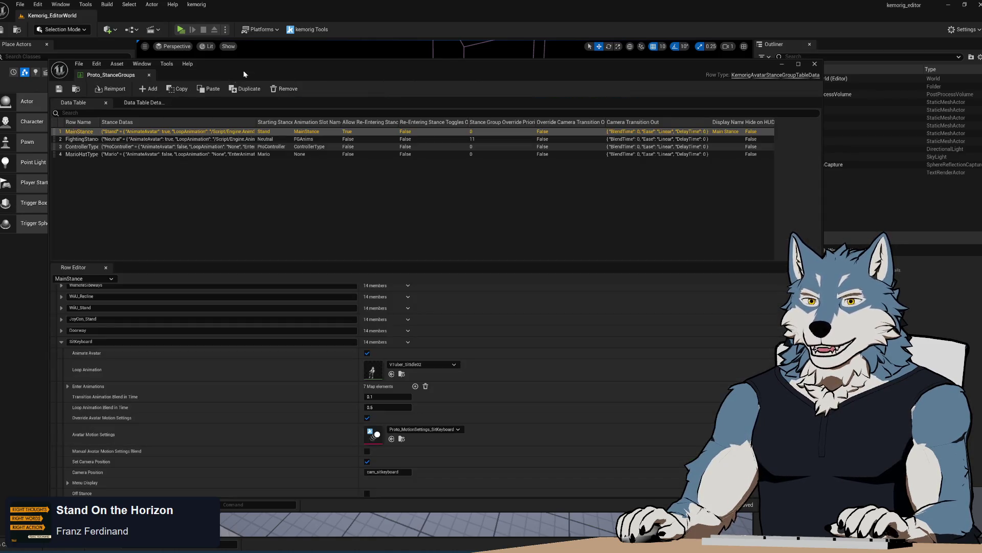
Step: Drag VTuber_SitKeyboardIdle onto SitKeyboard's Loop Animation and rearrange the table window
mouse_move(244, 69)
left_mouse_down()
mouse_move(667, 64)
mouse_move(602, 57)
left_mouse_up()
scroll(283, 331, "down", 2)
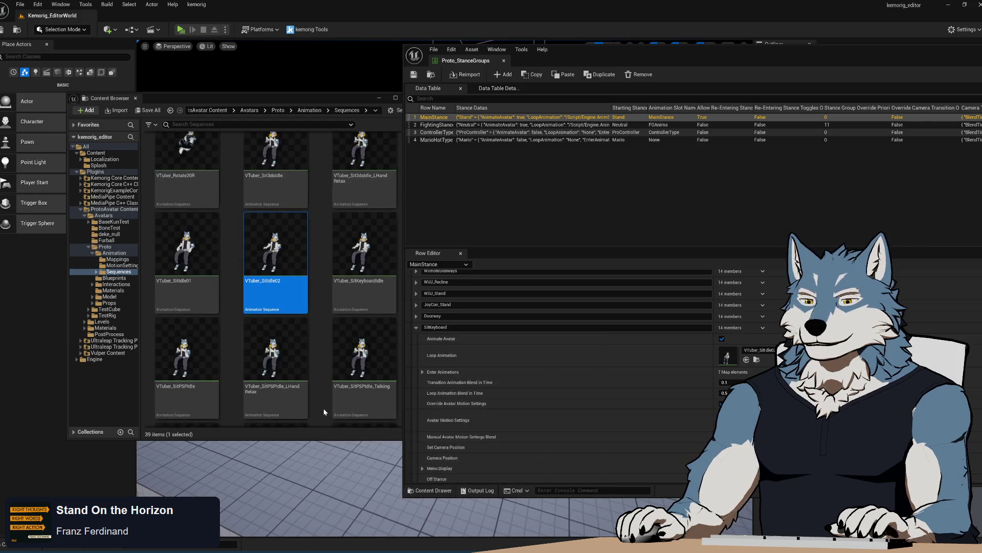
mouse_move(353, 256)
left_mouse_down()
mouse_move(347, 268)
mouse_move(709, 357)
left_mouse_up()
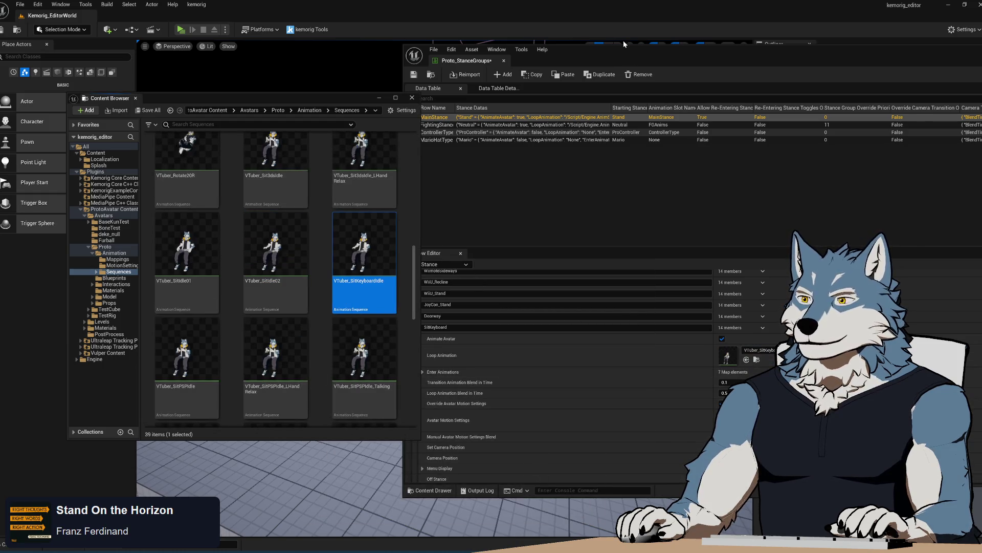
double_click(623, 41)
mouse_move(406, 86)
left_mouse_down()
mouse_move(354, 62)
mouse_move(382, 55)
left_mouse_up()
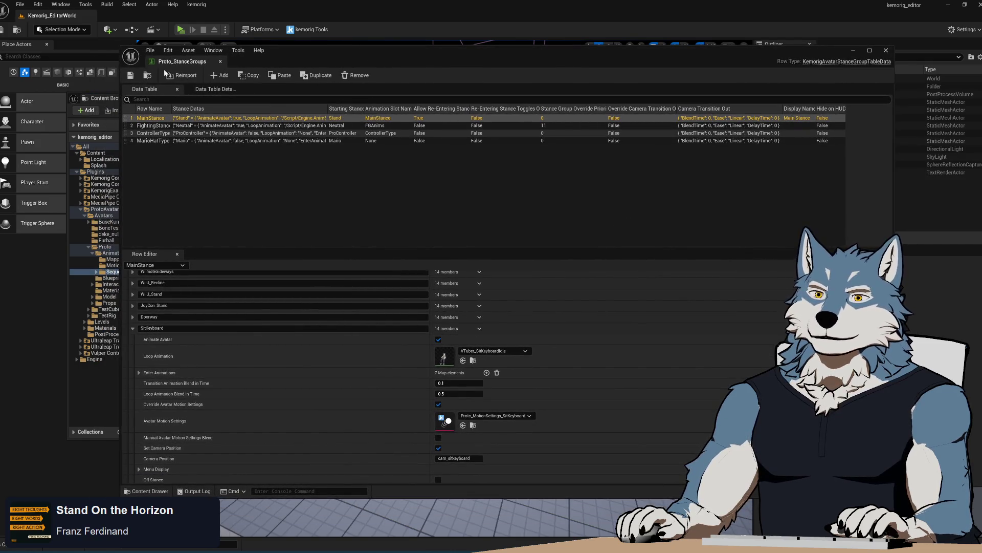
Step: Run a brief play preview, then expand the Levels folder in the asset browser
left_click(182, 29)
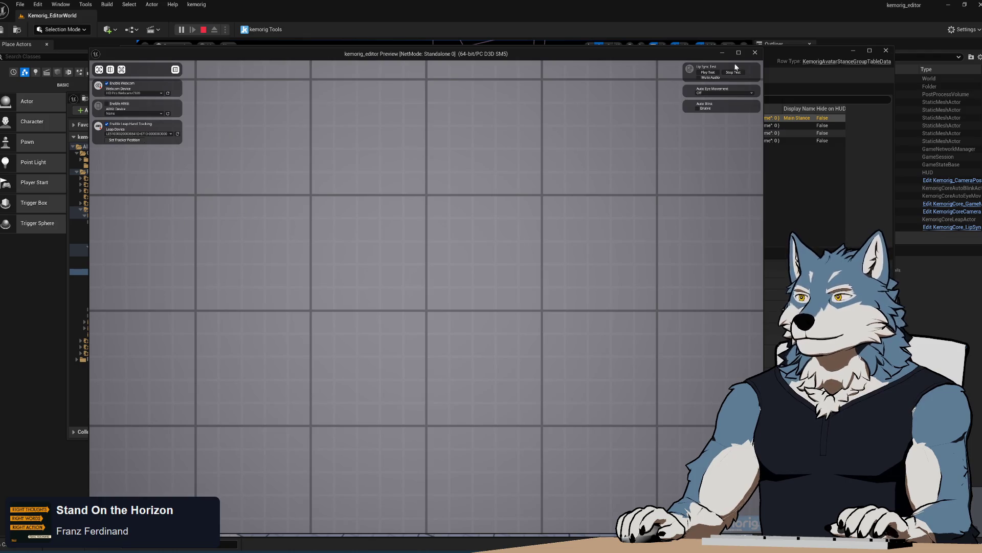
key("Escape")
left_click(123, 192)
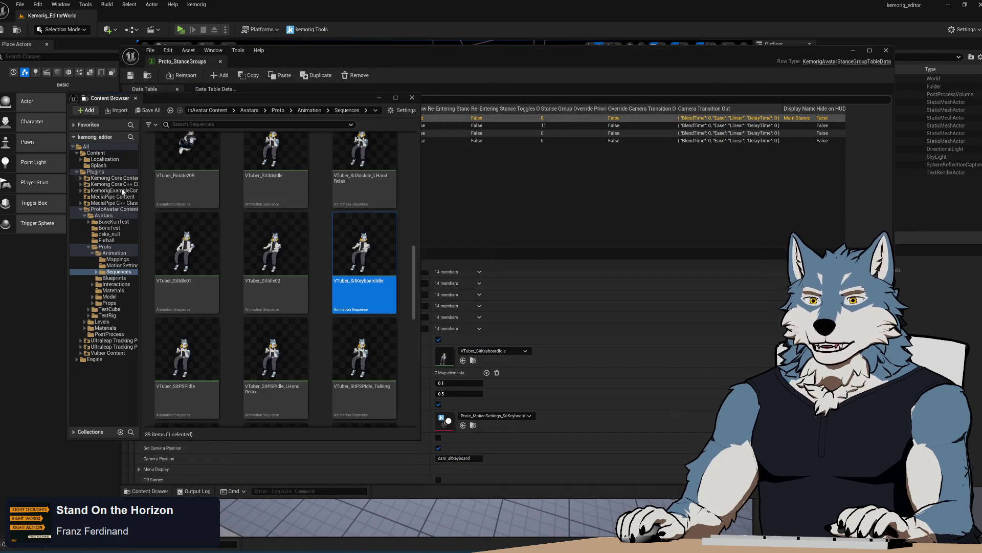
left_click(85, 321)
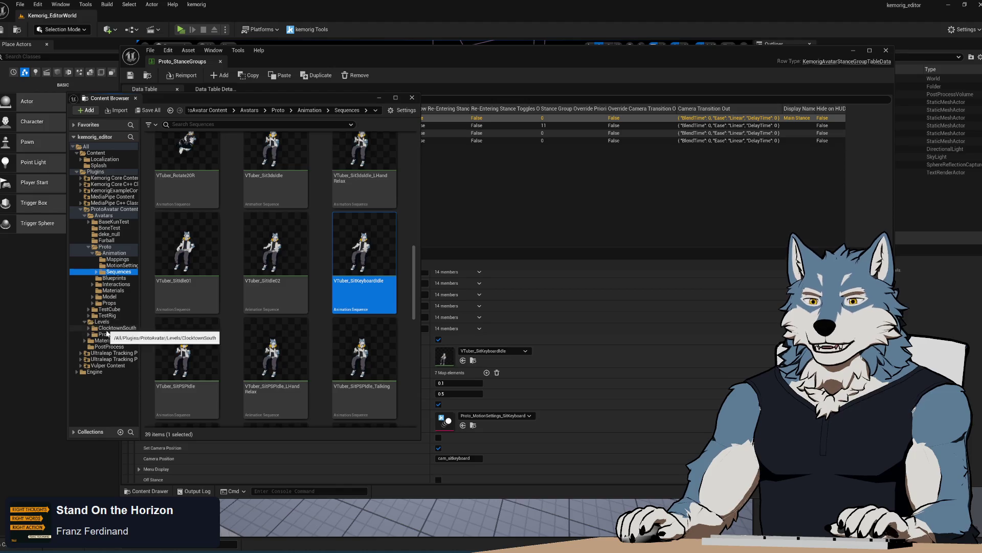
Step: Load the ProtoStream level, play it, switch the avatar to SitKeyboard, then stop playing
left_click(110, 334)
double_click(232, 173)
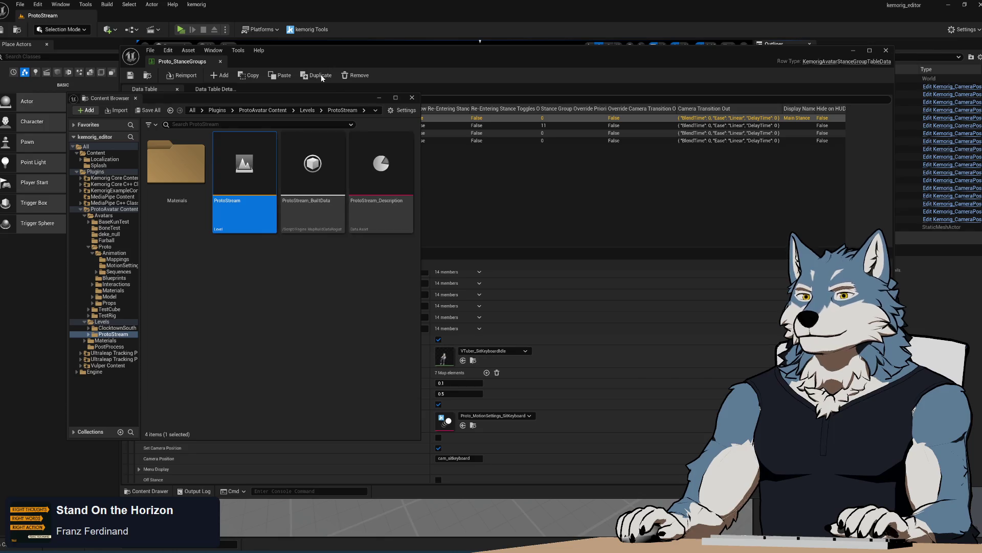
key("alt+p")
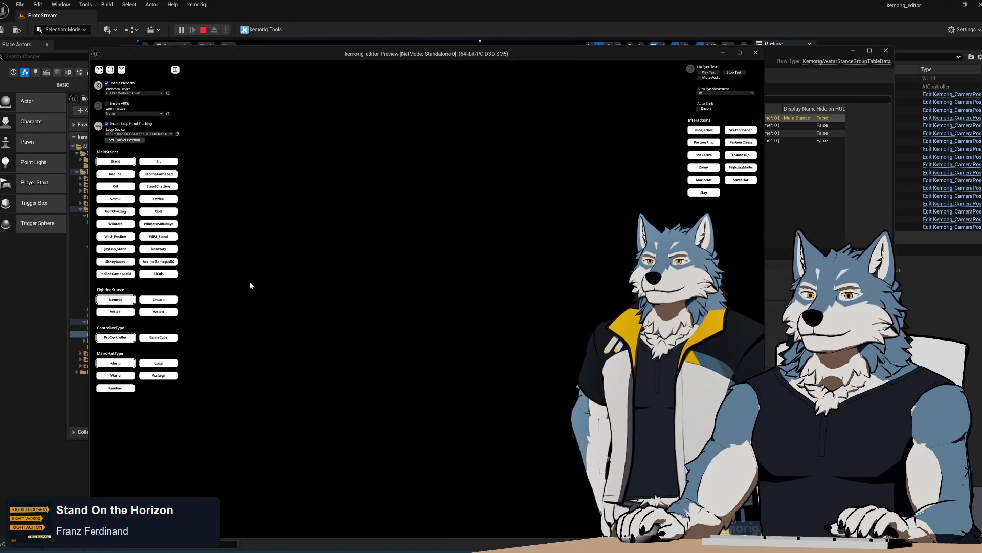
left_click(124, 259)
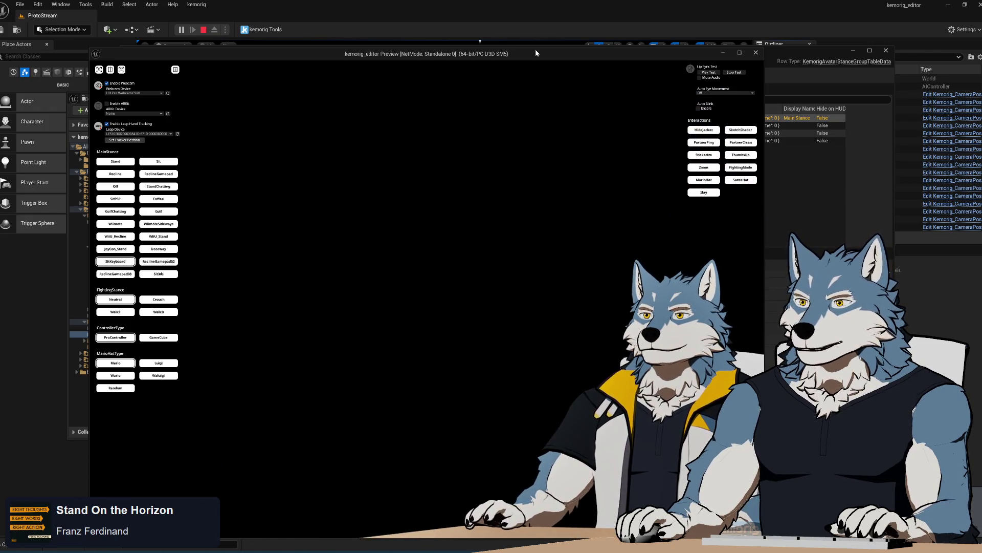
mouse_move(535, 49)
left_mouse_down()
mouse_move(535, 209)
mouse_move(532, 72)
left_mouse_up()
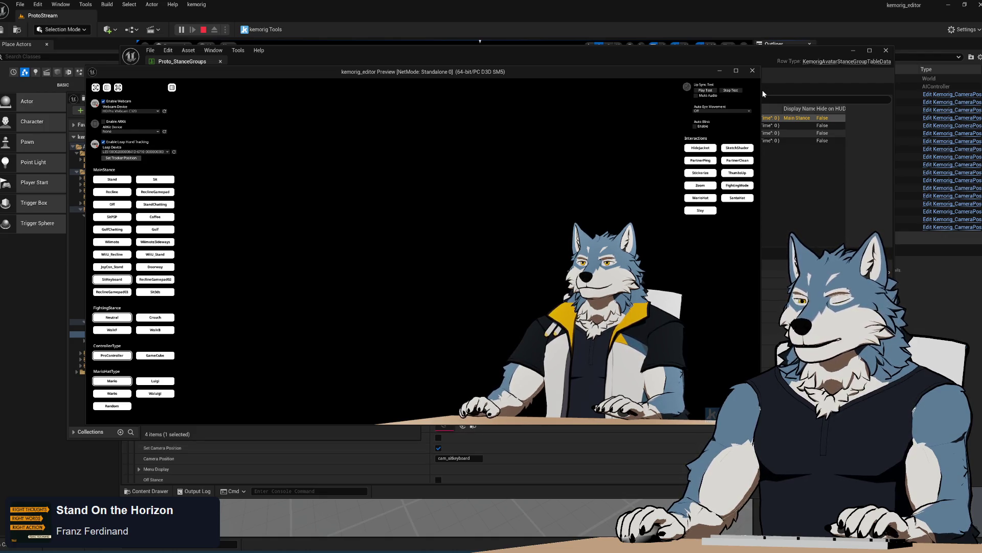
key("Escape")
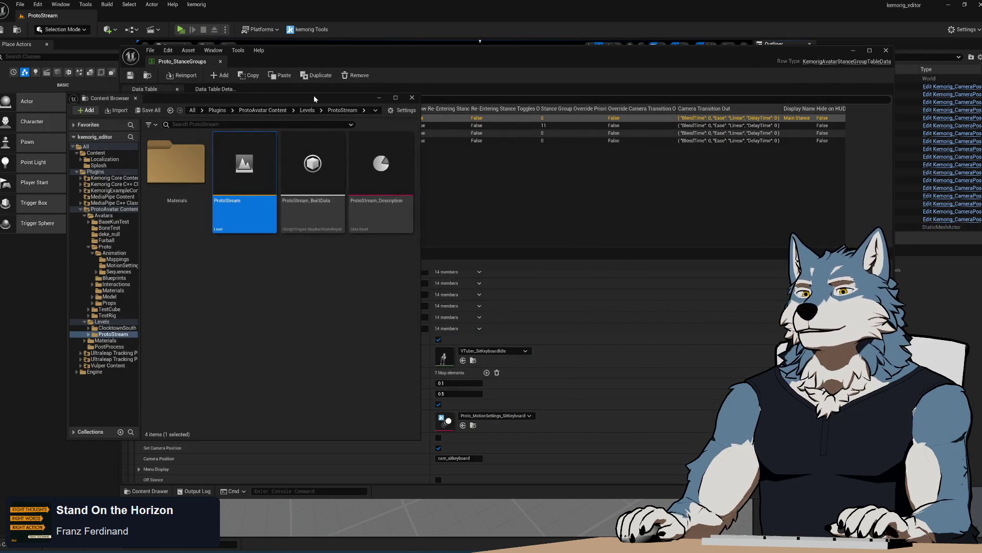
Step: Open the ProtoProps data table from the Proto Blueprints folder
left_click_drag(314, 95, 345, 97)
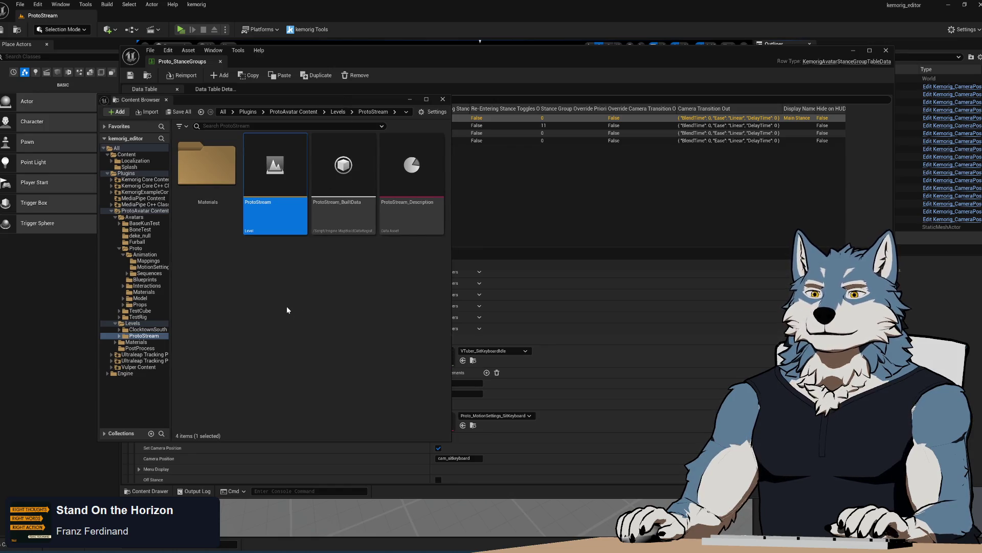
left_click_drag(564, 57, 570, 57)
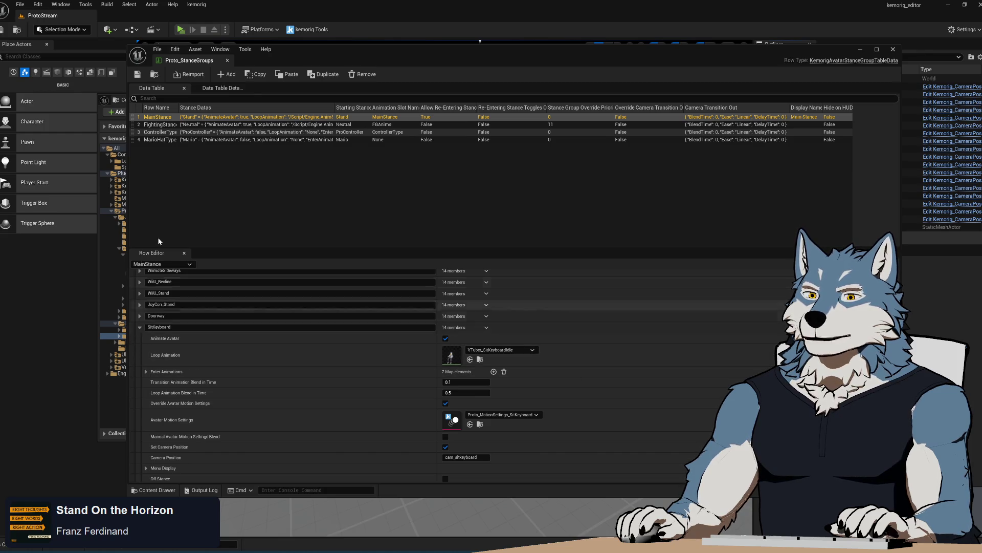
left_click(103, 117)
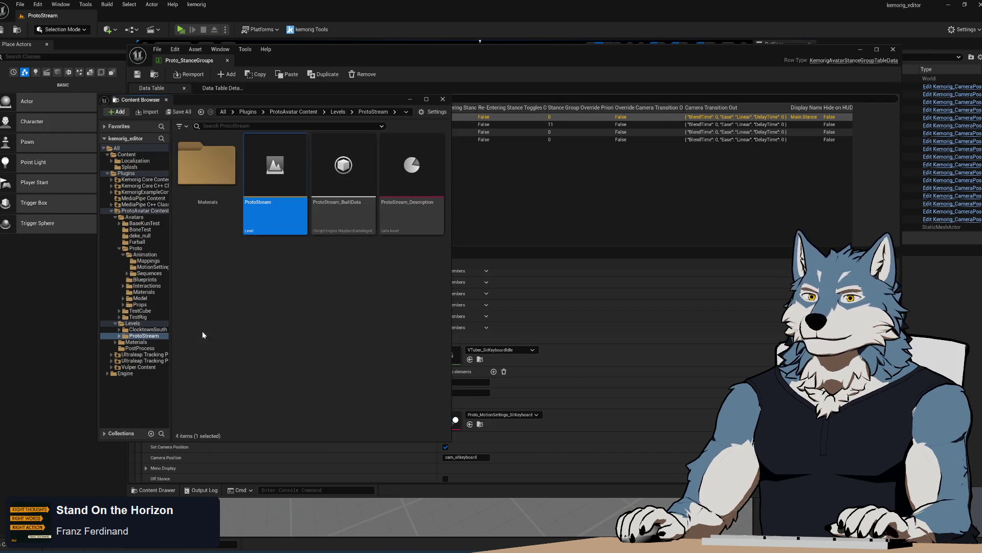
left_click(146, 279)
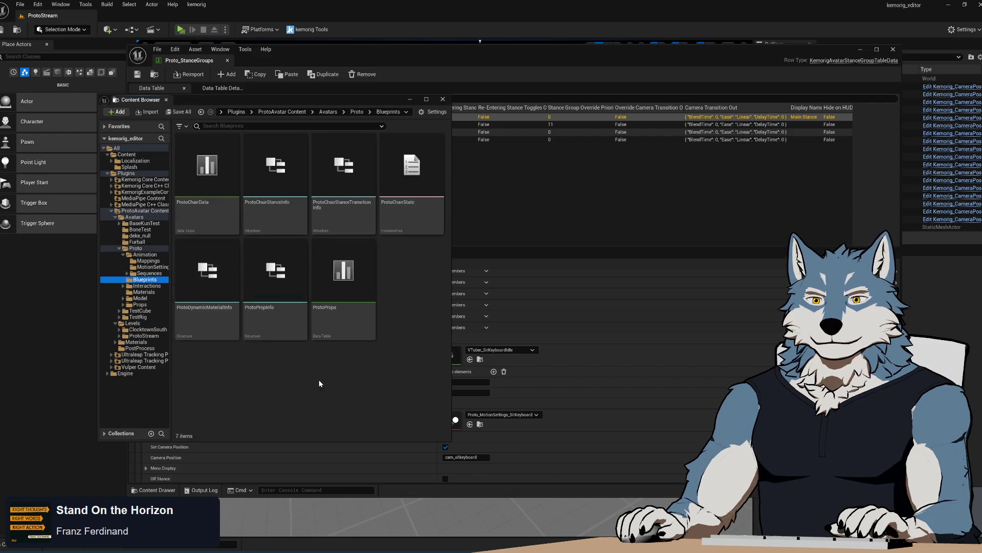
double_click(339, 276)
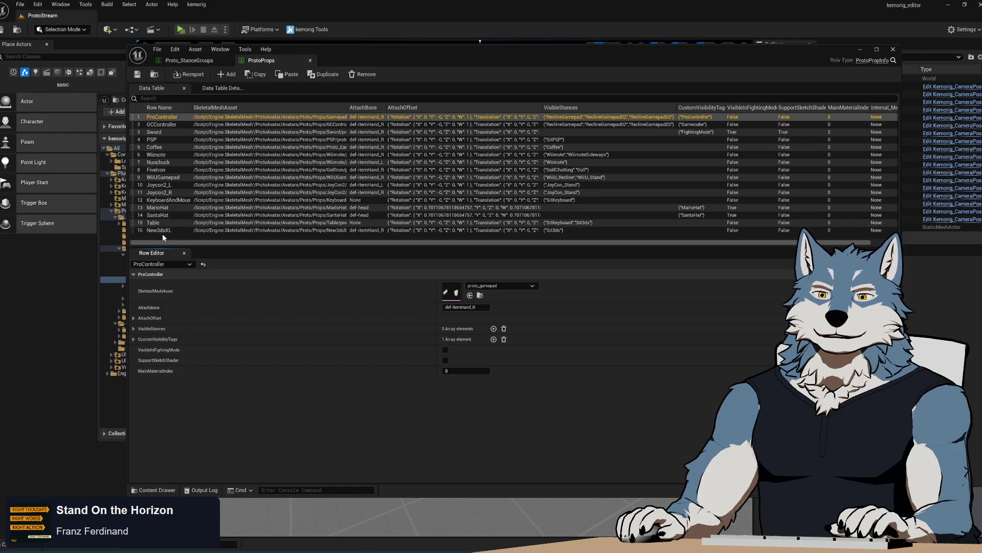
Step: Add a new ProtoProps row and name it Keyboard
left_click(227, 74)
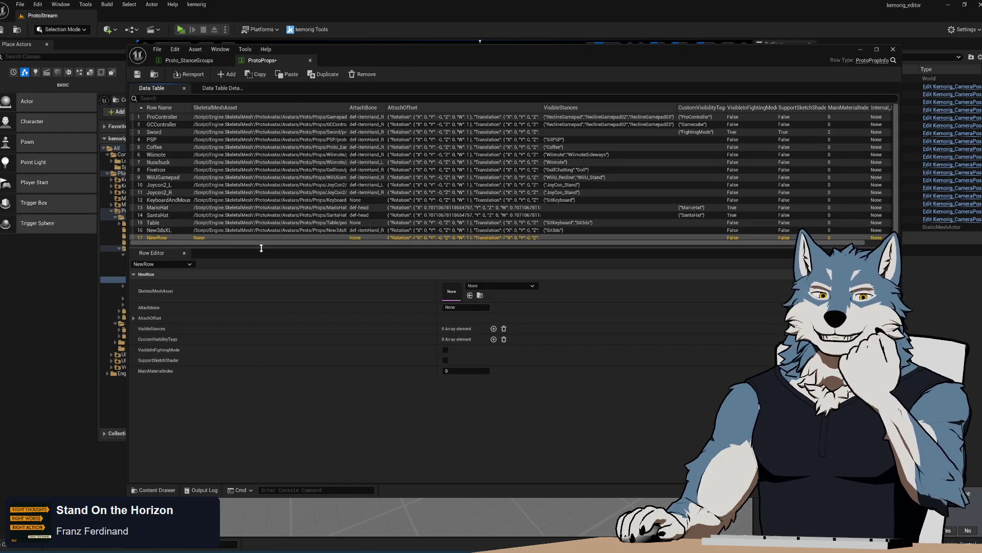
left_click_drag(261, 248, 256, 261)
left_click(160, 239)
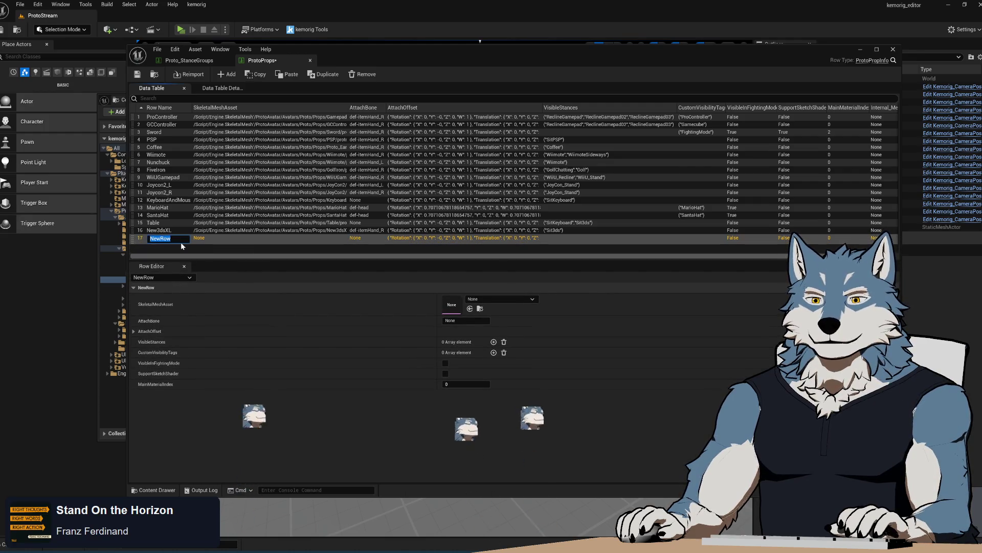
type("Keyboard")
key("Return")
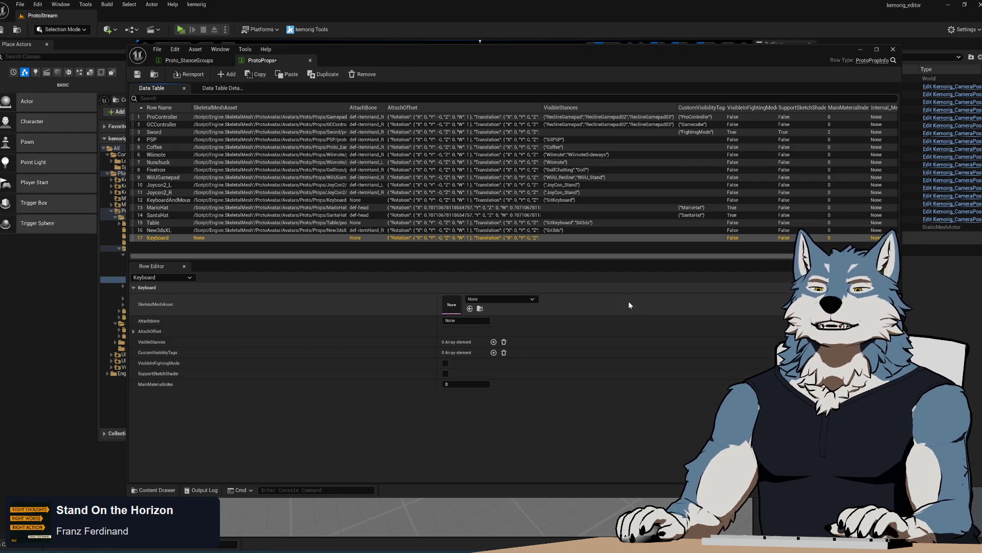
left_click(512, 299)
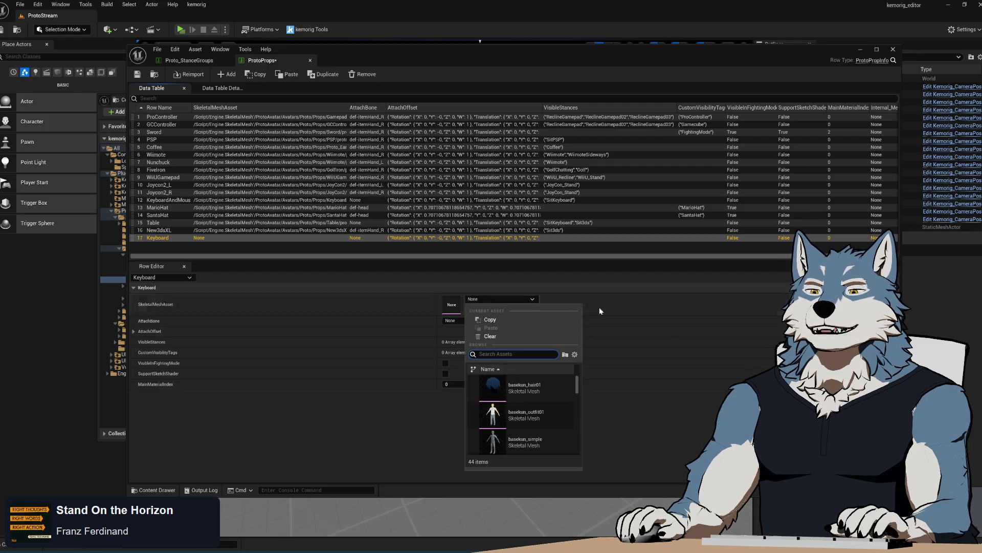
Step: Search the skeletal mesh picker for 'keyboard', then dismiss it leaving the mesh None
left_click(625, 307)
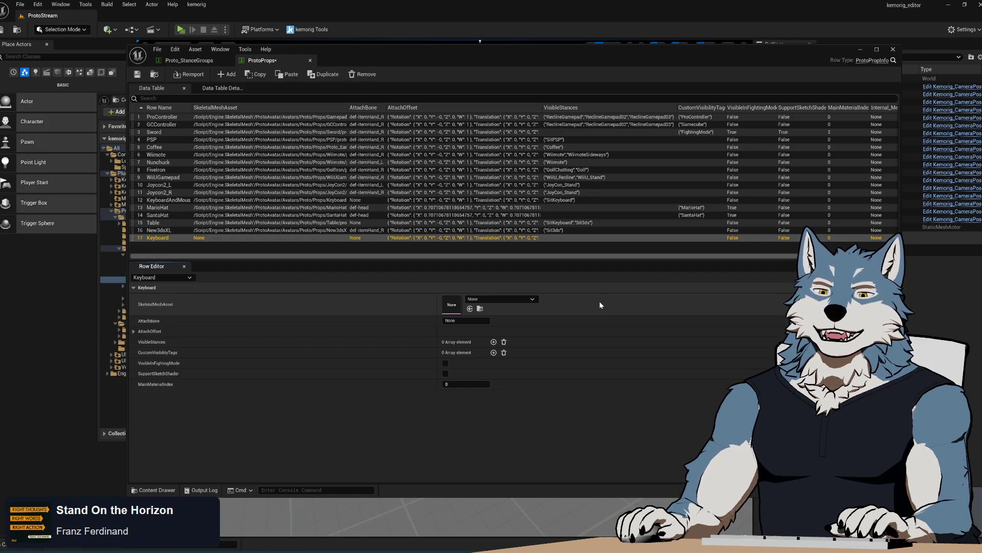
left_click(517, 299)
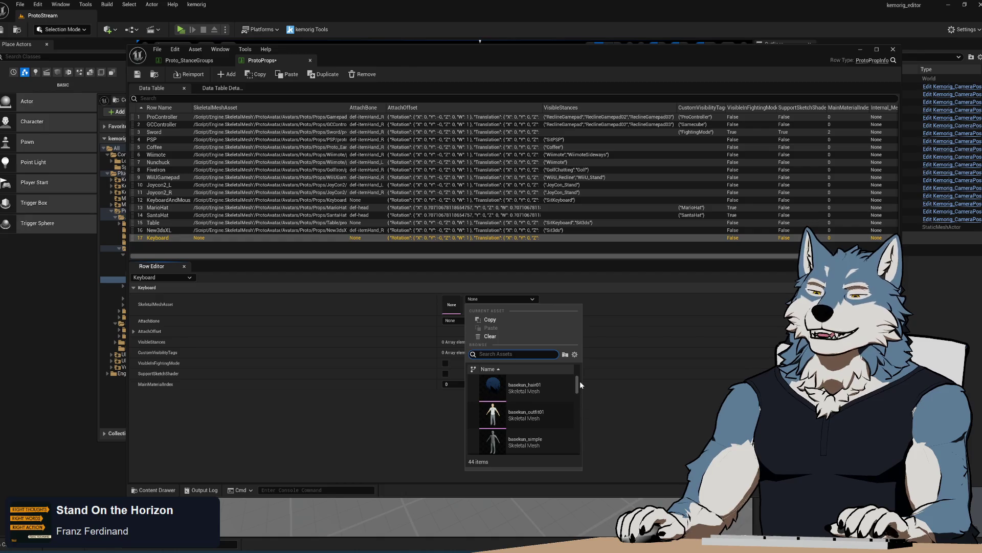
left_click_drag(579, 381, 579, 424)
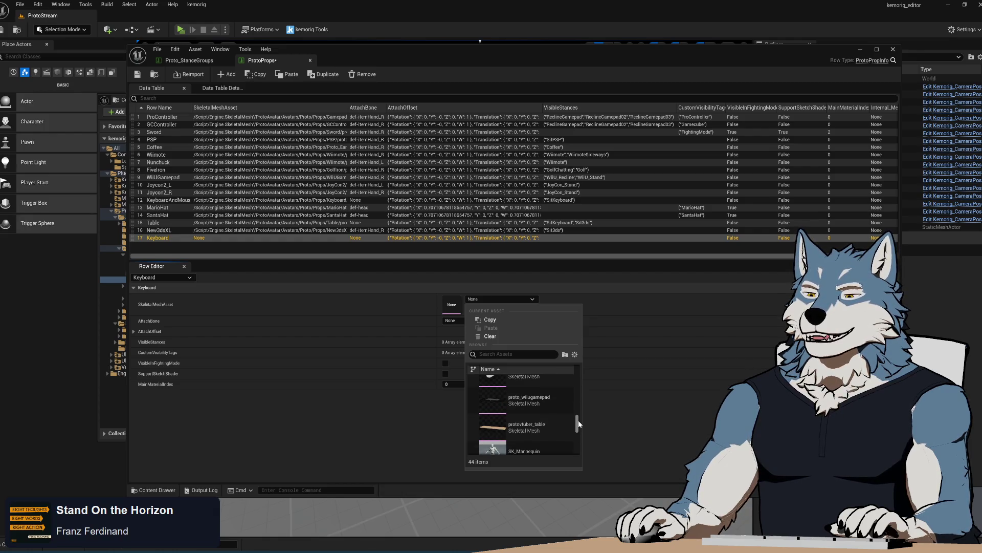
left_click_drag(579, 424, 583, 438)
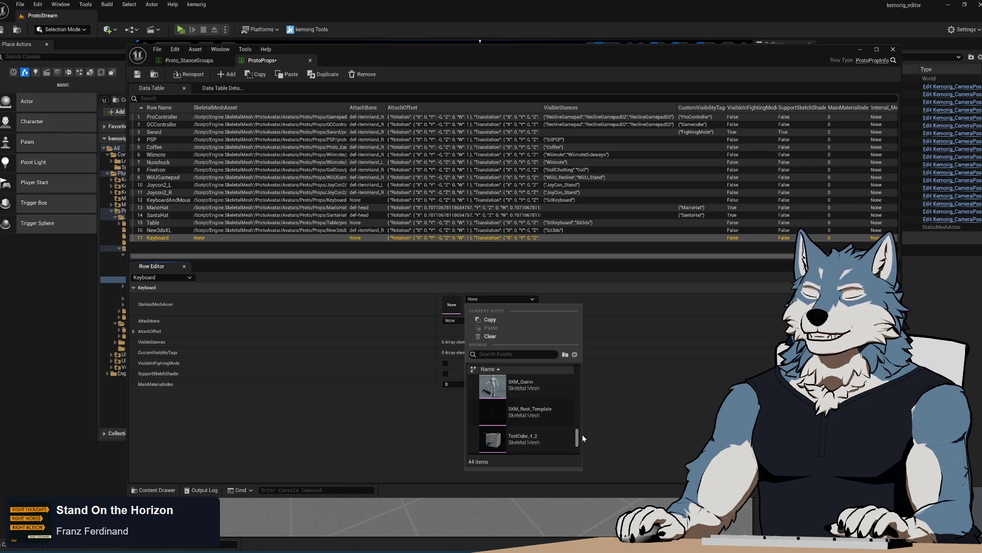
type("keyboard")
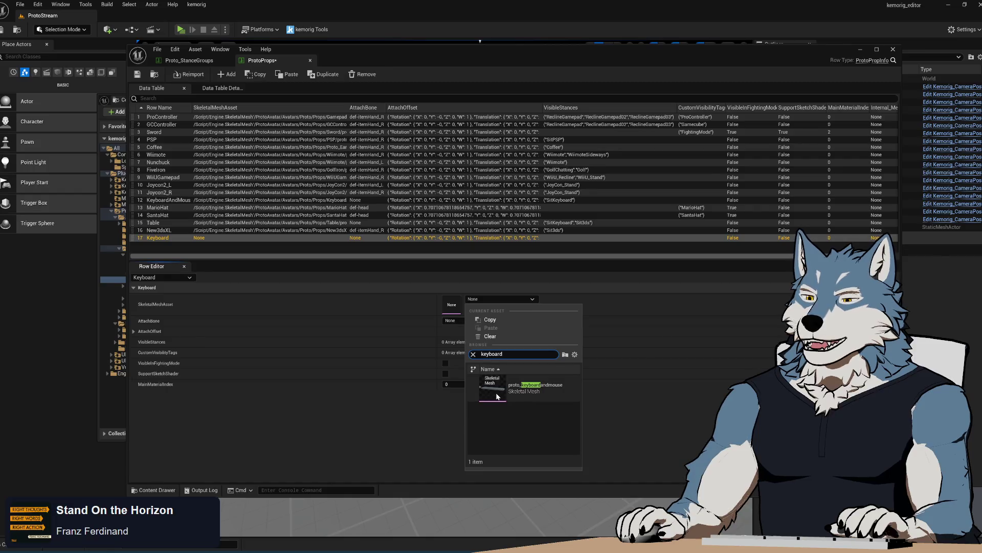
mouse_move(496, 396)
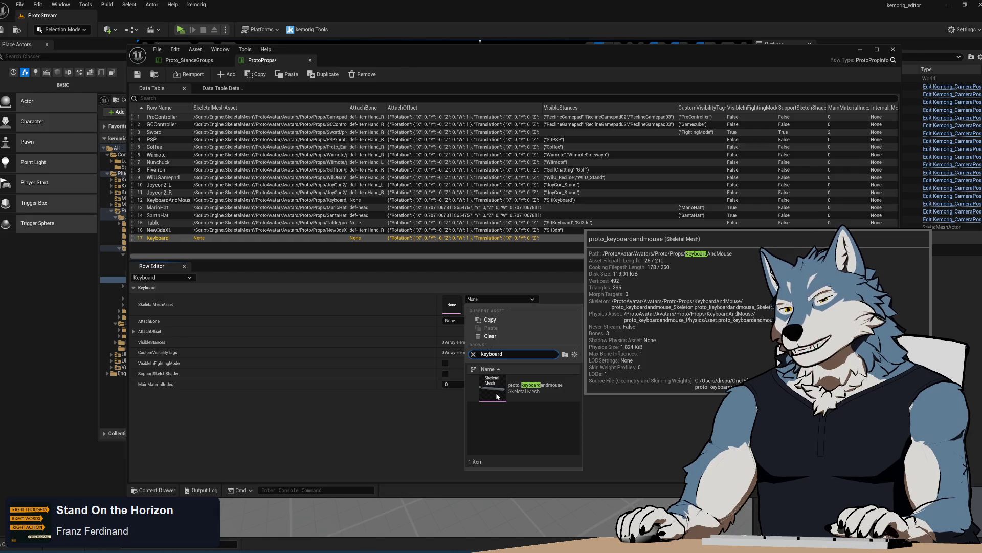
key("Escape")
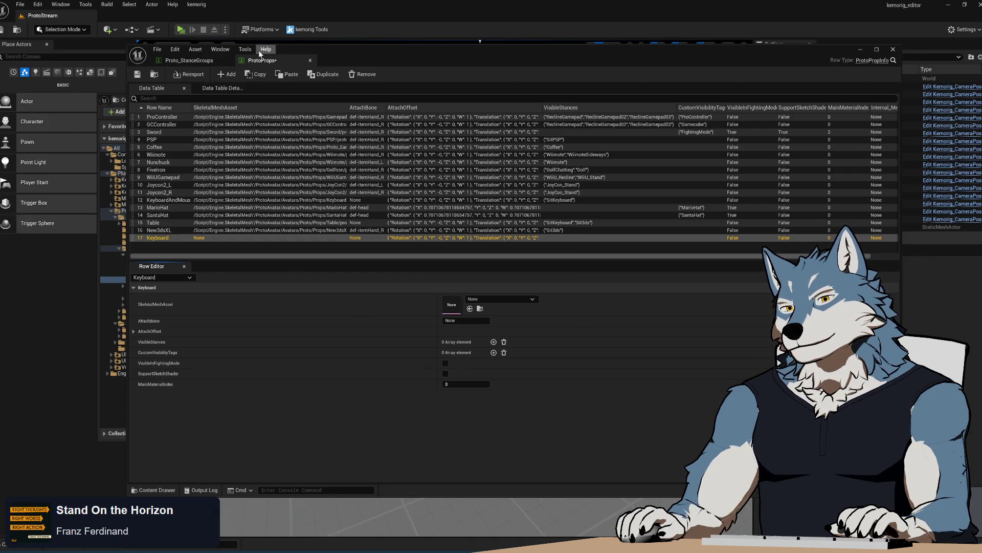
mouse_move(293, 51)
left_mouse_down()
mouse_move(575, 67)
mouse_move(577, 47)
mouse_move(562, 44)
left_mouse_up()
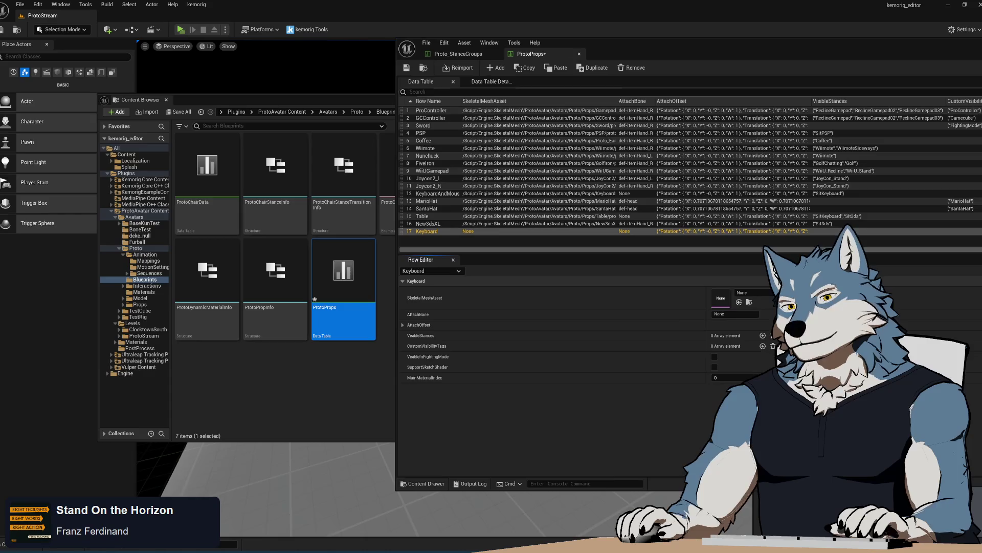
Step: Browse to KemorigExampleContent > Props > Stylized > KeyboardAnime01, then save ProtoProps
left_click(111, 192)
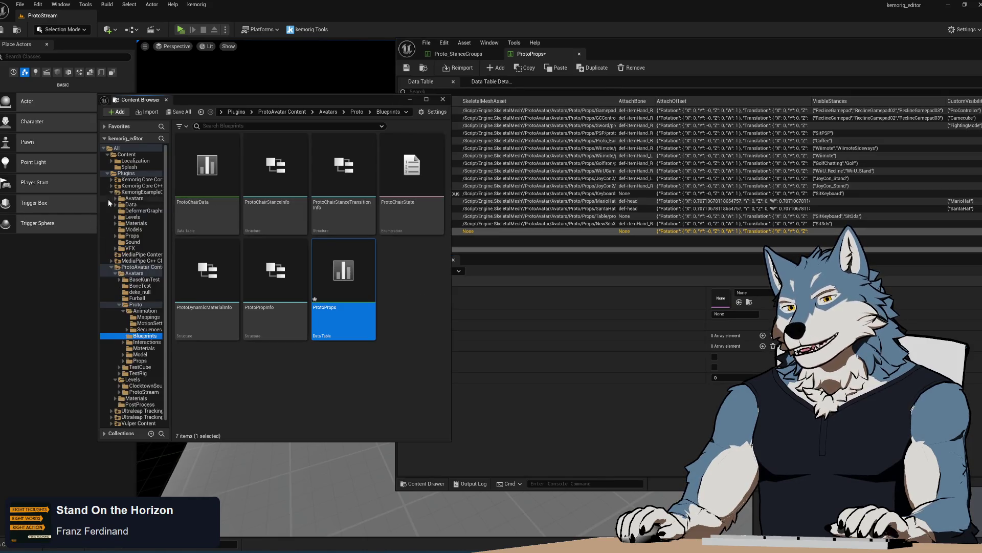
left_click(132, 236)
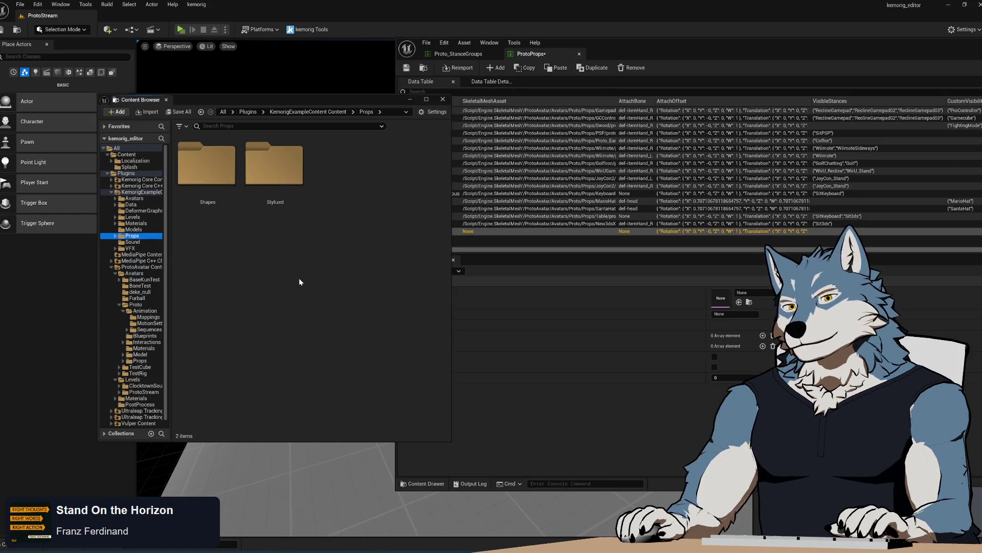
double_click(286, 179)
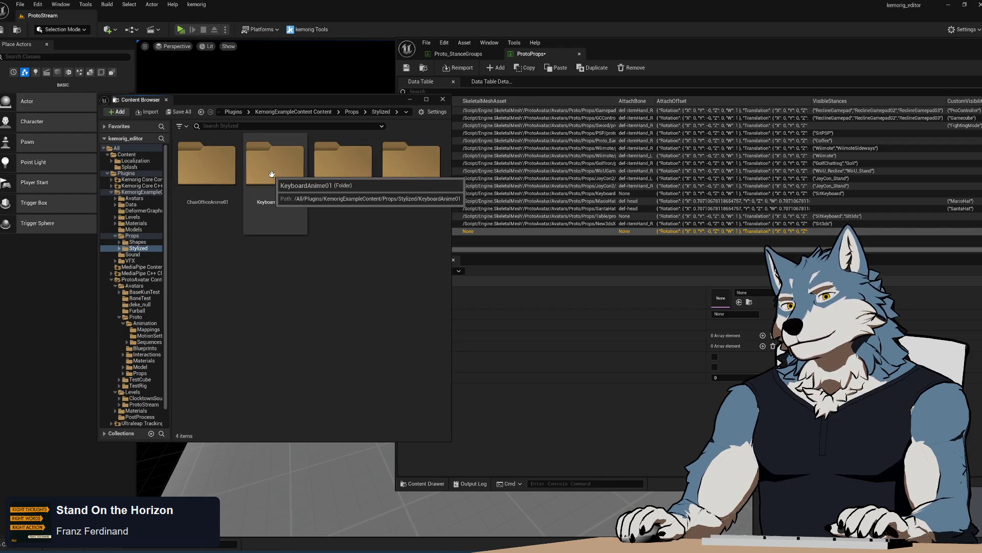
left_click(286, 179)
double_click(286, 179)
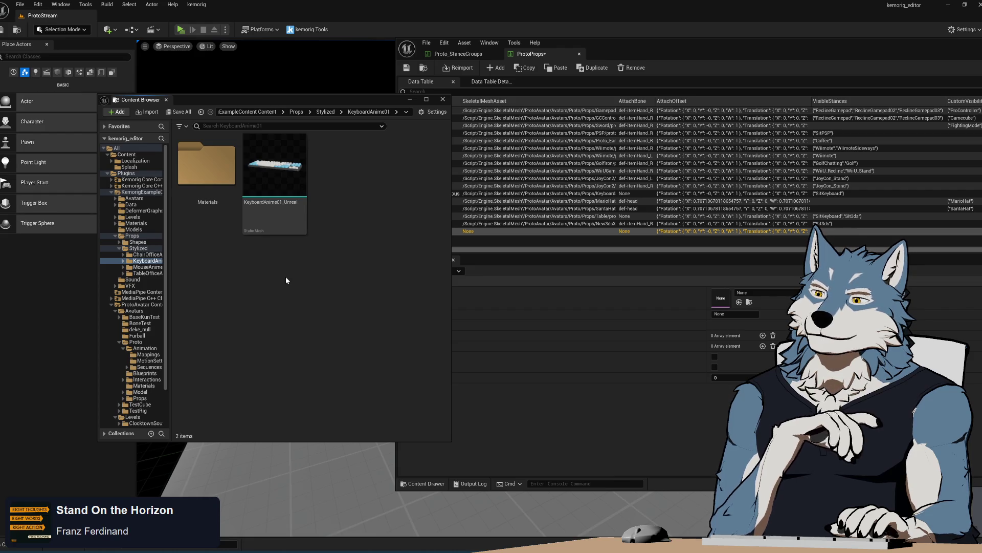
mouse_move(669, 51)
left_mouse_down()
mouse_move(428, 51)
mouse_move(452, 50)
left_mouse_up()
left_click(193, 69)
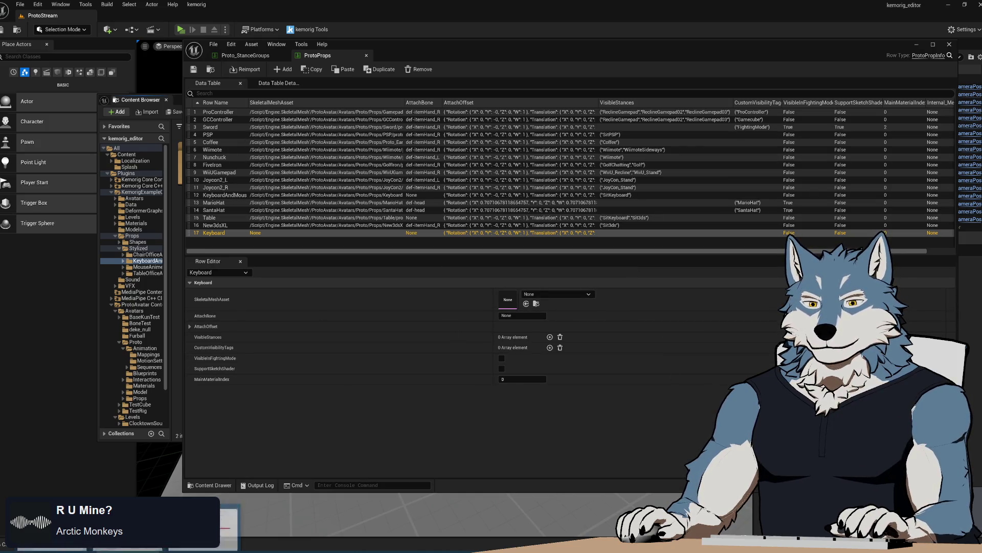
Step: Check the File Explorer windows, then open ProtoPropInfo from Proto > Blueprints
left_click(230, 524)
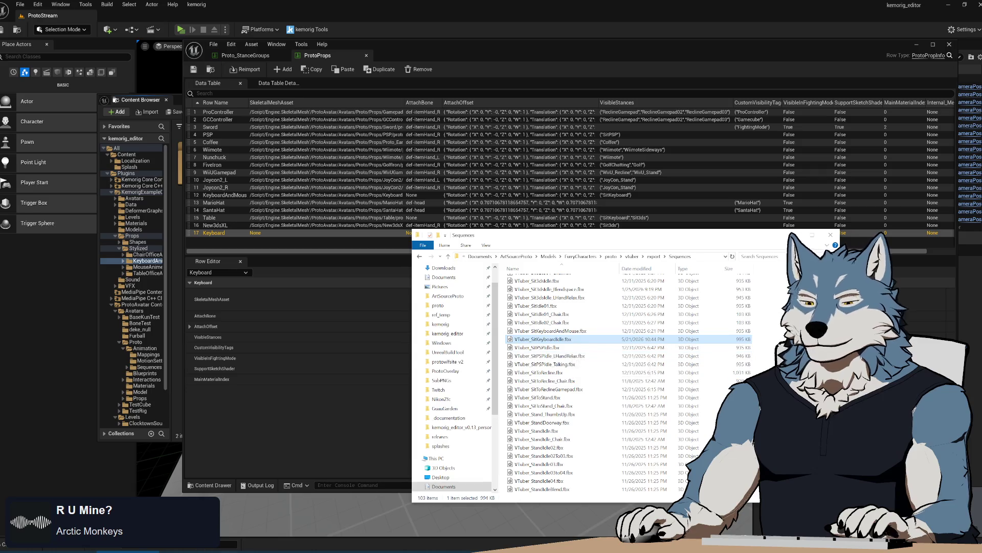
left_click(65, 550)
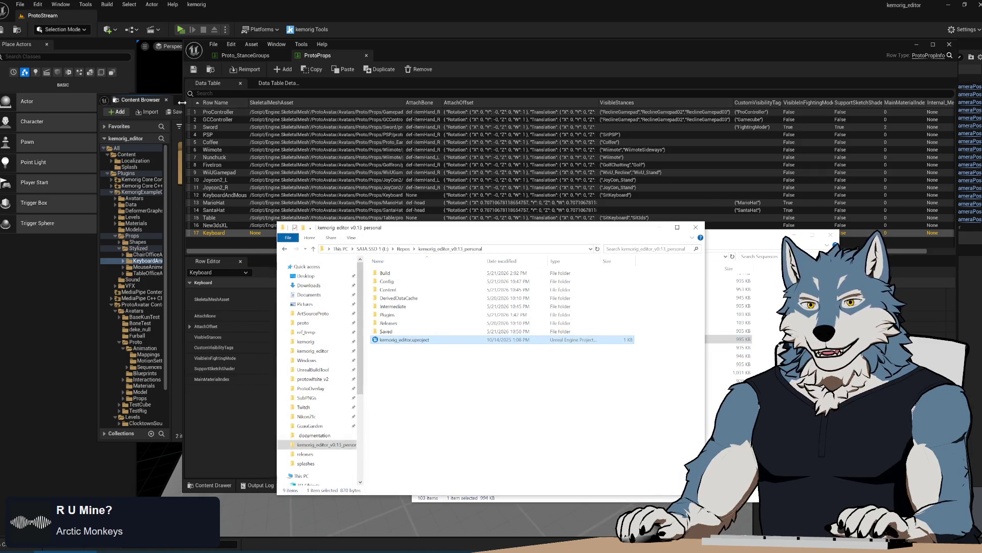
left_click(177, 100)
left_click_drag(169, 317, 179, 314)
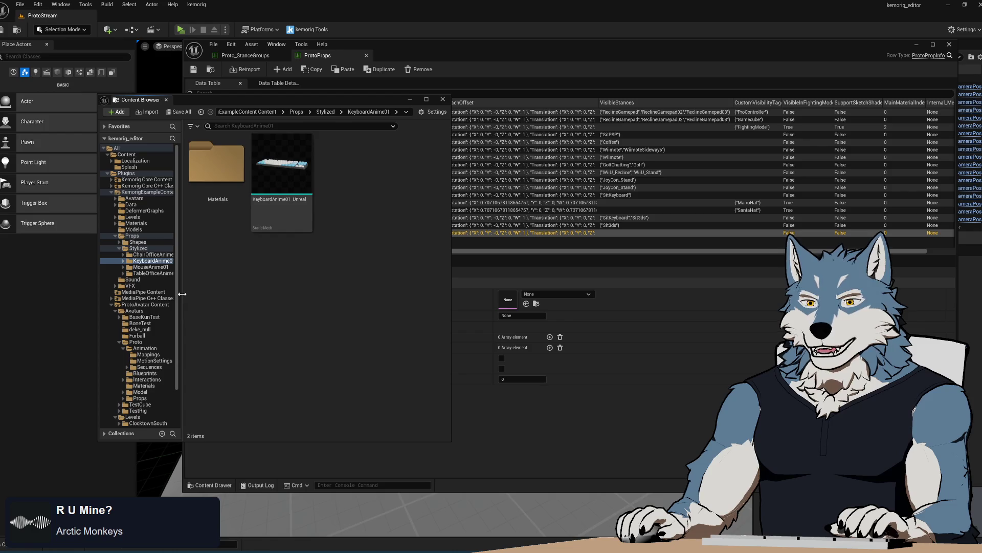
scroll(143, 314, "down", 2)
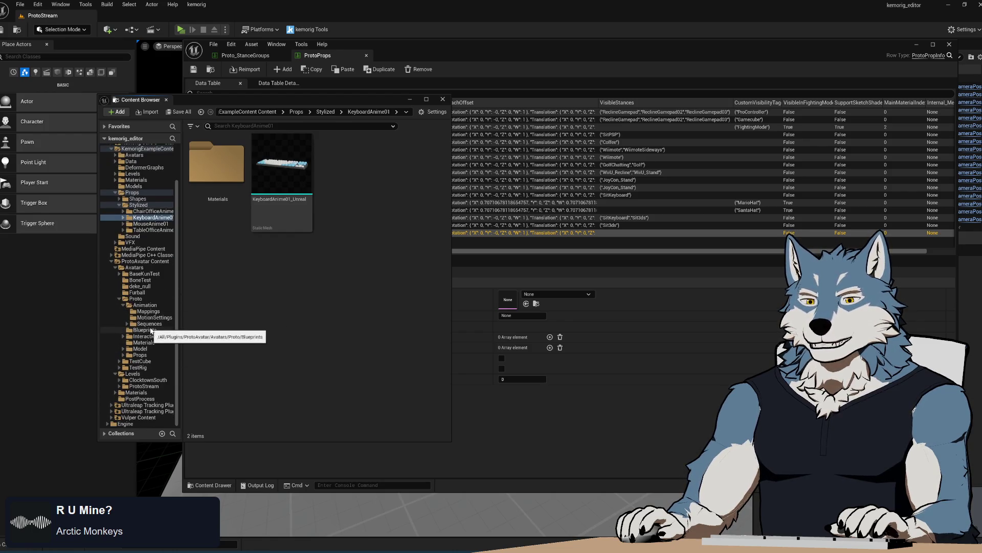
left_click(146, 330)
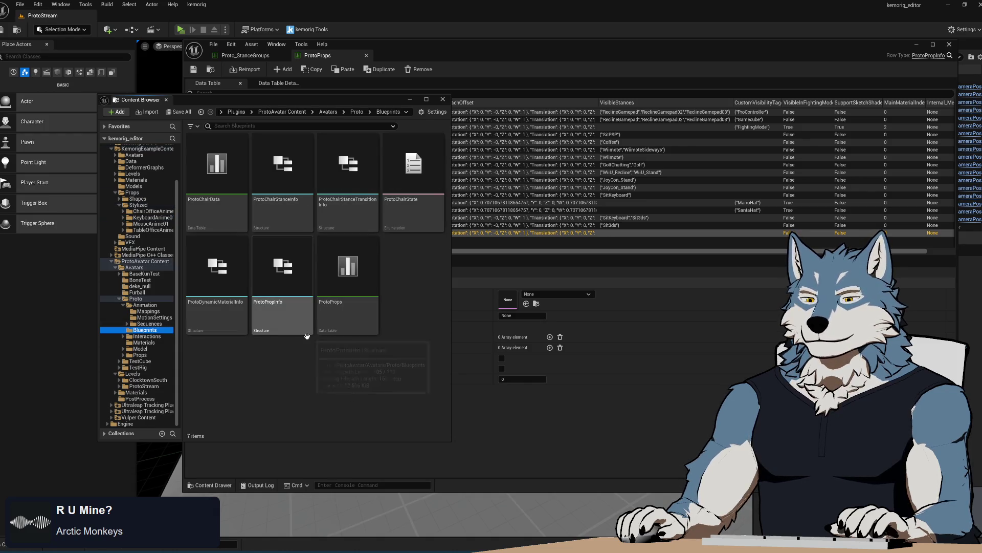
double_click(300, 283)
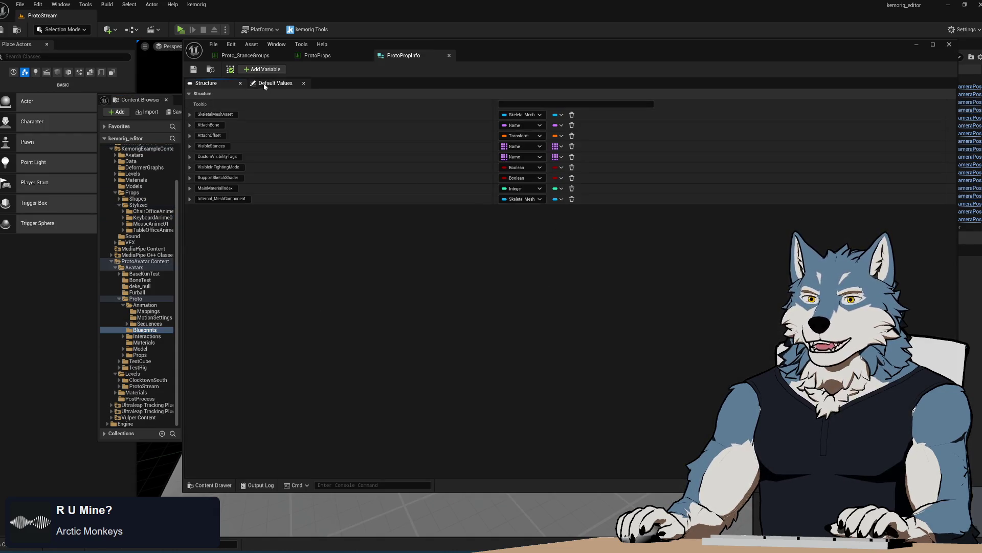
Step: Add a Boolean member IsStaticMesh, move it to the top, and add another member
left_click(262, 69)
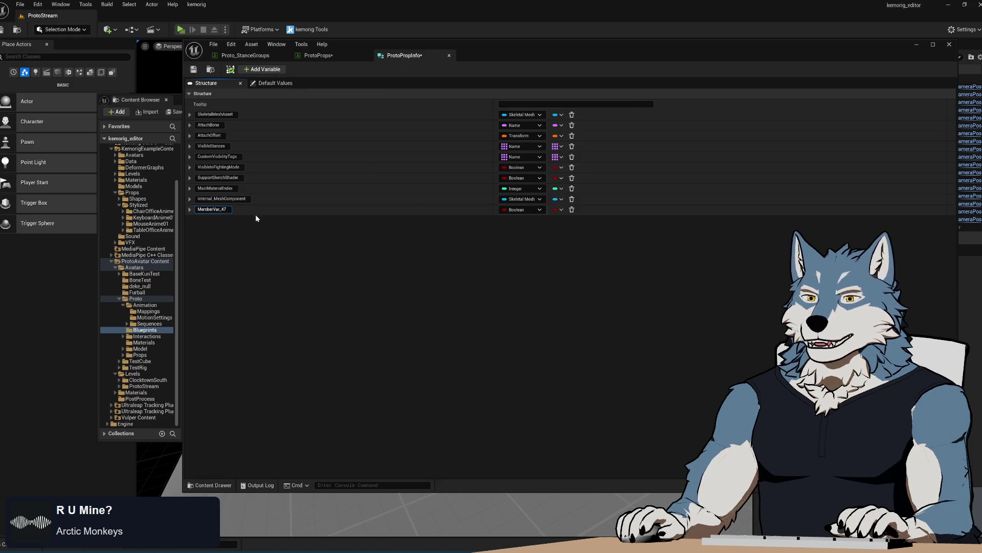
type("IsS")
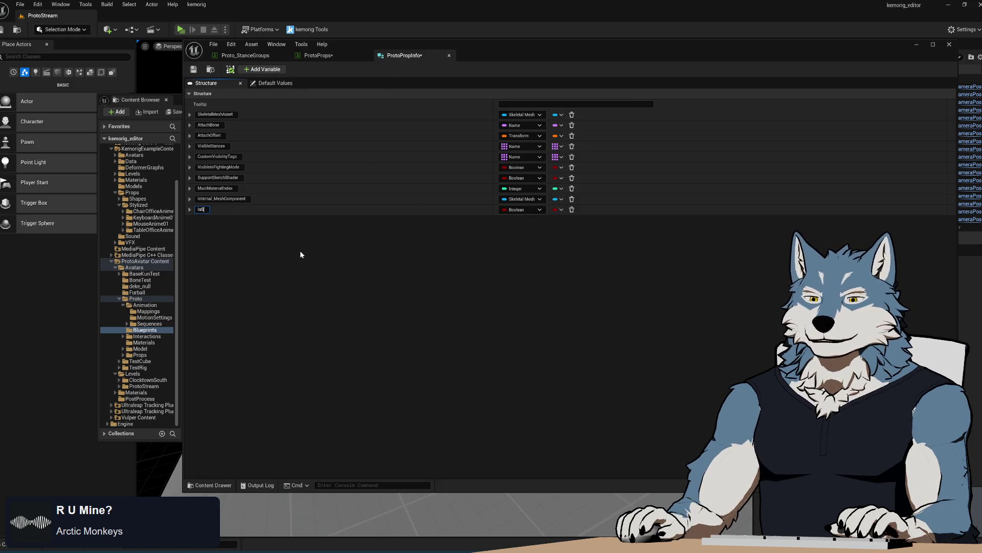
type("taticMesh")
key("Return")
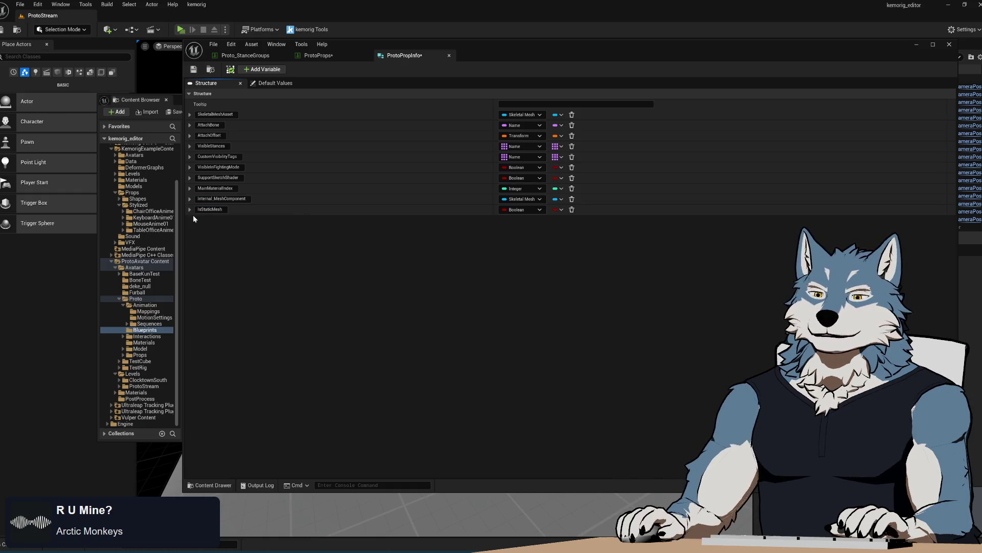
left_click_drag(187, 209, 188, 114)
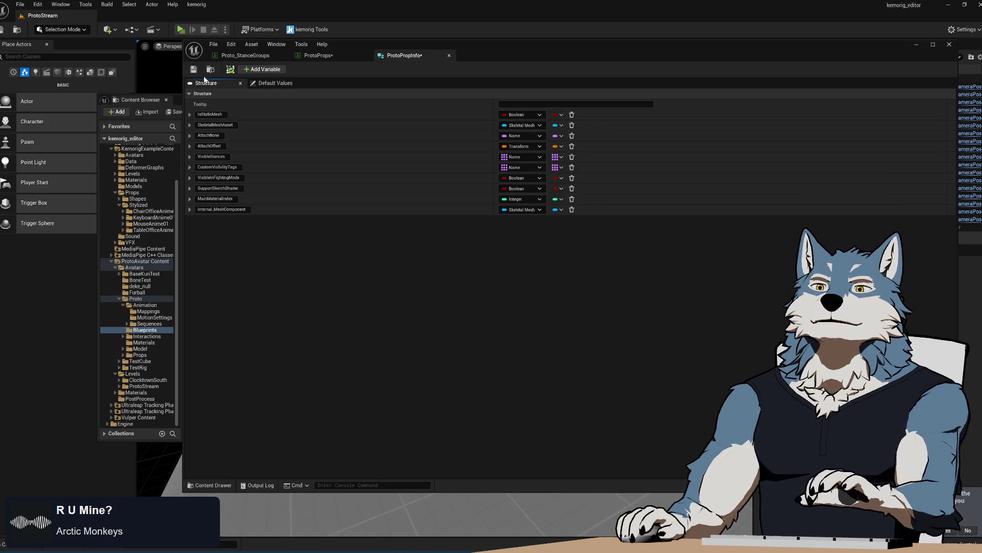
left_click(262, 69)
Step: Rename the newly added ProtoPropInfo member to StaticMeshAsset
left_click(217, 220)
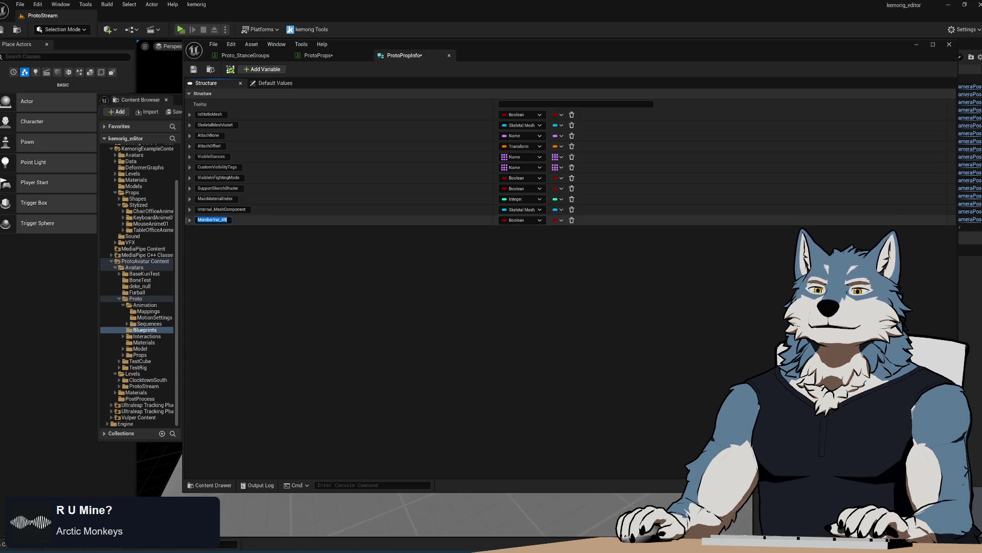
type("StaticMes")
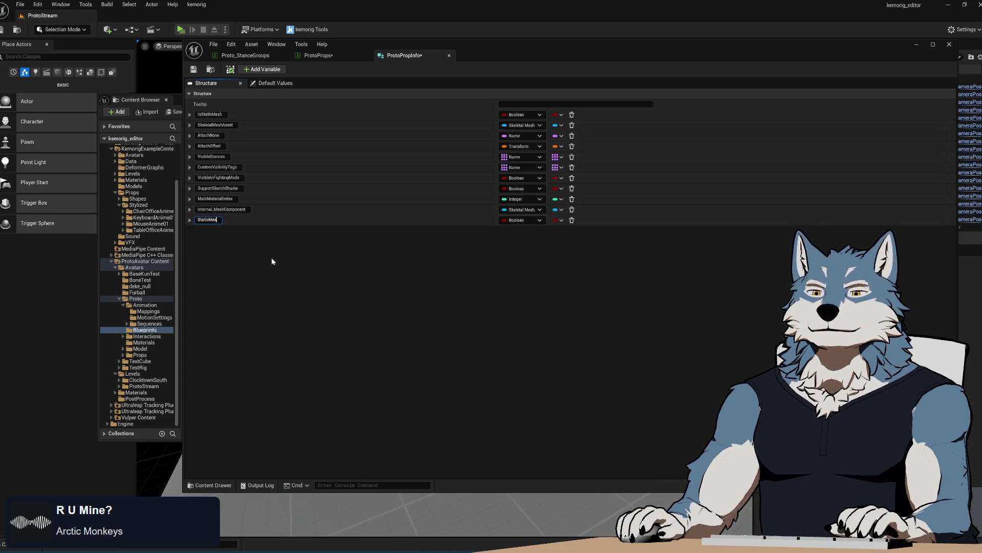
type("hAsset")
key("Return")
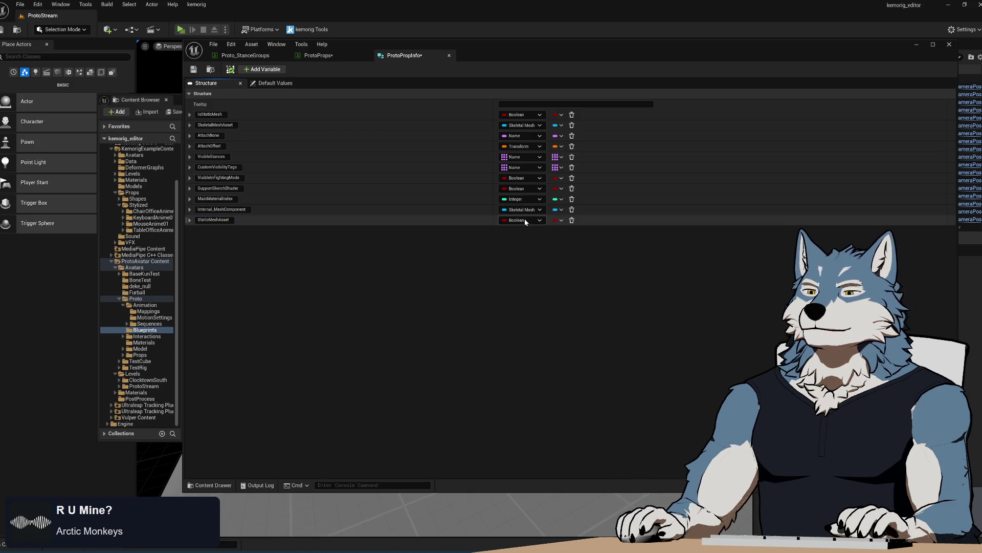
Step: Search the StaticMeshAsset type list for 'staticmesh' to reveal the Static Mesh Object Reference choice
left_click(524, 220)
type("staticmesh")
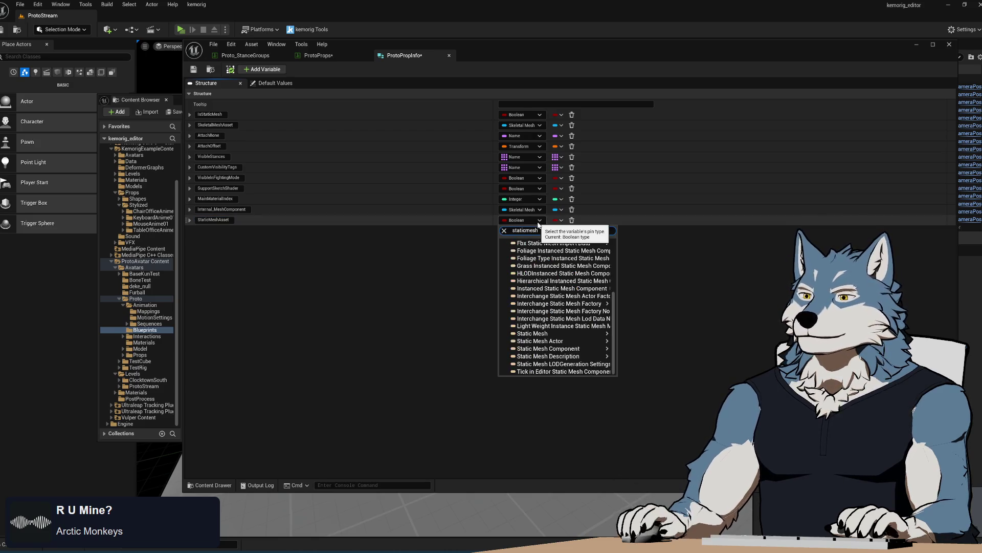
mouse_move(559, 289)
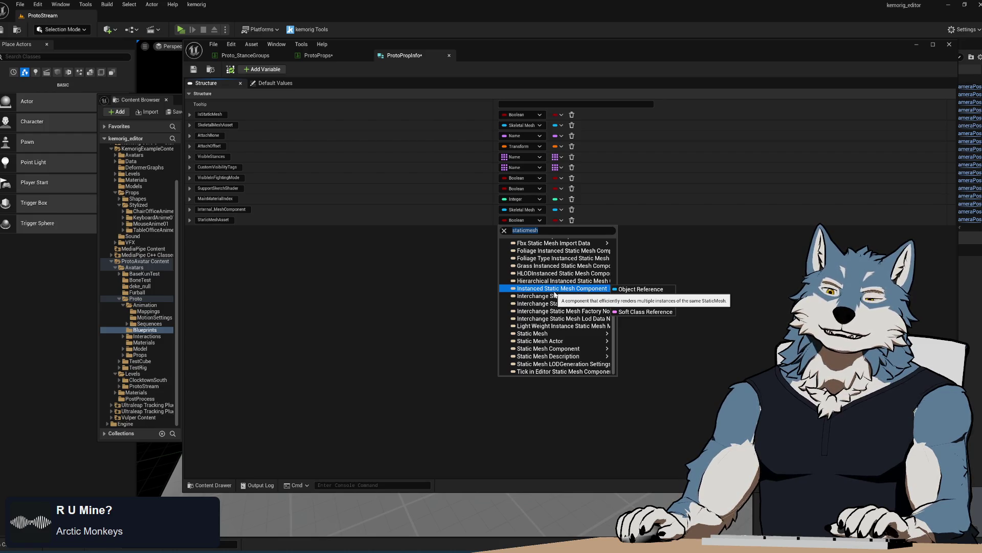
mouse_move(560, 333)
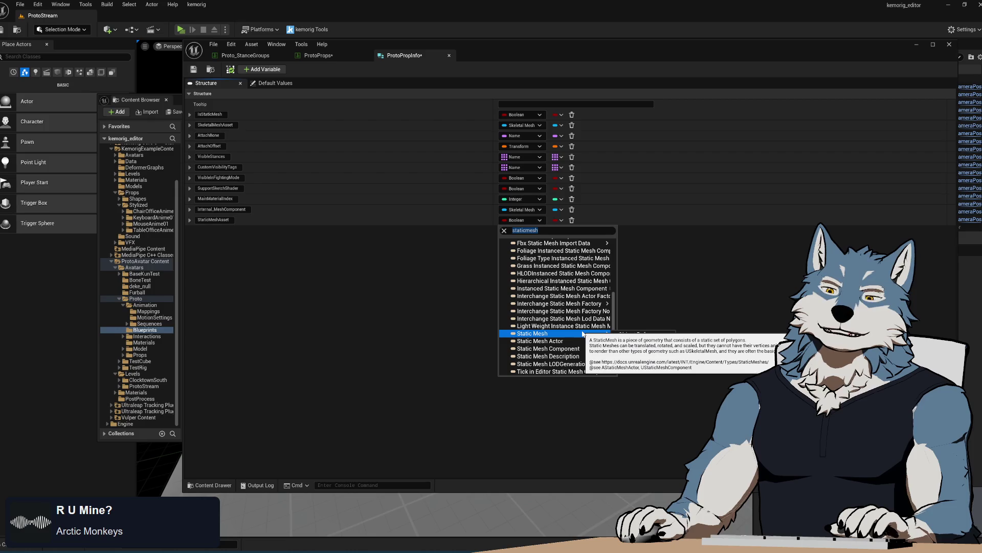
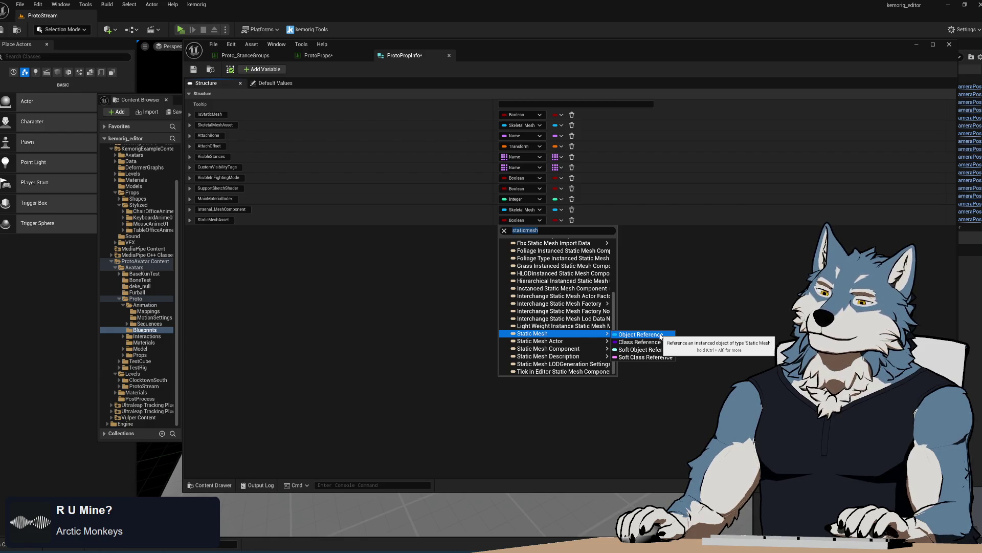
Step: Keep StaticMeshAsset as Boolean and open Proto_Avatar from the Content Browser's Proto folder
left_click(660, 336)
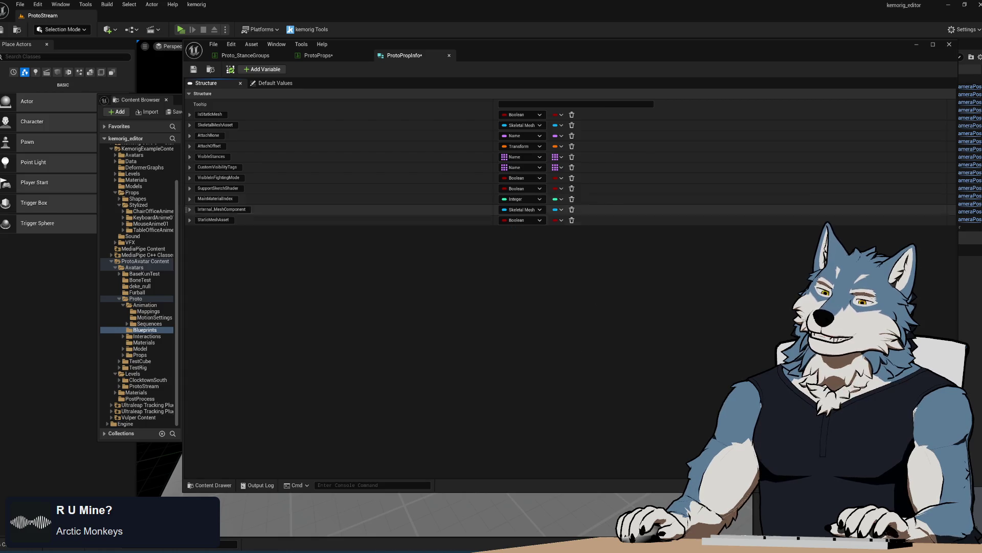
left_click(180, 97)
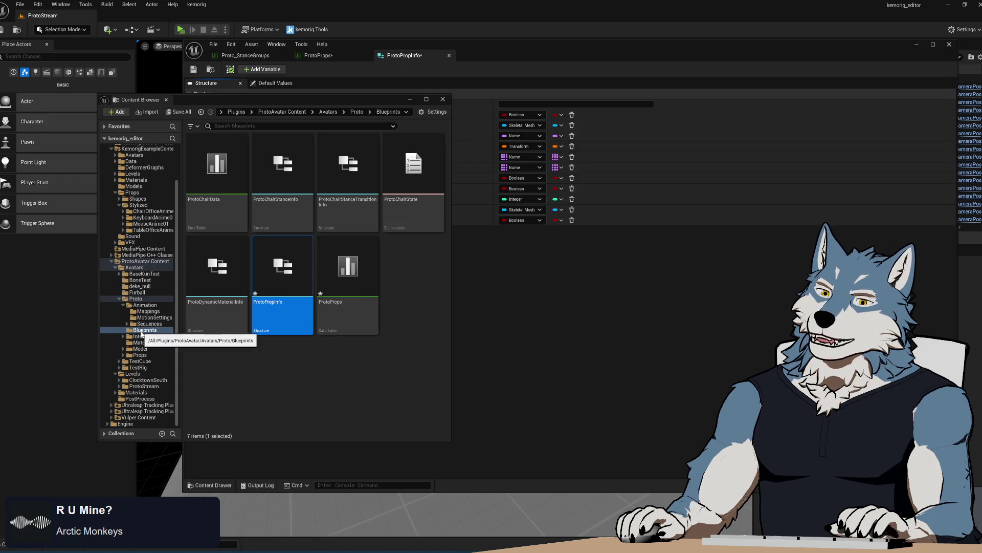
left_click(136, 299)
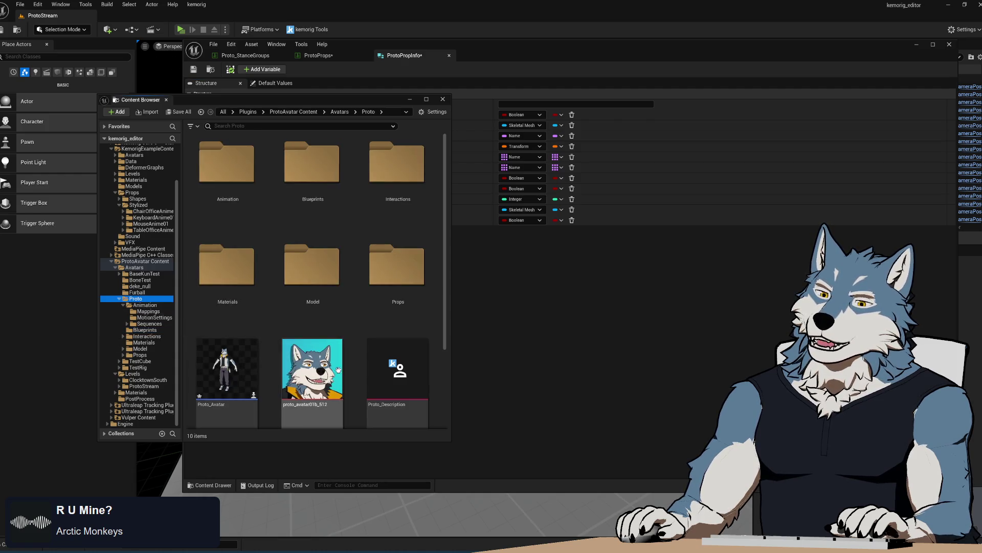
scroll(363, 370, "down", 2)
double_click(227, 281)
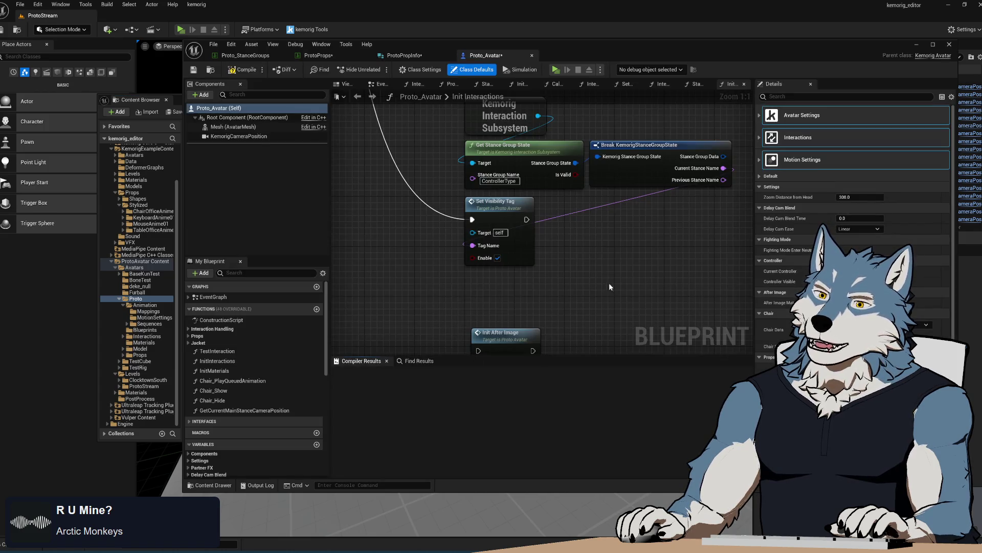
Step: Close the Interaction Fighting Mode, Props Update Visibility and Stance Main Stance graph tabs
scroll(609, 287, "down", 6)
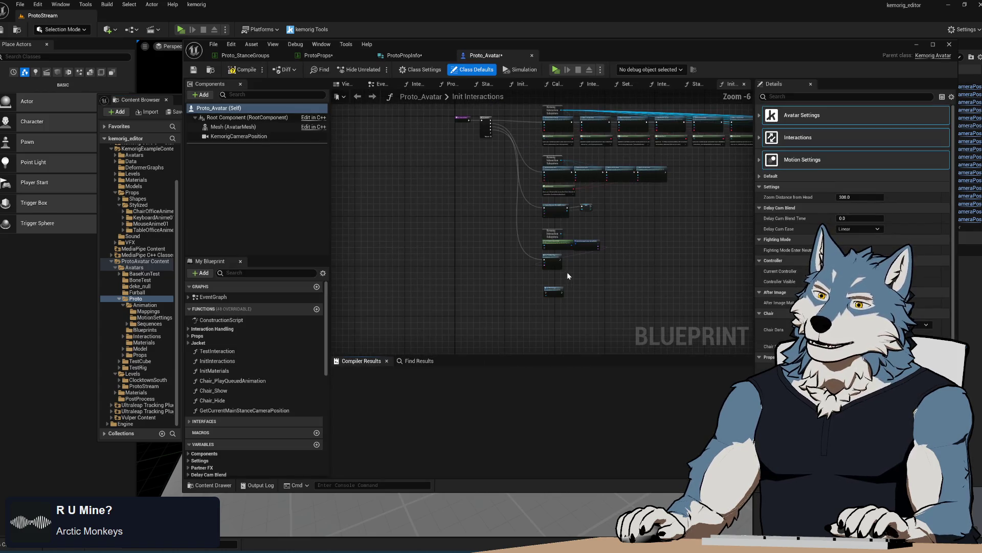
left_click(382, 86)
left_click(417, 85)
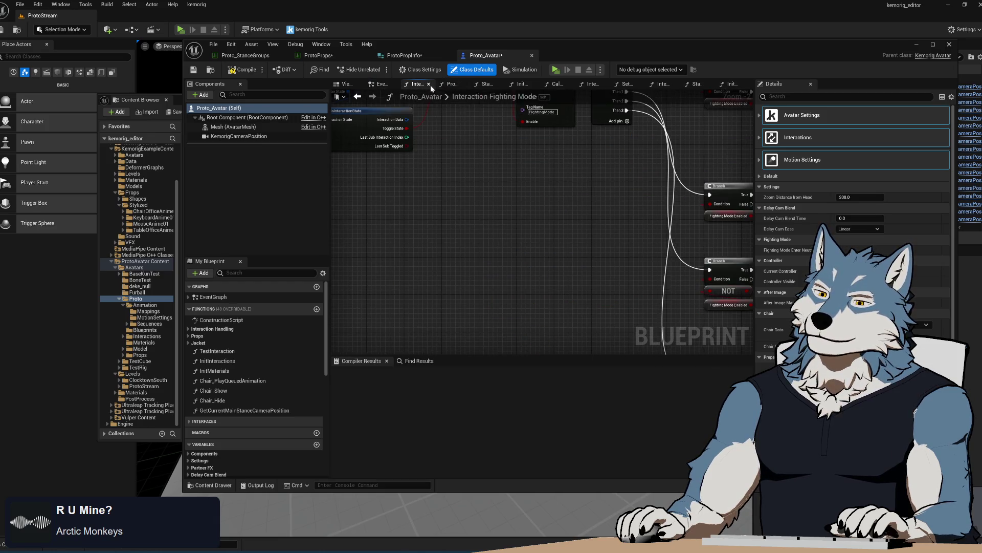
left_click(429, 84)
left_click(425, 85)
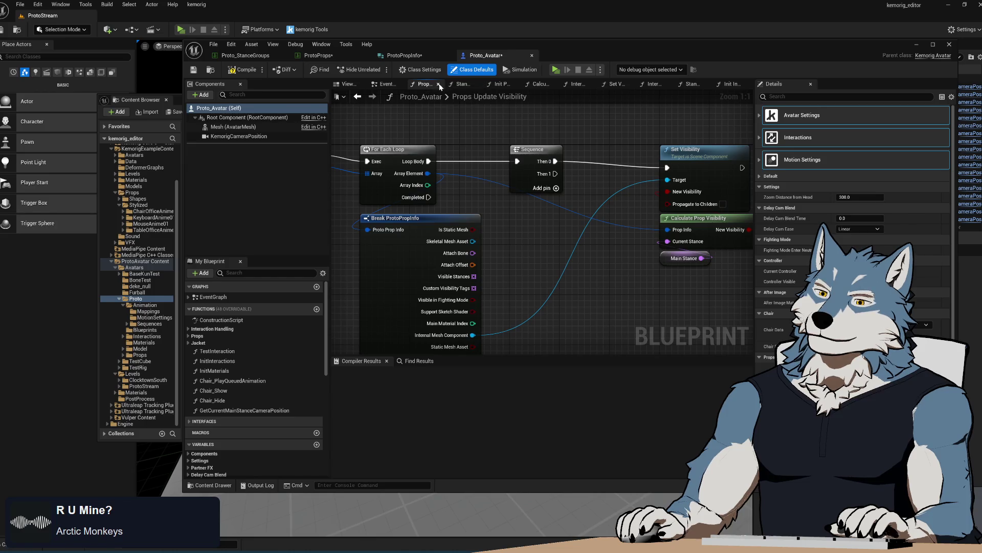
left_click(438, 83)
left_click(430, 85)
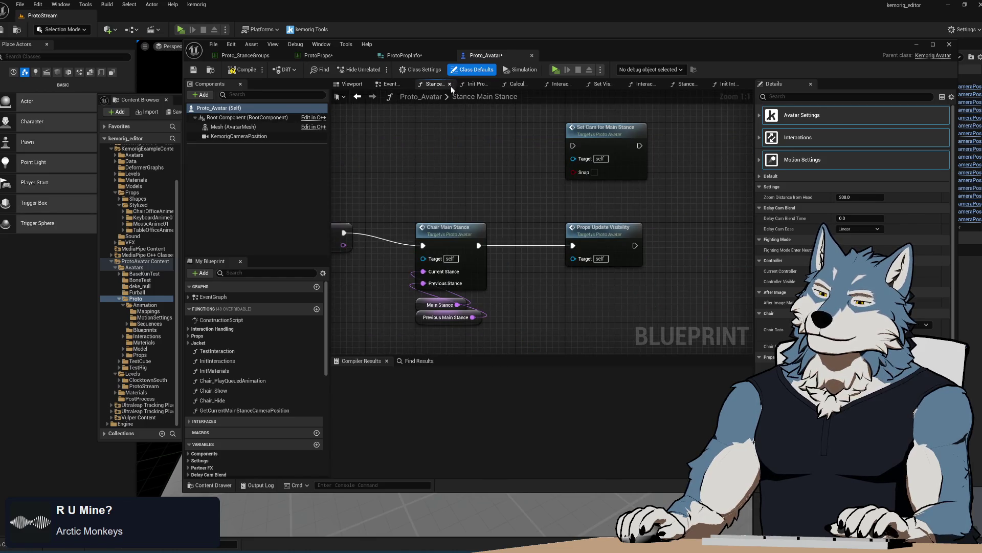
left_click(450, 84)
Step: In Init Props, start a new node from Add Skeletal Mesh Component's Return Value
scroll(520, 162, "down", 5)
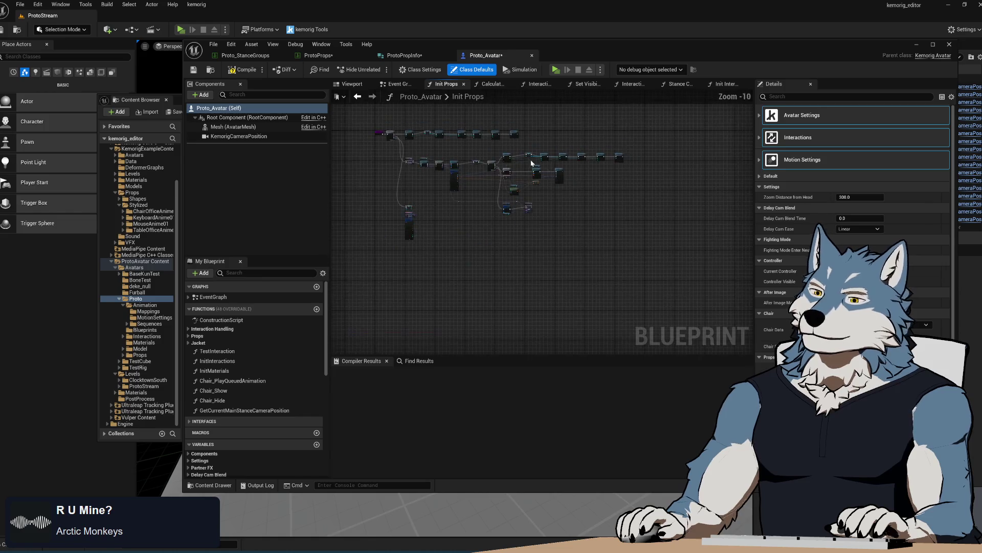
scroll(537, 168, "up", 5)
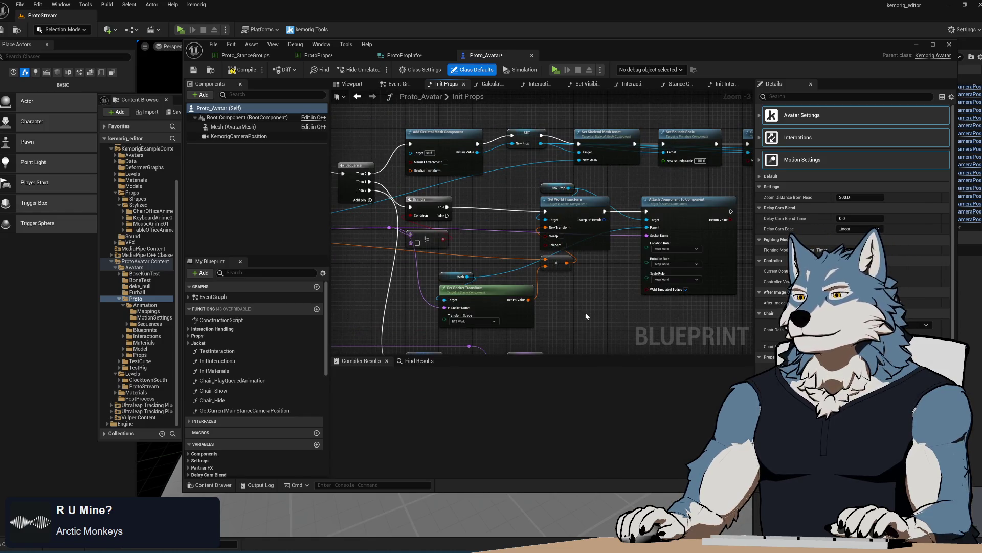
scroll(576, 280, "up", 2)
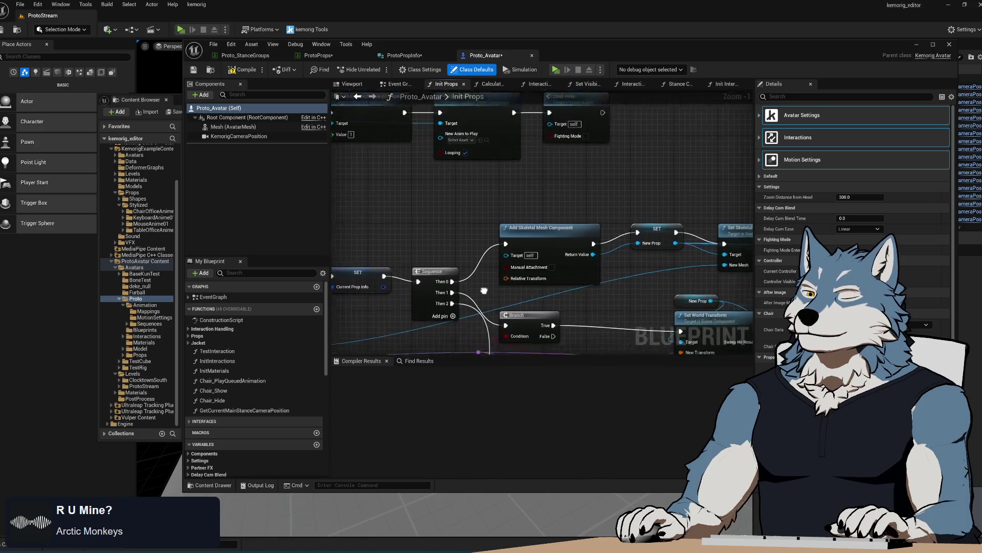
left_click_drag(545, 253, 528, 213)
left_click(529, 213)
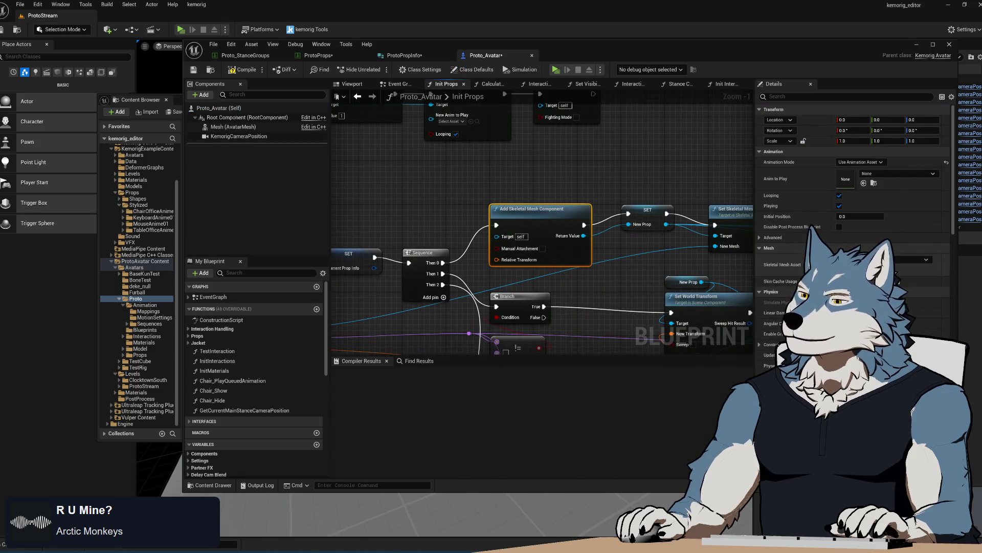
left_click(899, 265)
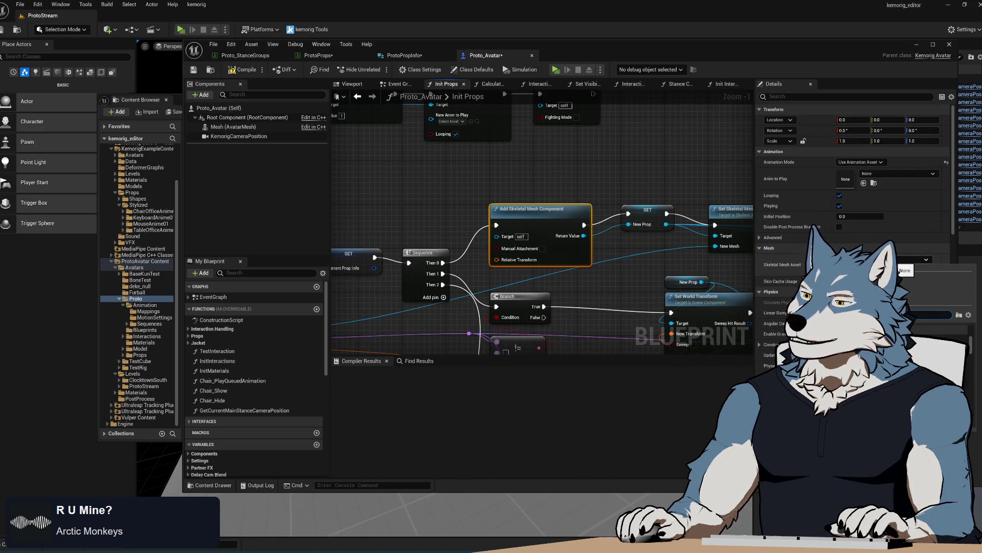
left_click(602, 193)
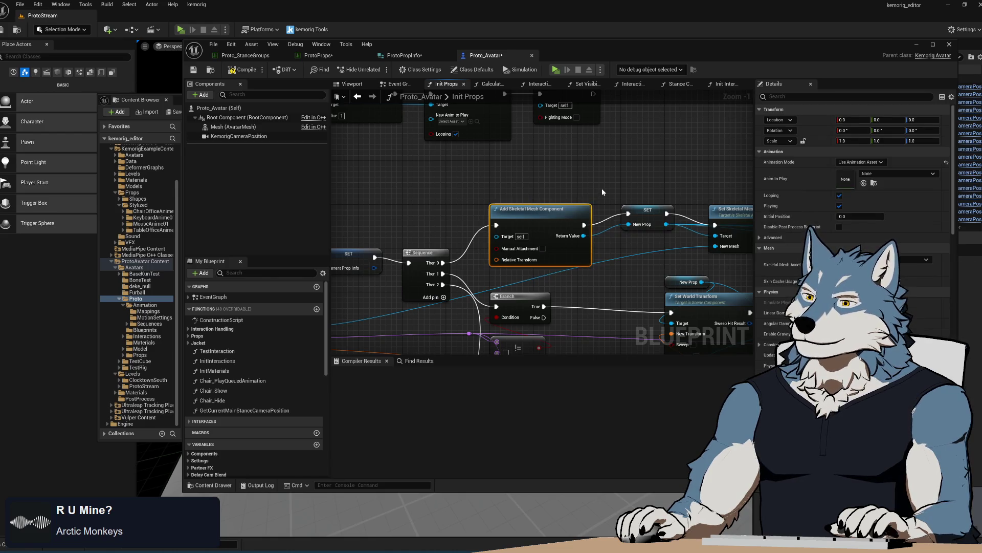
mouse_move(604, 179)
left_mouse_down()
mouse_move(563, 220)
mouse_move(497, 209)
left_mouse_up()
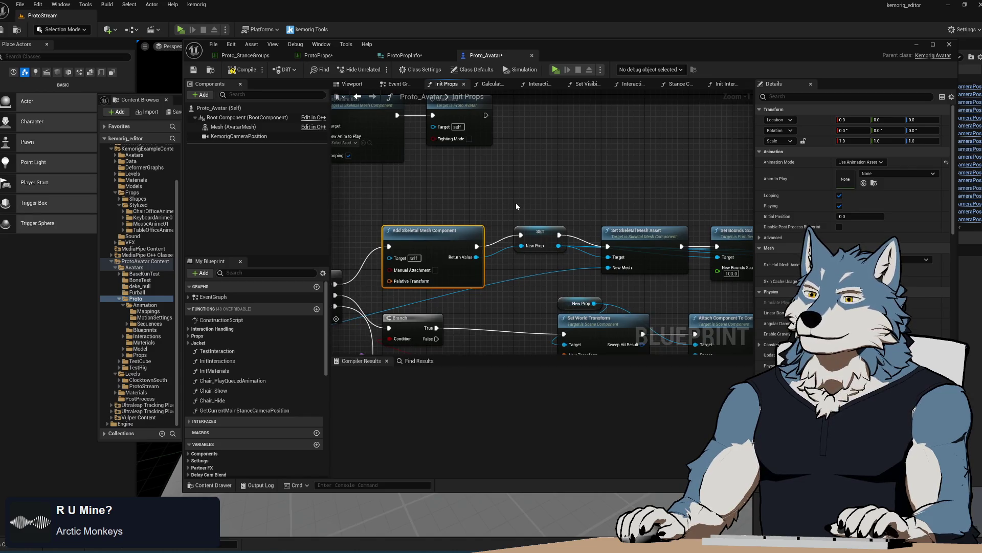
left_click_drag(522, 289, 529, 280)
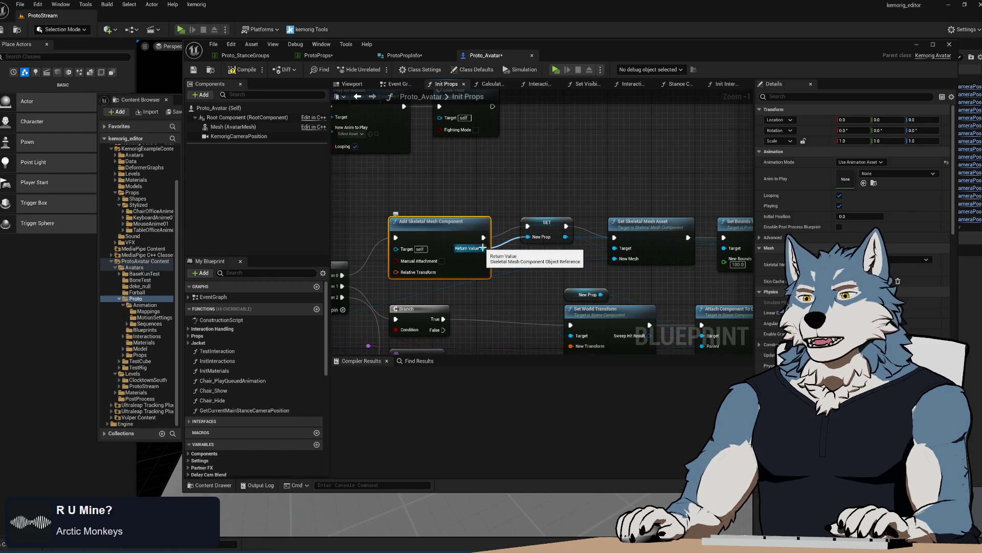
left_click_drag(483, 248, 545, 166)
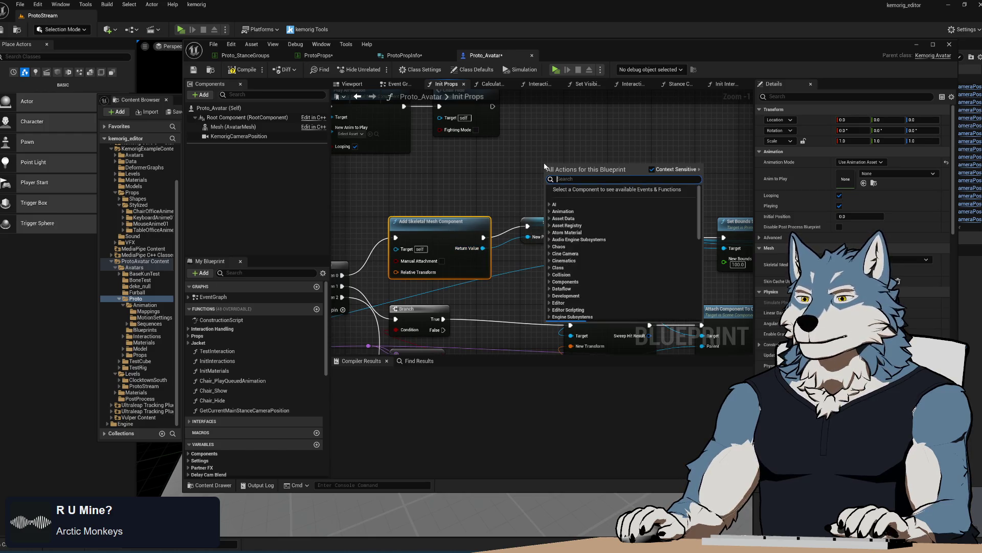
Step: Search the action menu for meshcomponent, then addstatic, and close it without adding a node
type("meshcomponent")
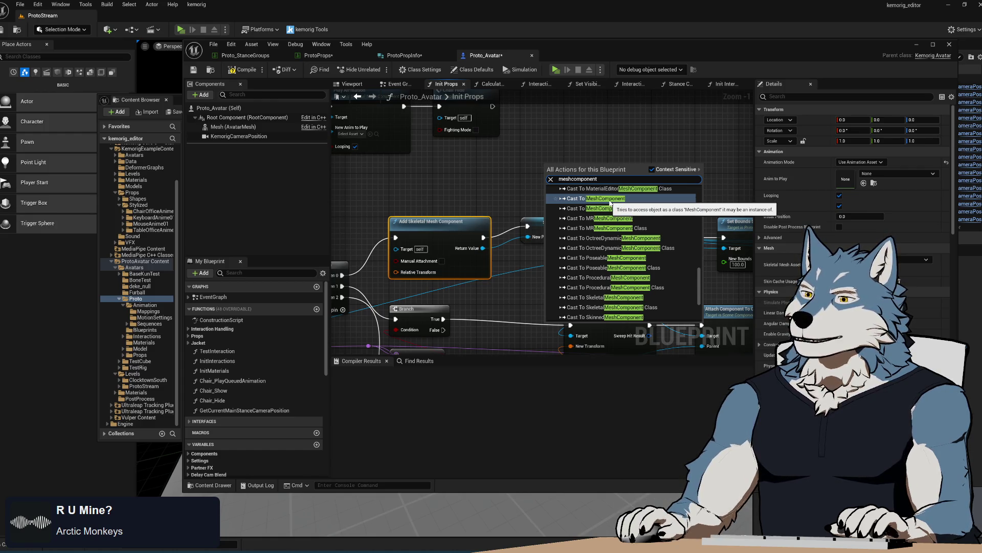
scroll(633, 238, "up", 10)
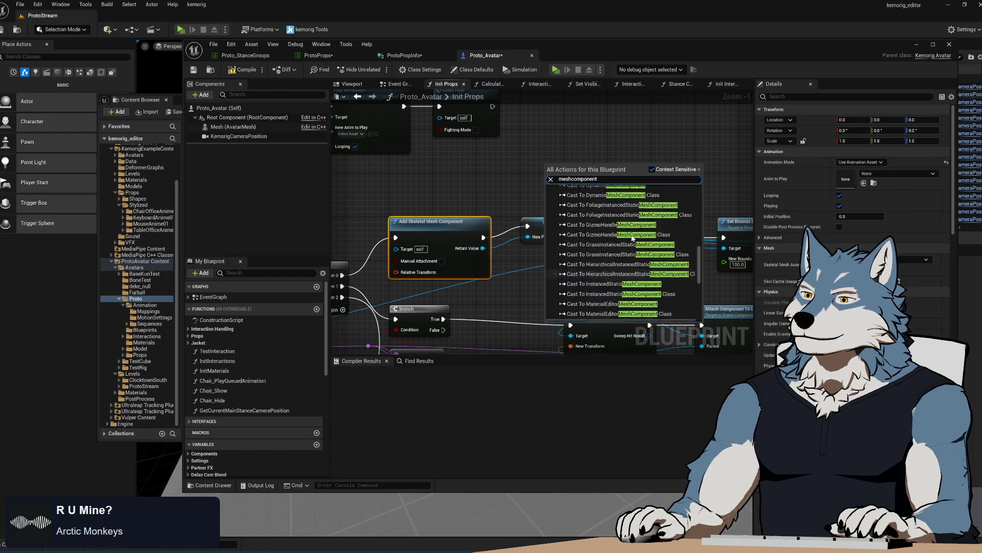
scroll(633, 238, "up", 5)
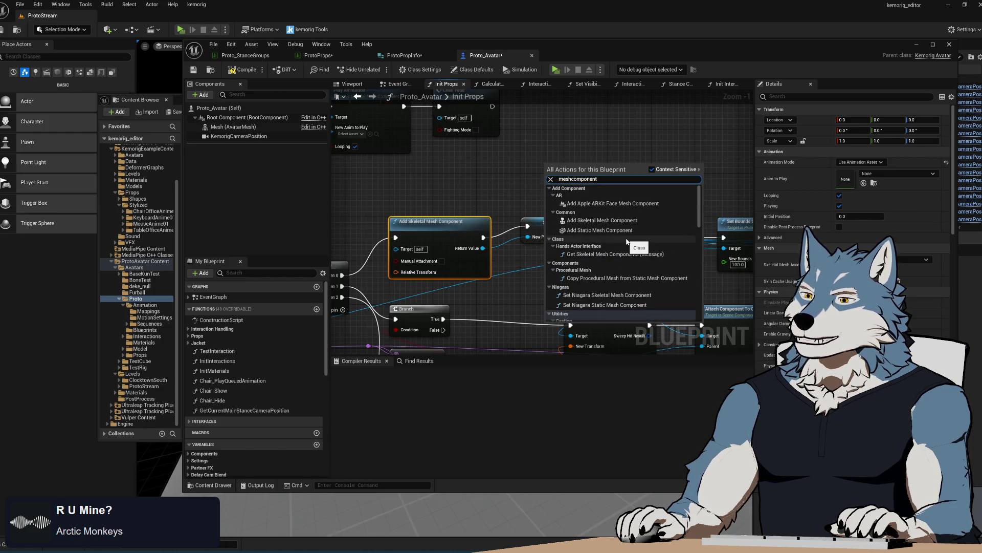
scroll(641, 279, "down", 2)
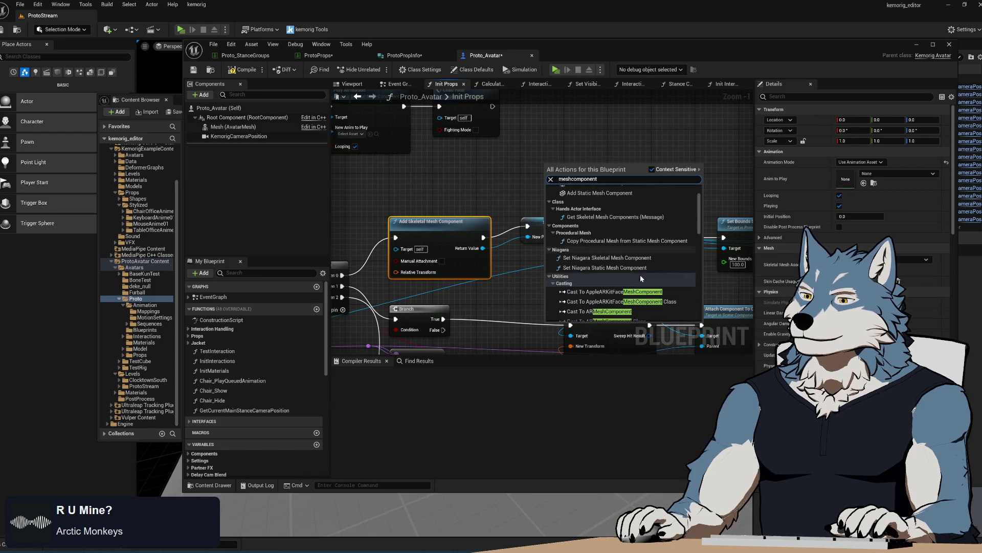
scroll(641, 278, "up", 2)
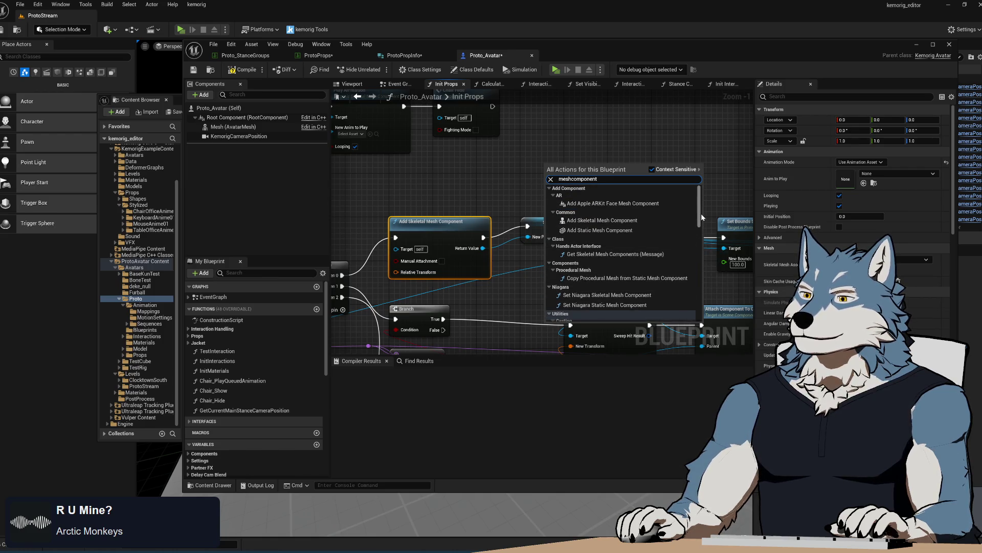
key("ctrl+a")
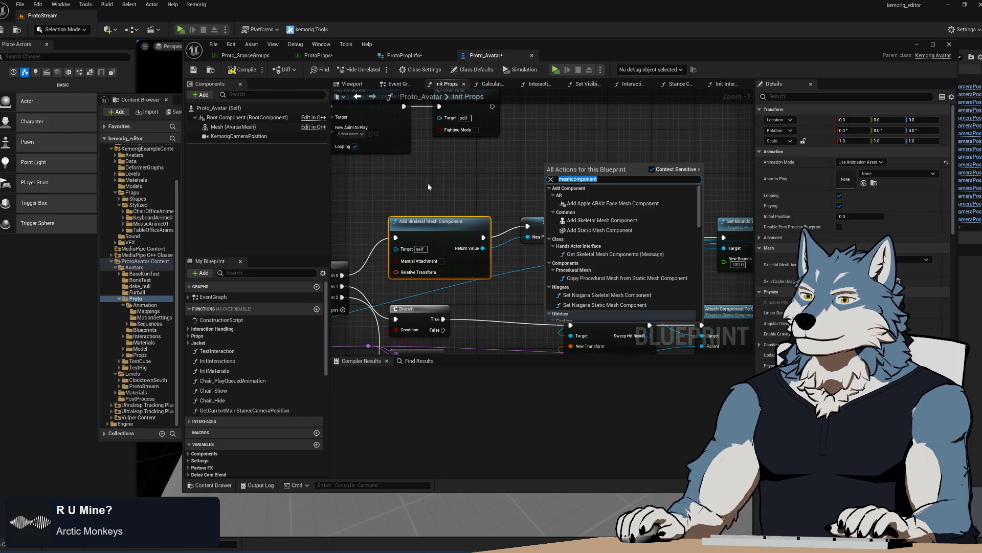
type("addm")
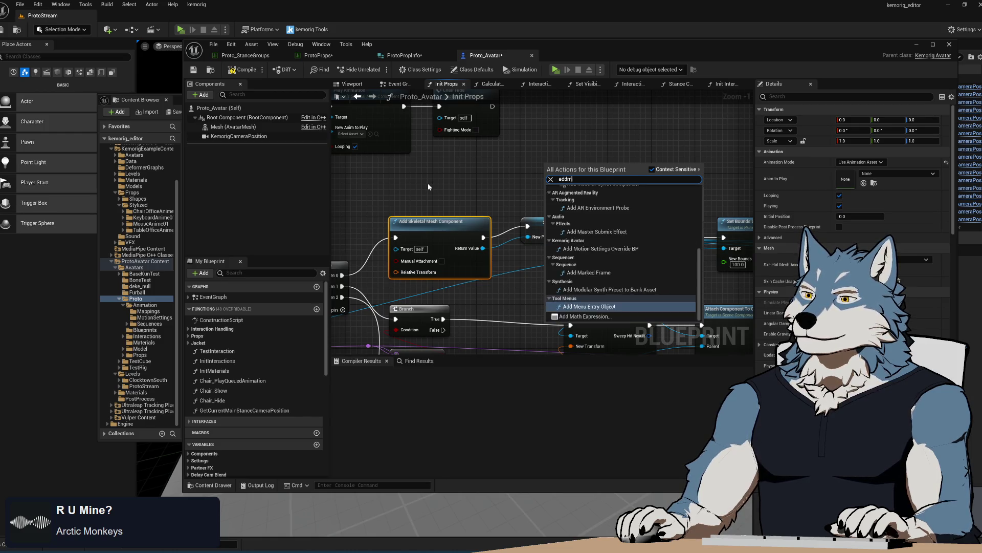
key("BackSpace")
type("static")
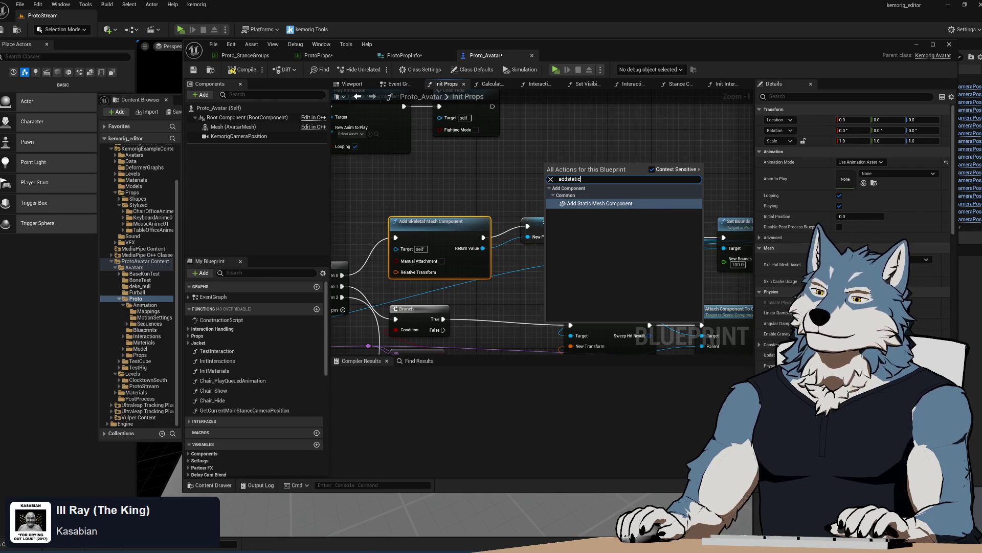
key("ctrl+a")
left_click(496, 201)
scroll(557, 236, "down", 3)
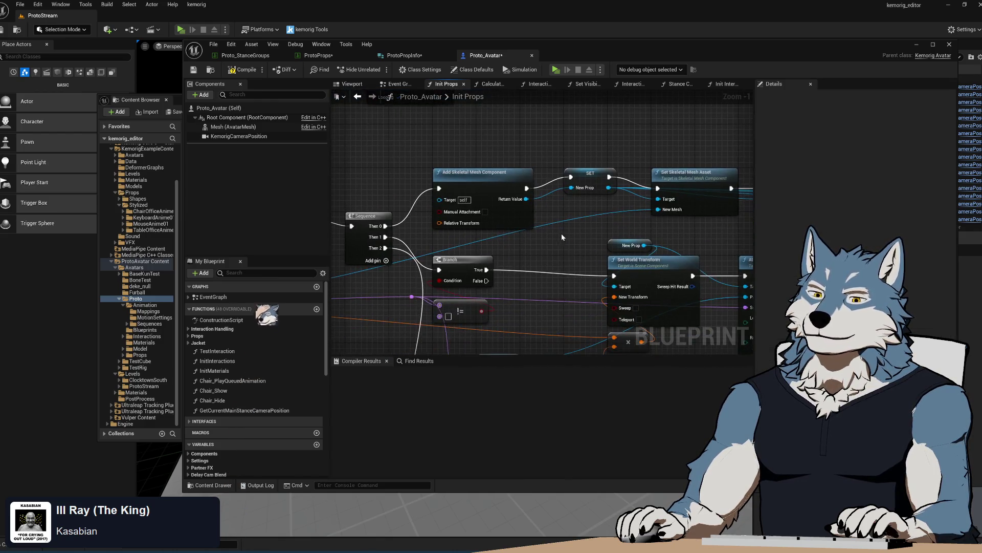
mouse_move(557, 236)
left_mouse_down()
mouse_move(604, 198)
mouse_move(587, 217)
mouse_move(487, 193)
mouse_move(509, 256)
mouse_move(506, 208)
left_mouse_up()
scroll(506, 207, "up", 5)
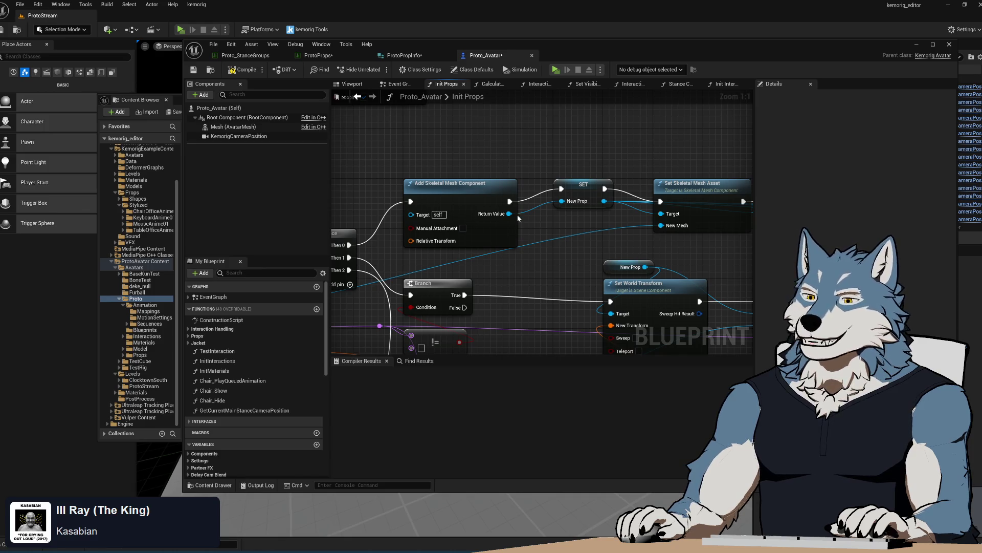
scroll(518, 219, "down", 4)
left_click_drag(445, 329, 439, 263)
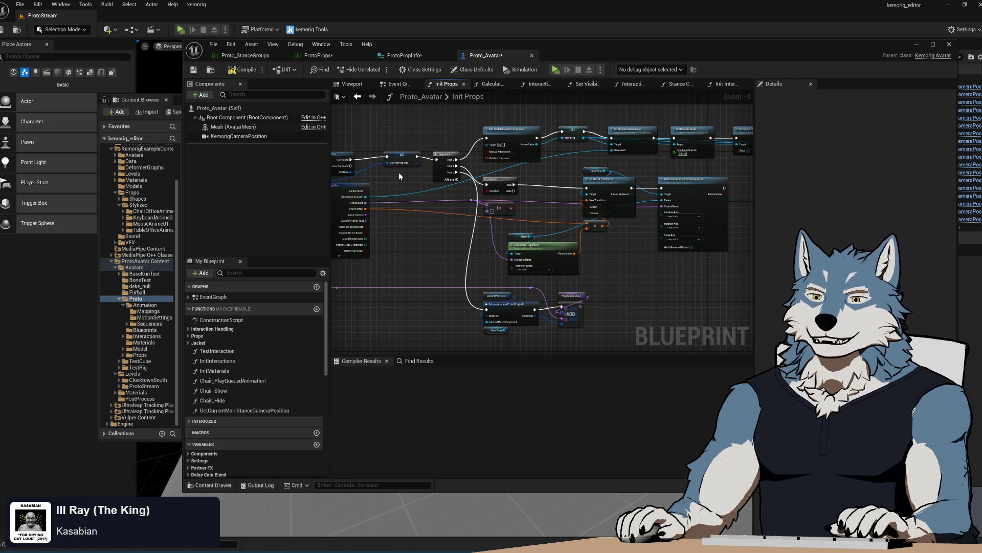
left_click(318, 55)
left_click(246, 55)
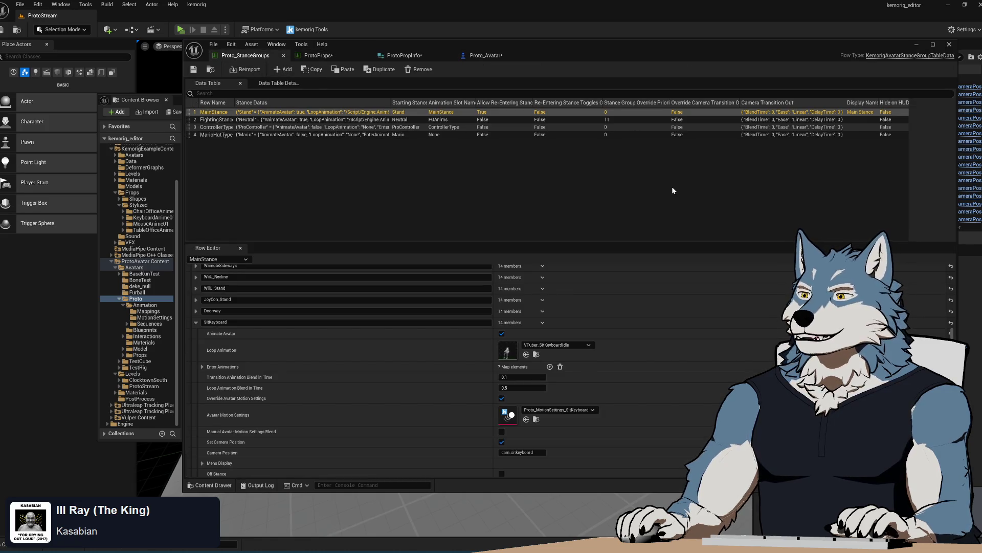
left_click(337, 56)
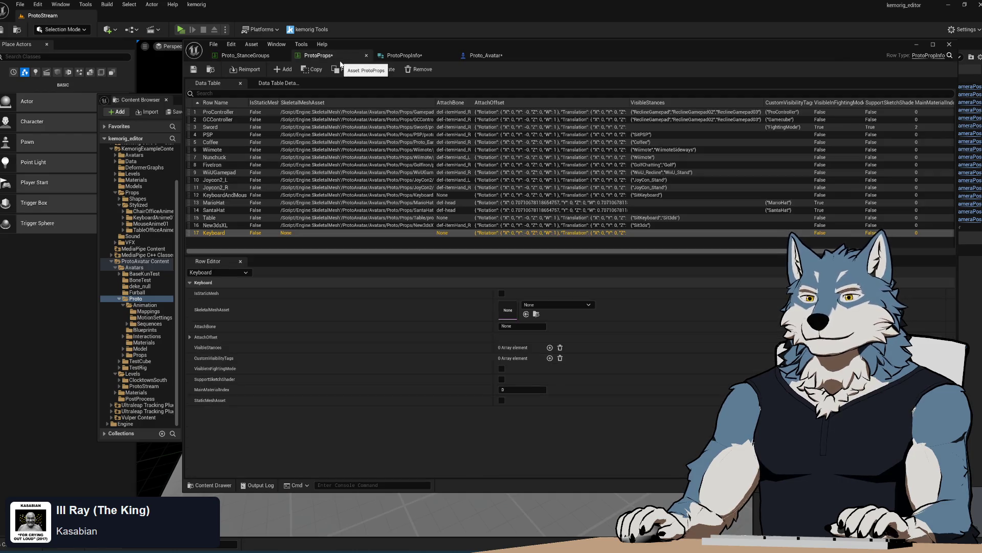
left_click(423, 56)
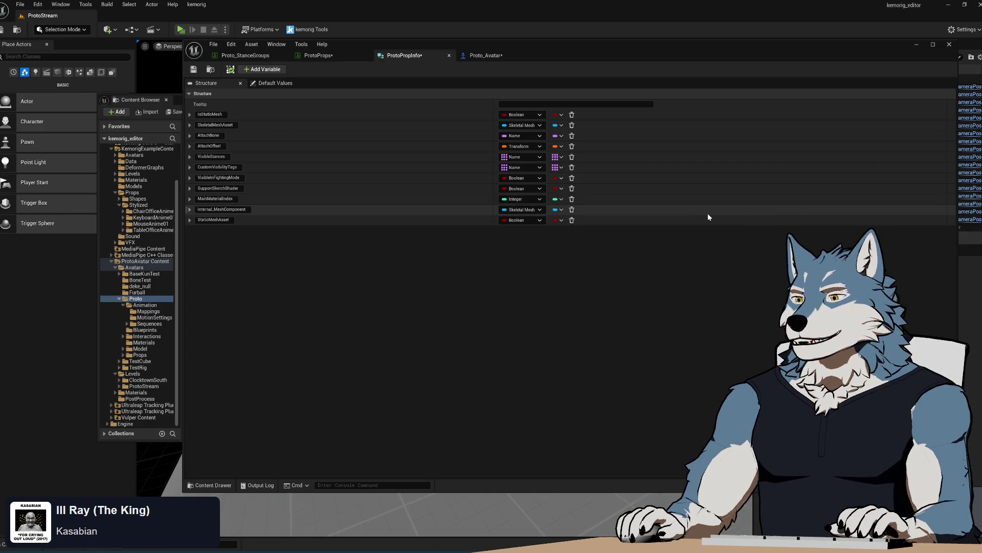
Step: Add member Internal_StaticMeshComponent and move StaticMeshAsset below SkeletalMeshAsset
left_click(267, 70)
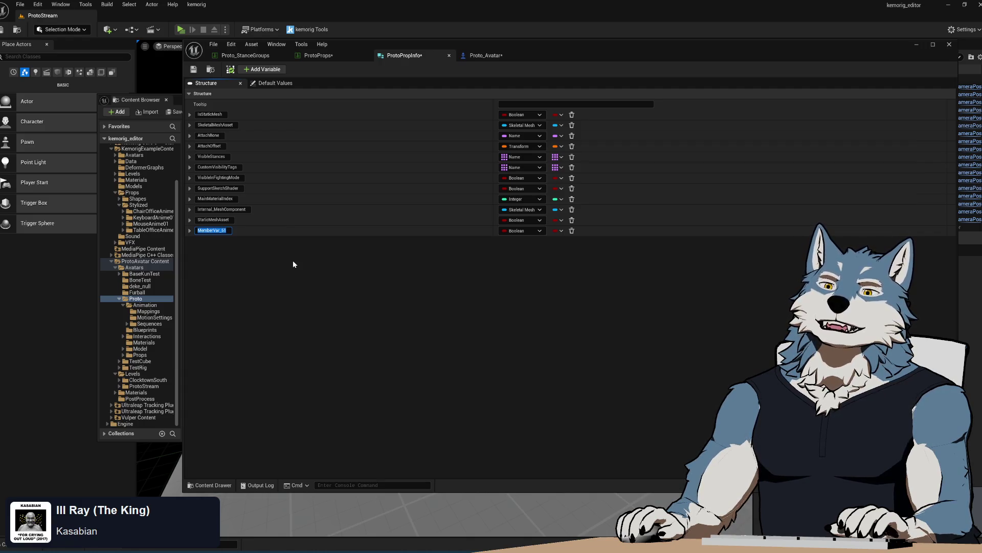
type("Intern")
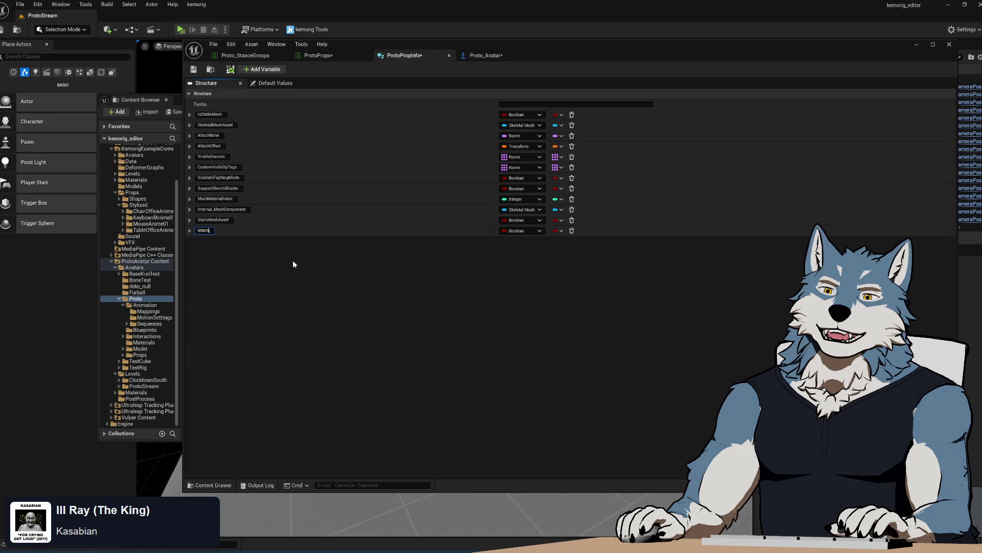
type("al_Static")
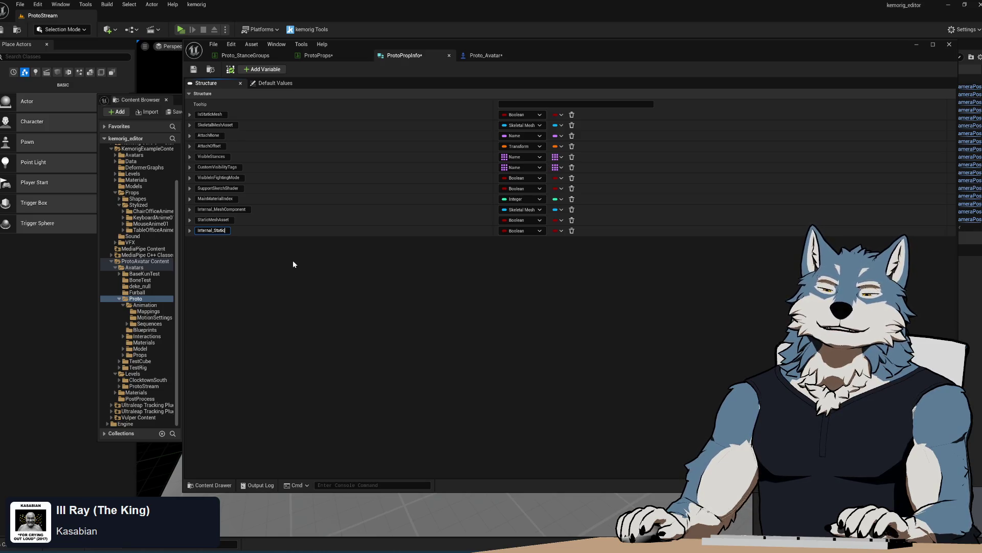
type("MeshComponent")
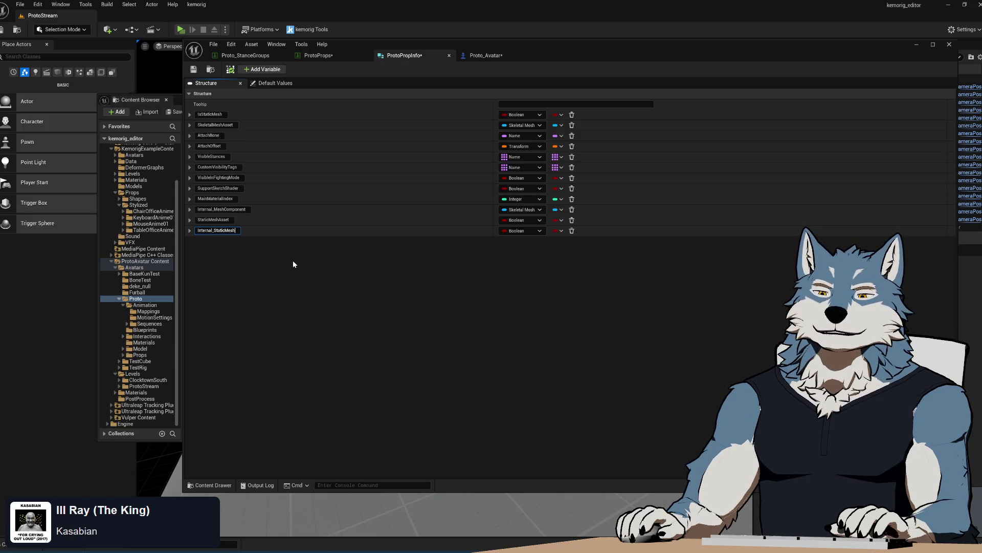
key("Return")
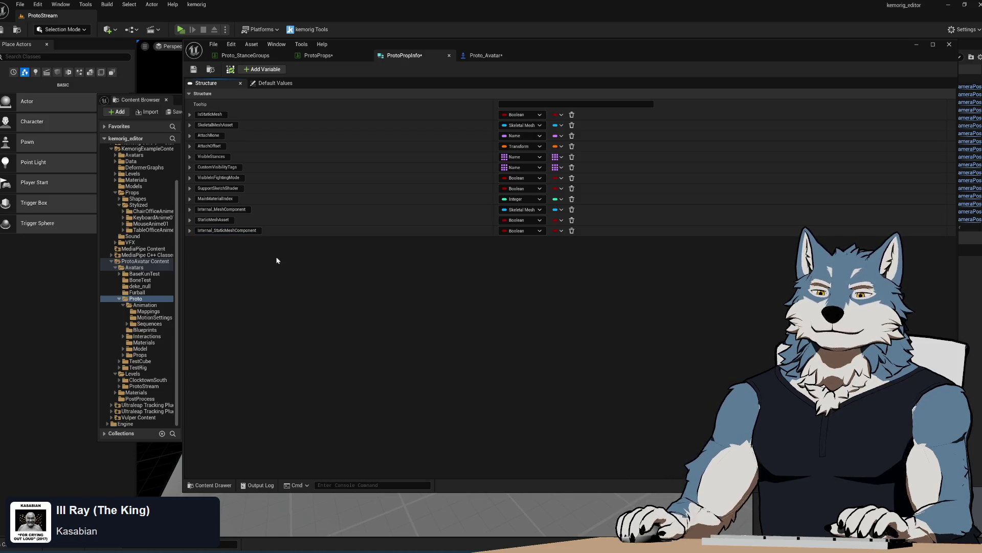
left_click_drag(185, 220, 191, 135)
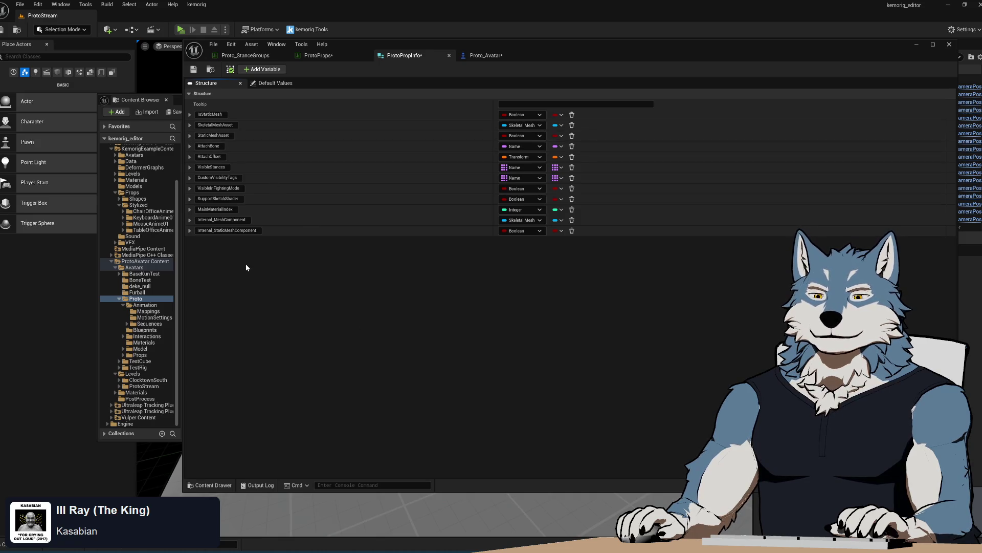
Step: Make Internal_StaticMeshComponent a Static Mesh Component reference and return to Proto_Avatar
left_click(540, 231)
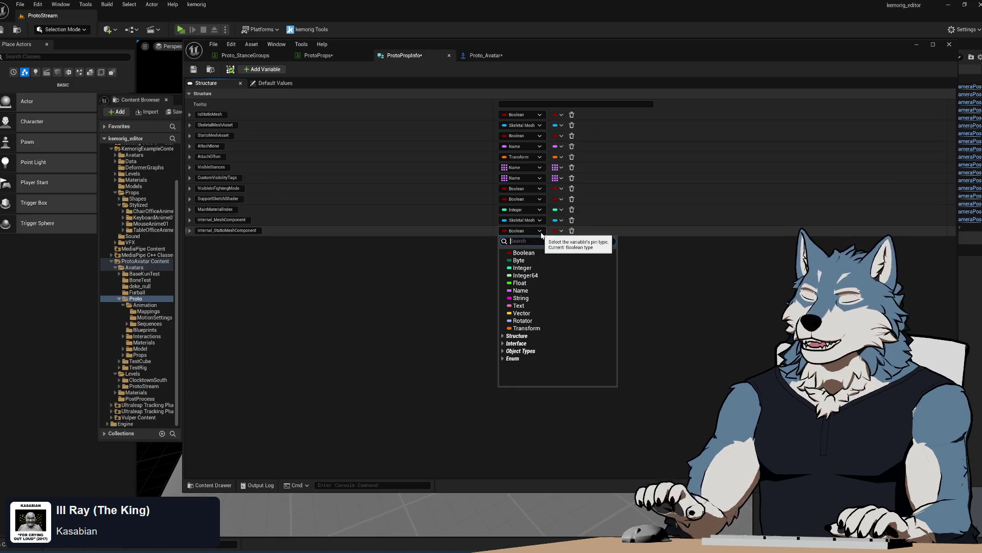
type("static")
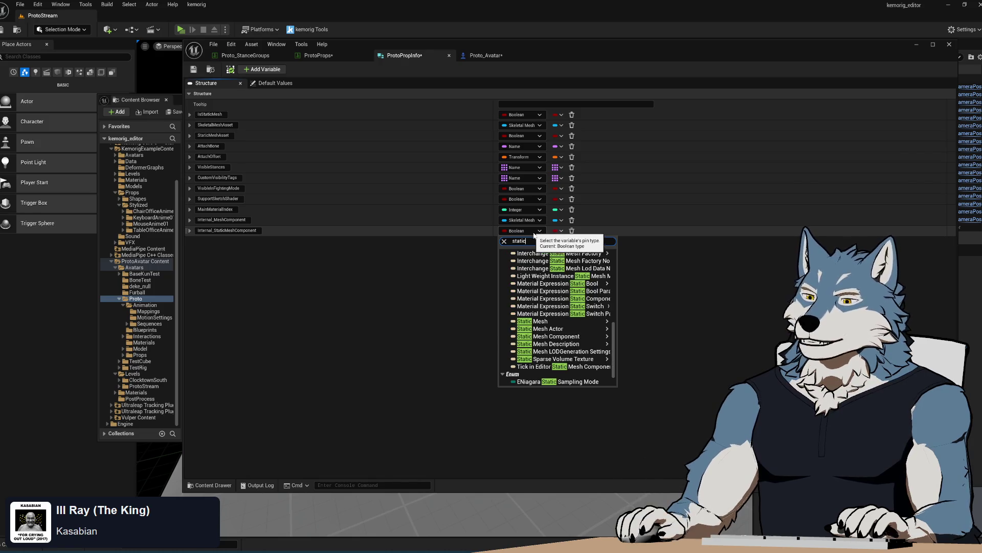
mouse_move(573, 336)
left_click(642, 337)
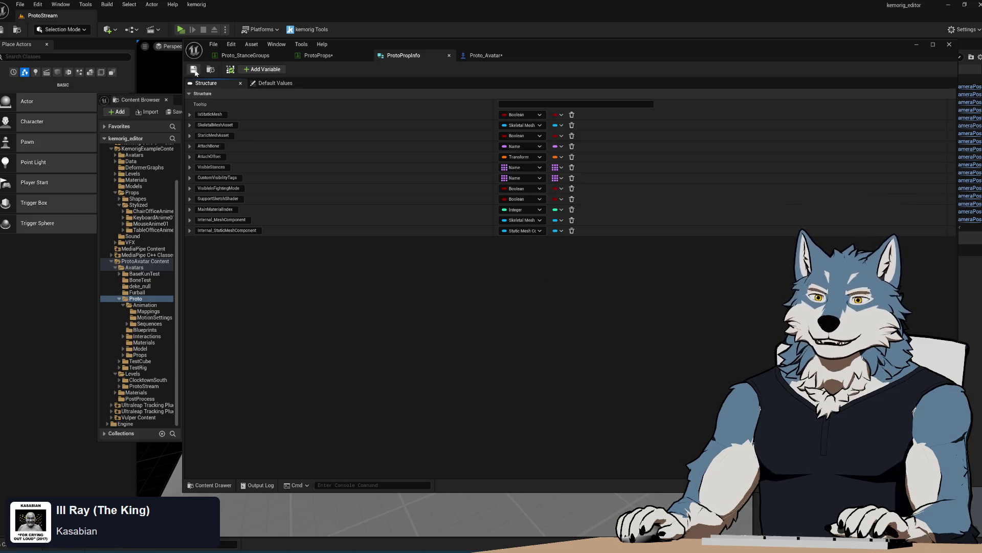
left_click(472, 53)
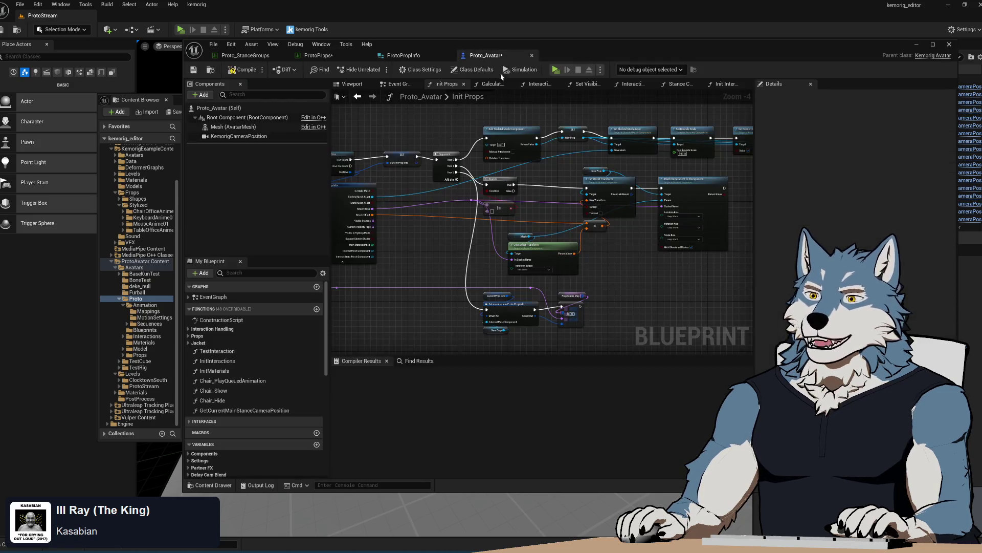
Step: Pan Init Props toward the data-table nodes and box-select a first block of nodes
scroll(554, 291, "up", 4)
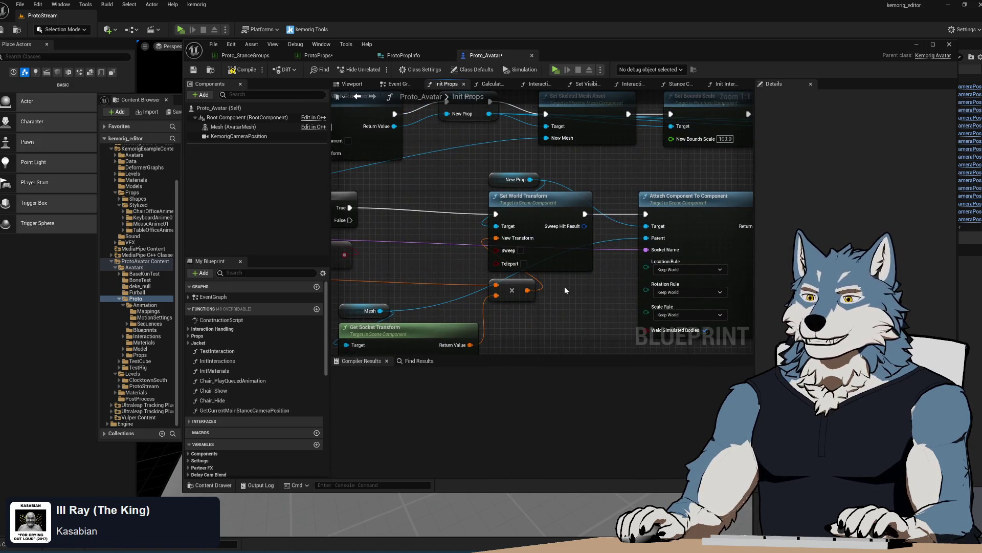
scroll(549, 284, "down", 3)
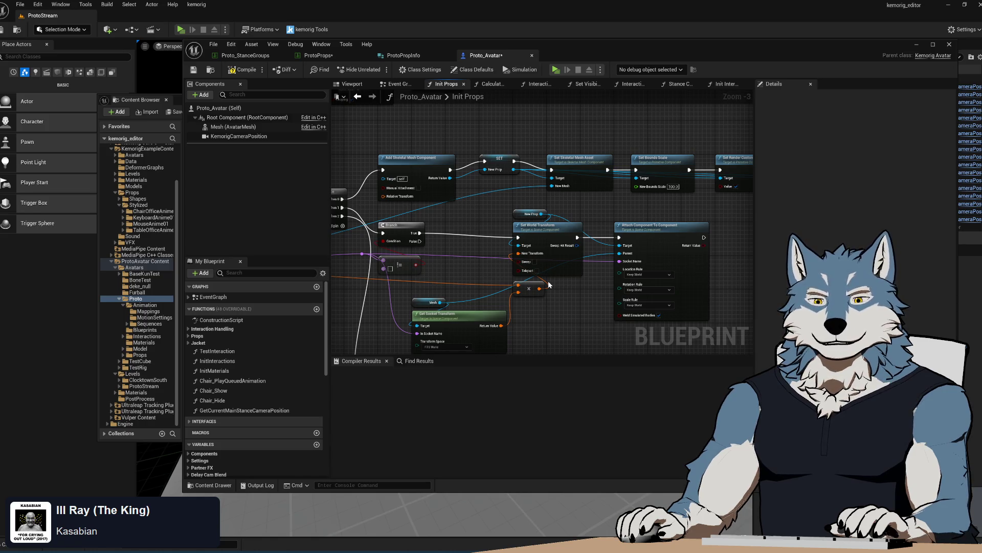
mouse_move(552, 294)
left_mouse_down()
mouse_move(629, 203)
mouse_move(640, 245)
left_mouse_up()
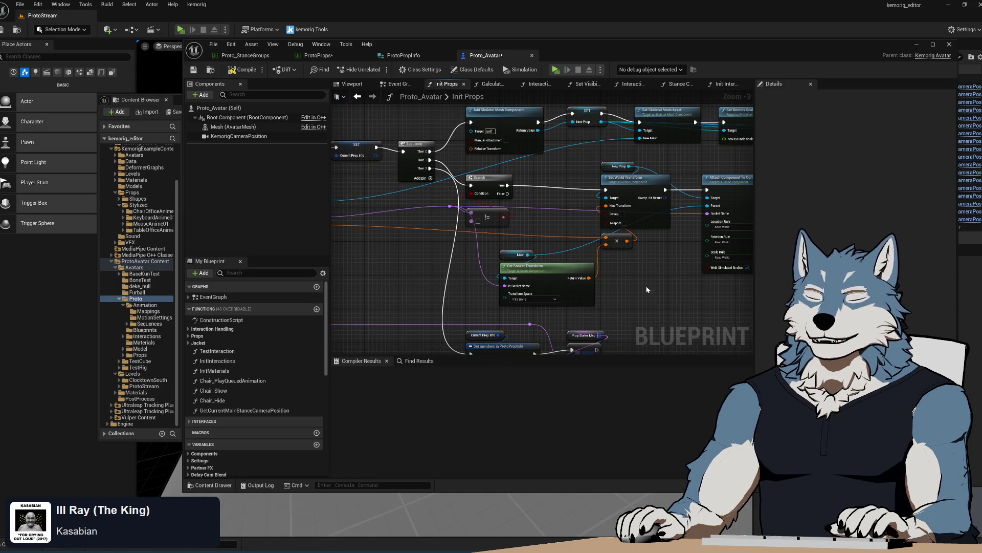
mouse_move(647, 289)
left_mouse_down()
mouse_move(651, 277)
mouse_move(737, 294)
left_mouse_up()
left_click_drag(481, 261, 522, 251)
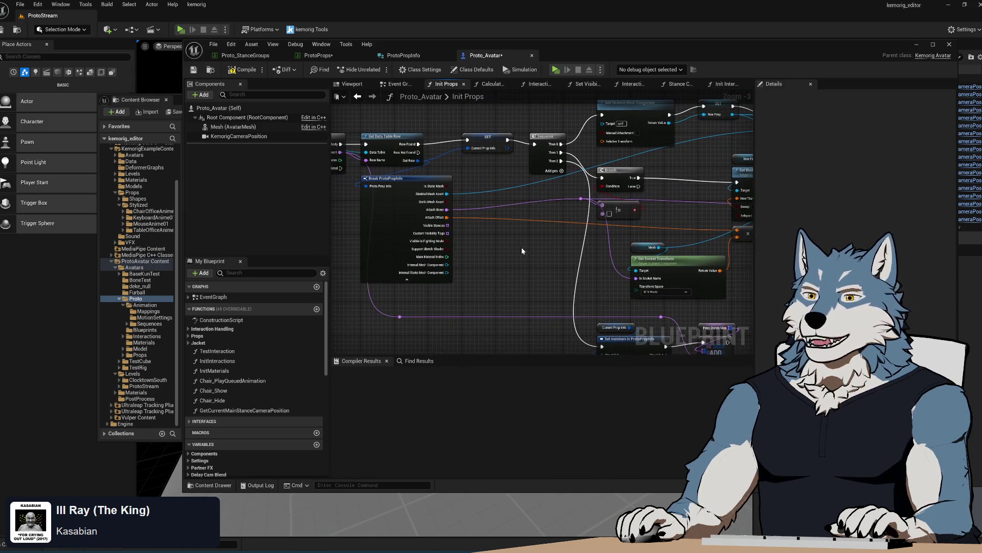
scroll(522, 251, "down", 2)
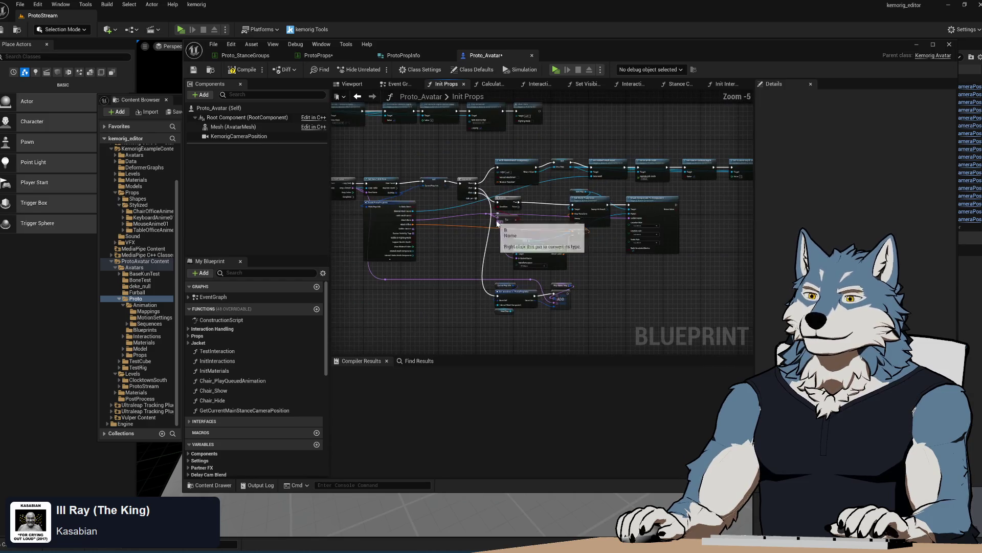
scroll(444, 177, "down", 3)
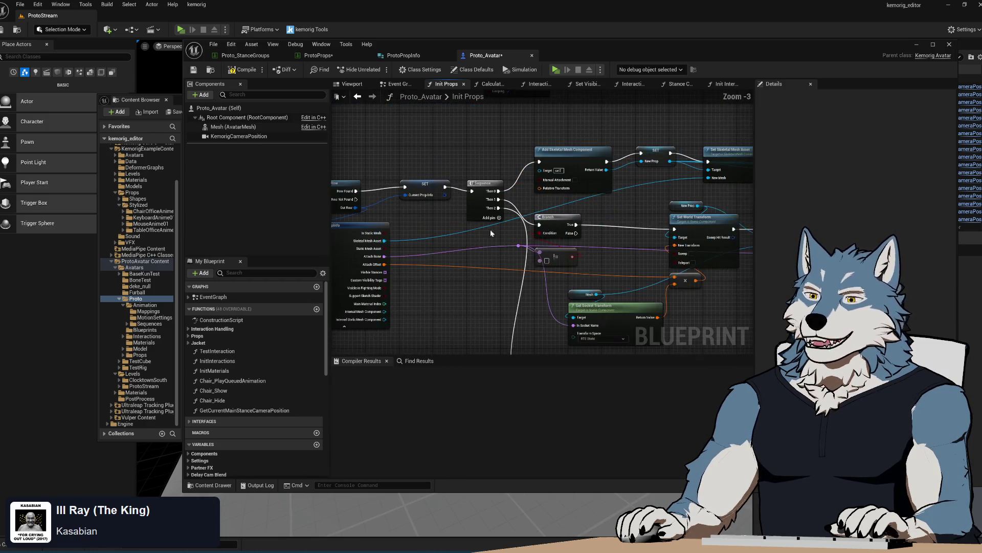
left_click_drag(421, 173, 699, 310)
Step: Reframe around Break ProtoPropInfo and box-select all prop-spawning nodes after Sequence
scroll(437, 197, "up", 8)
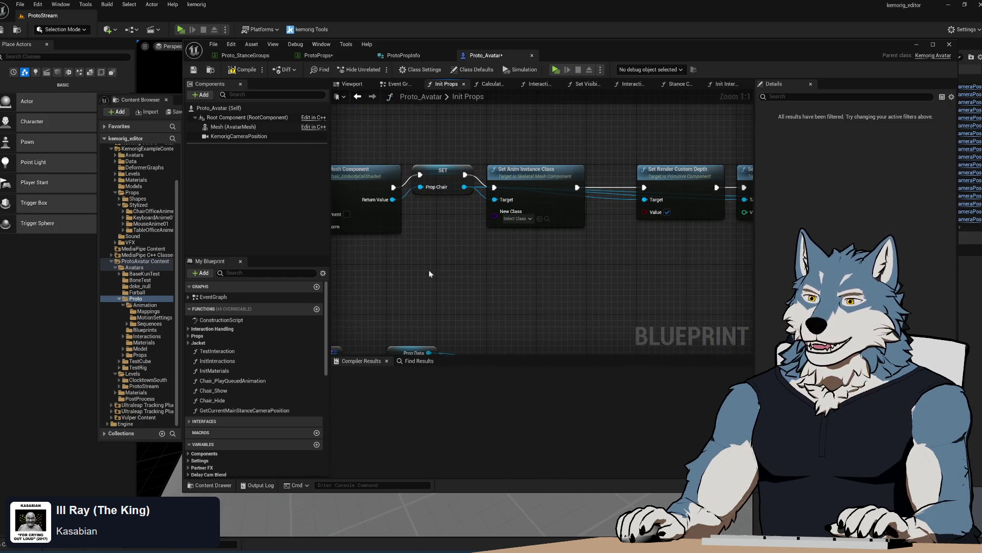
left_click_drag(429, 274, 399, 142)
scroll(527, 182, "down", 4)
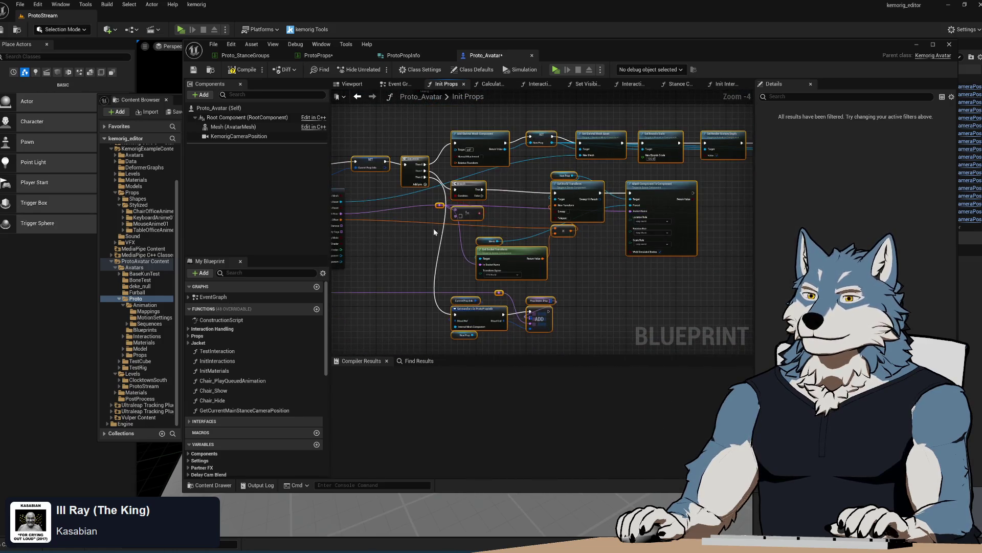
left_click_drag(539, 211, 538, 226)
scroll(429, 142, "up", 1)
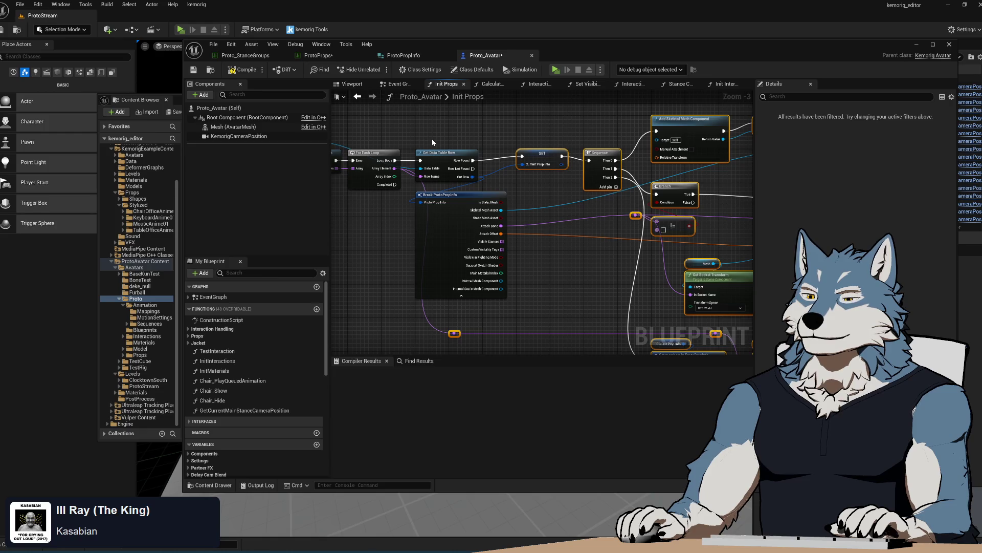
scroll(542, 224, "down", 2)
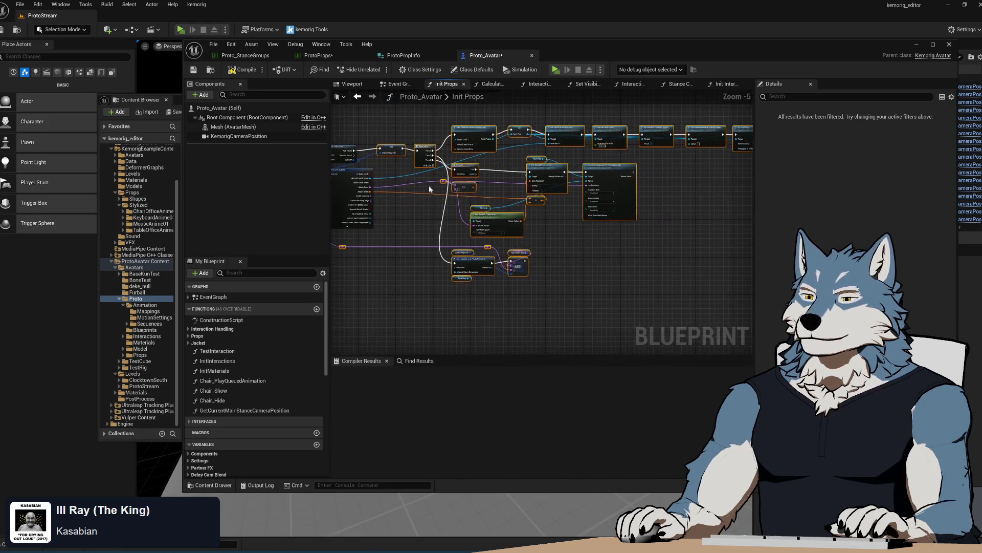
left_click_drag(389, 114, 697, 300)
scroll(505, 174, "up", 4)
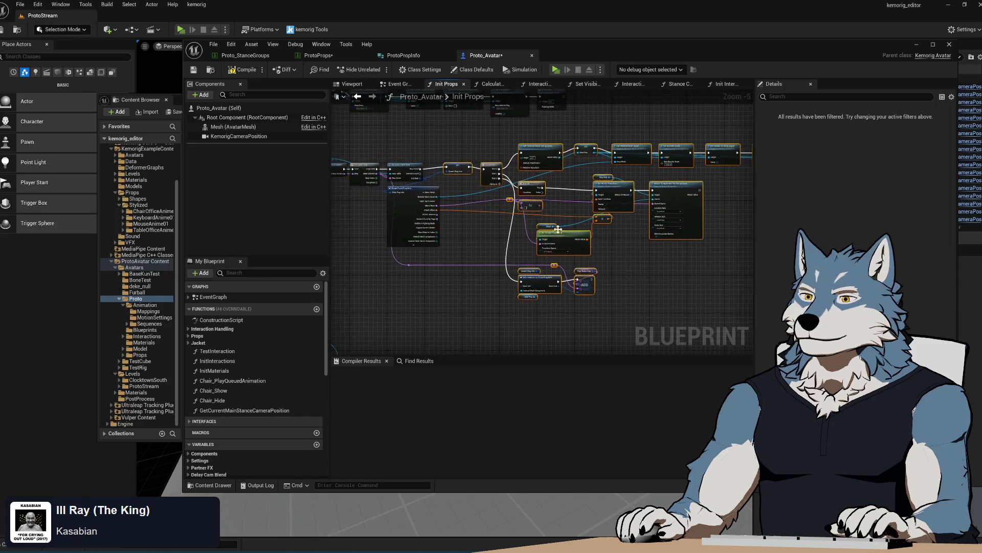
right_click(504, 174)
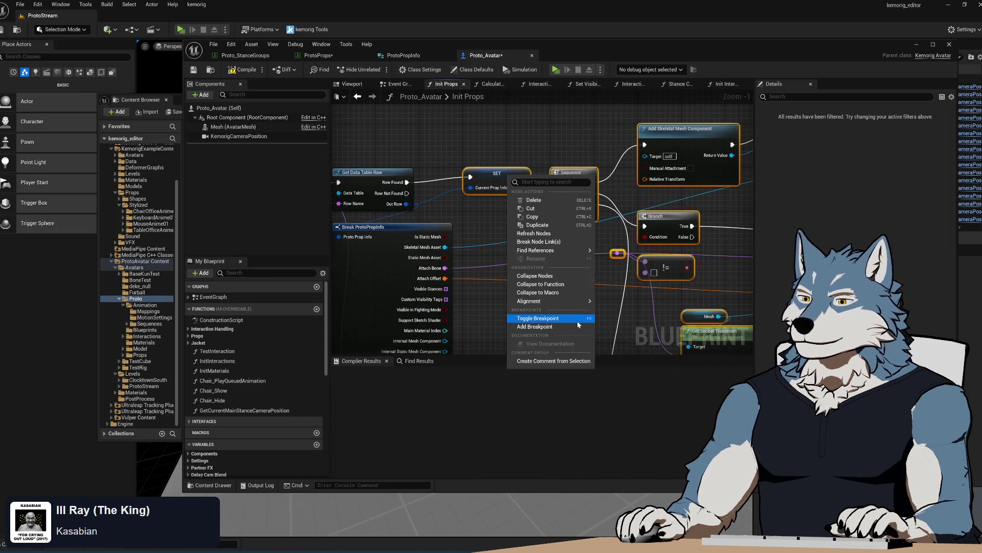
left_click(561, 284)
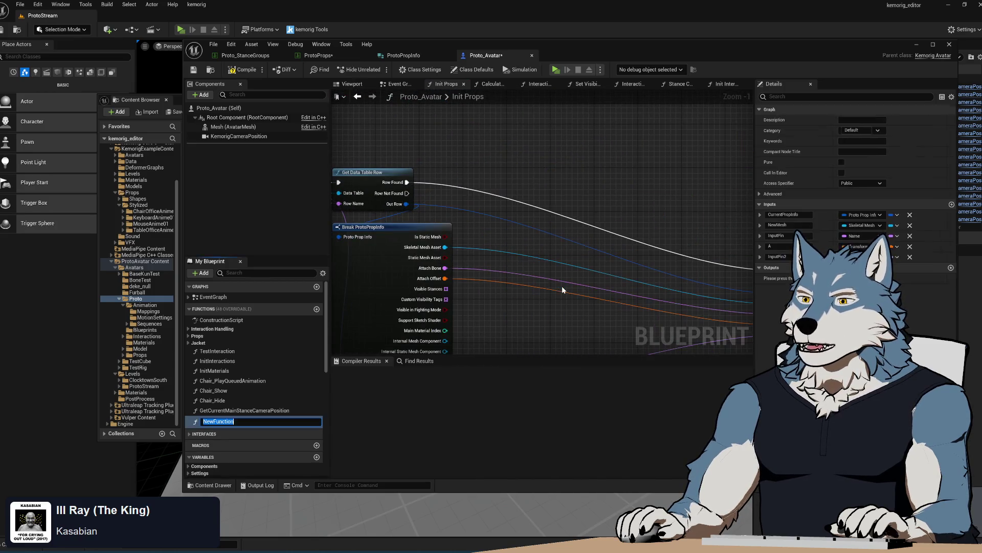
key("Return")
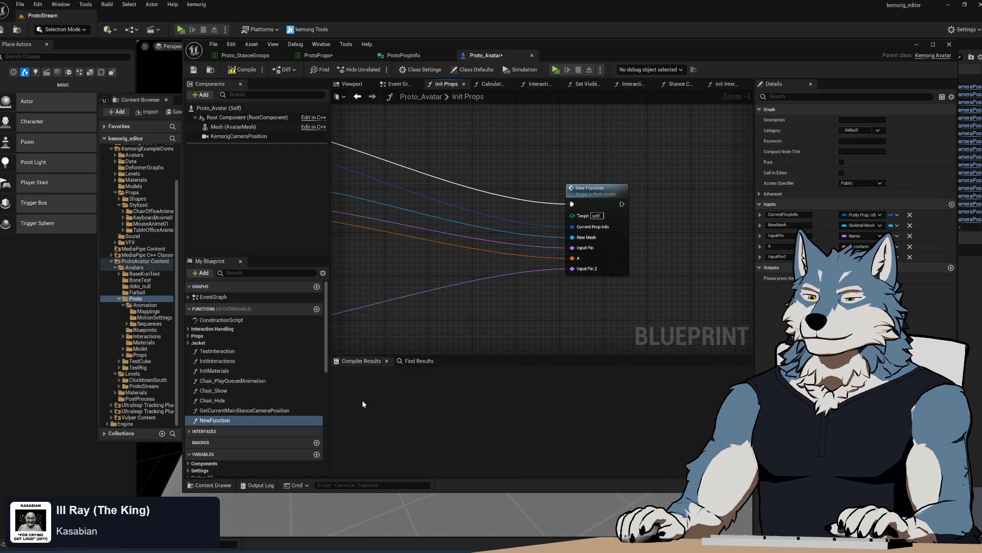
double_click(215, 422)
left_click(217, 422)
key("F2")
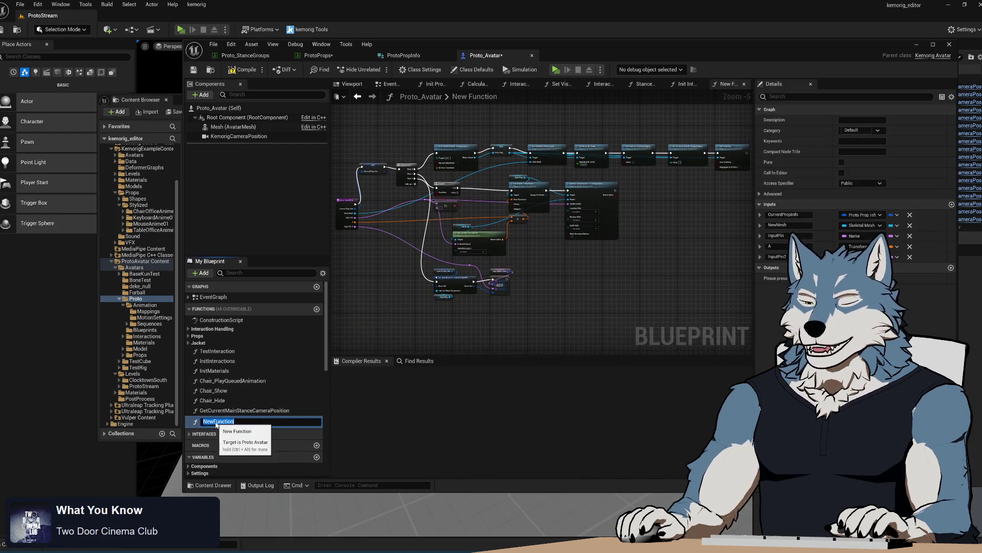
type("InitProp")
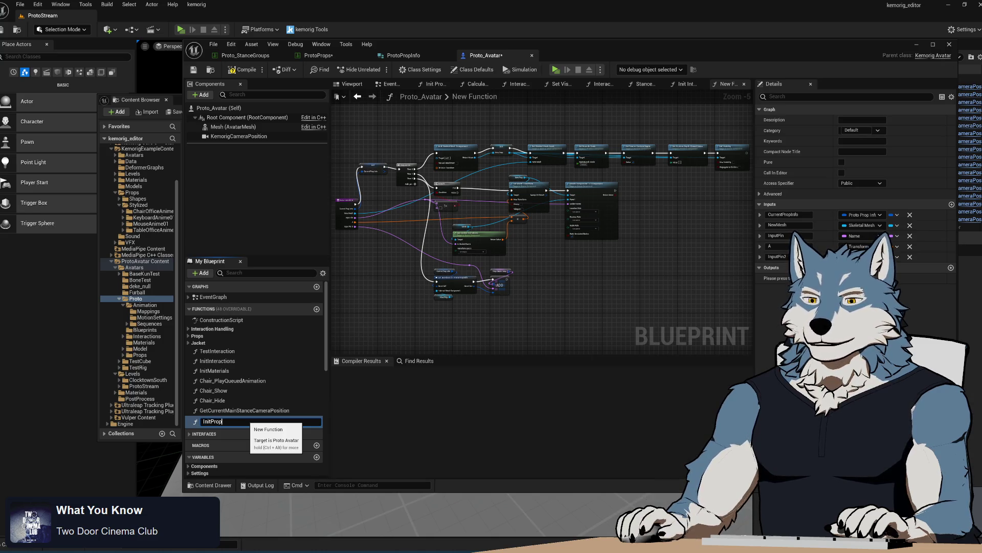
key("Return")
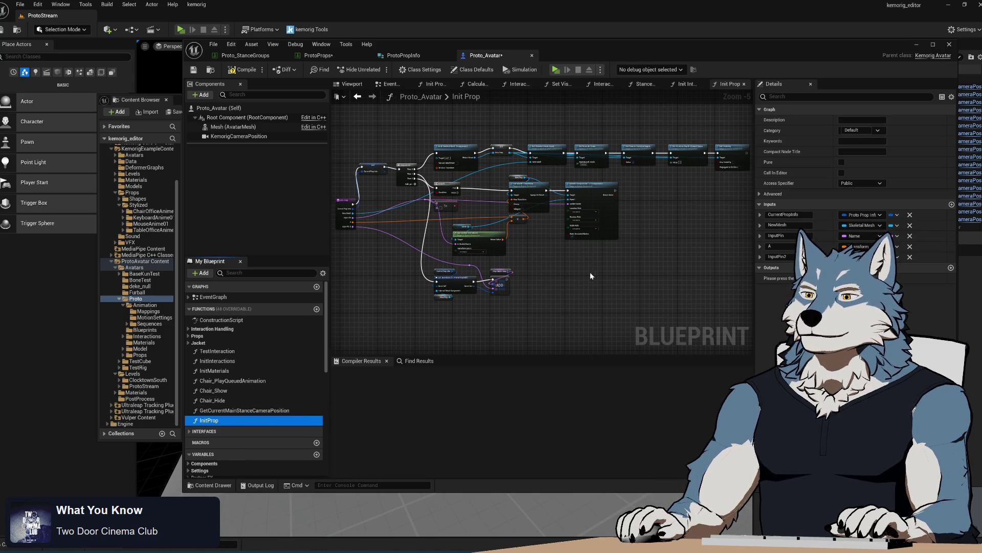
scroll(589, 276, "up", 4)
scroll(480, 233, "down", 9)
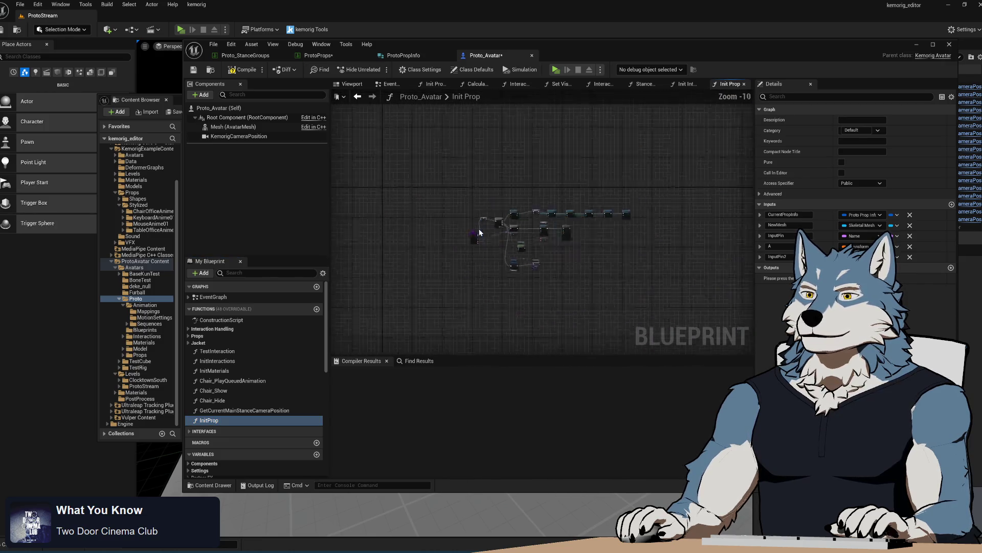
scroll(479, 232, "down", 1)
left_click(471, 235)
left_click_drag(472, 235, 530, 266)
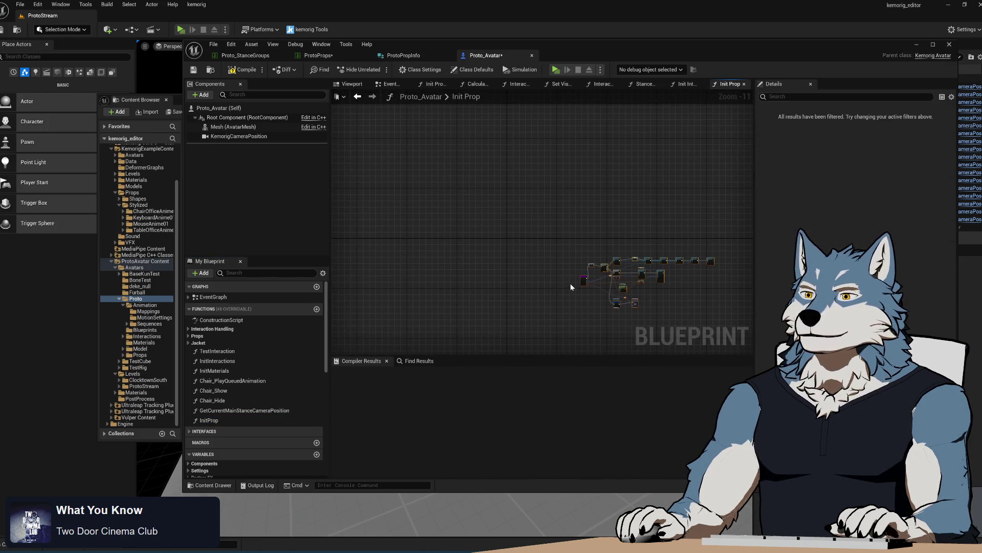
scroll(529, 224, "down", 1)
scroll(537, 265, "up", 4)
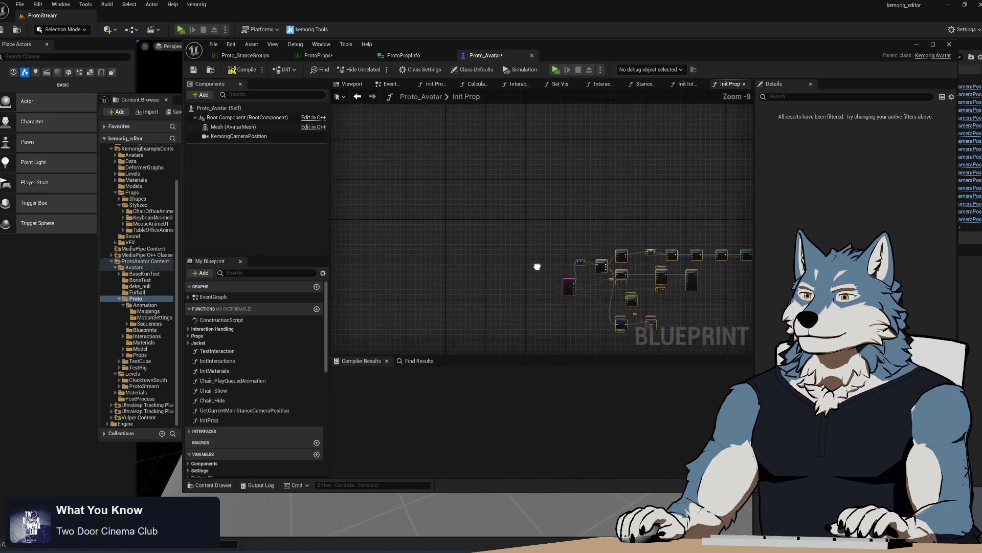
left_click_drag(573, 282, 461, 220)
scroll(461, 220, "up", 4)
scroll(446, 215, "down", 3)
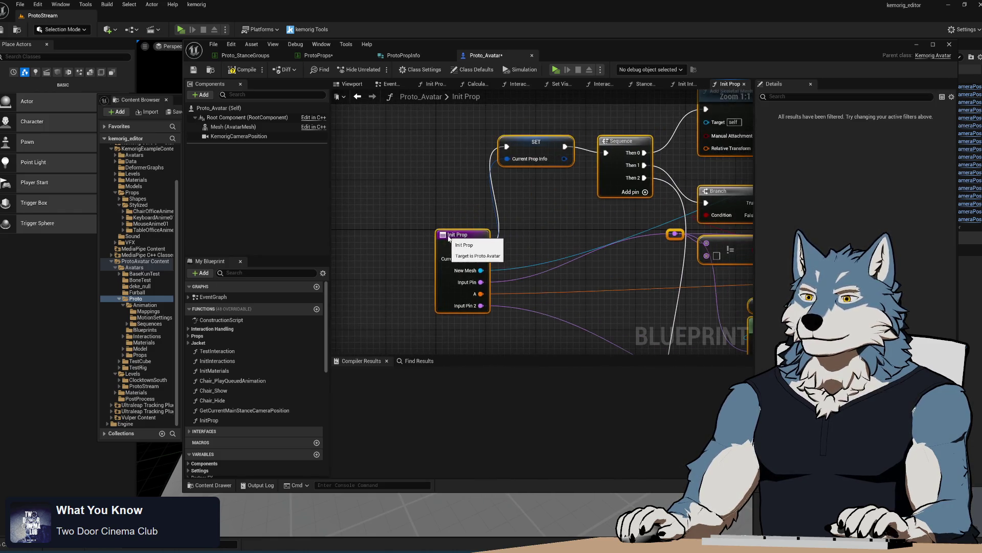
scroll(419, 190, "up", 3)
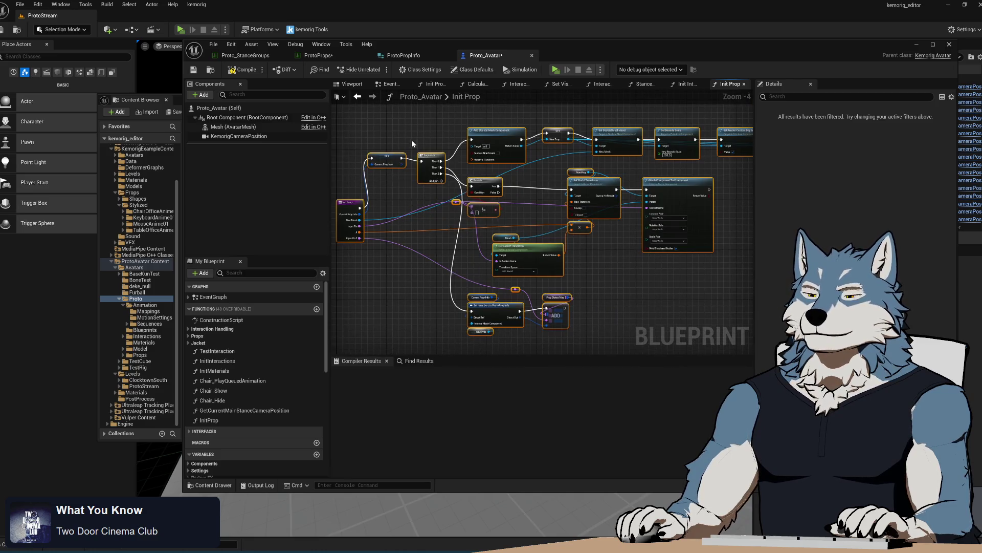
scroll(412, 144, "down", 1)
scroll(594, 261, "down", 1)
scroll(595, 260, "up", 1)
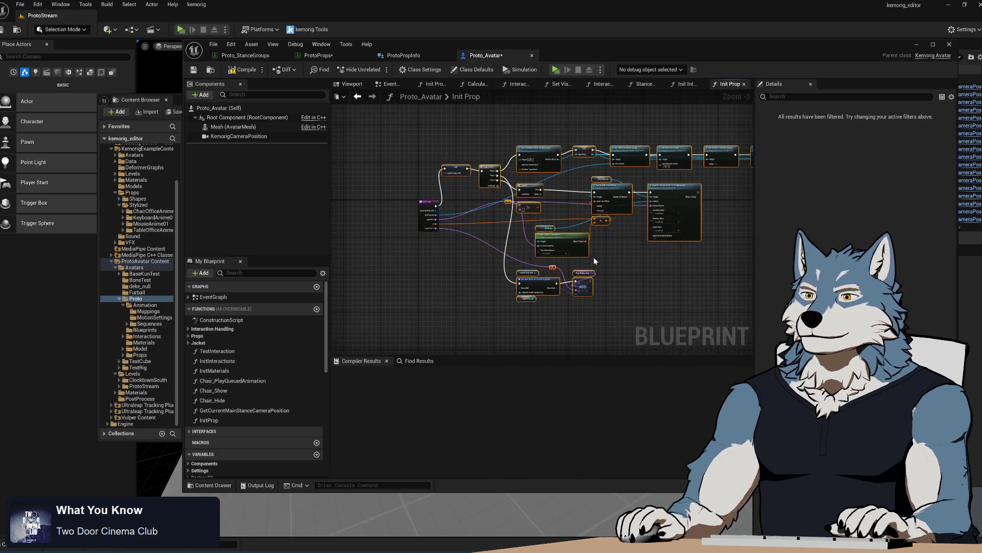
scroll(557, 275, "up", 4)
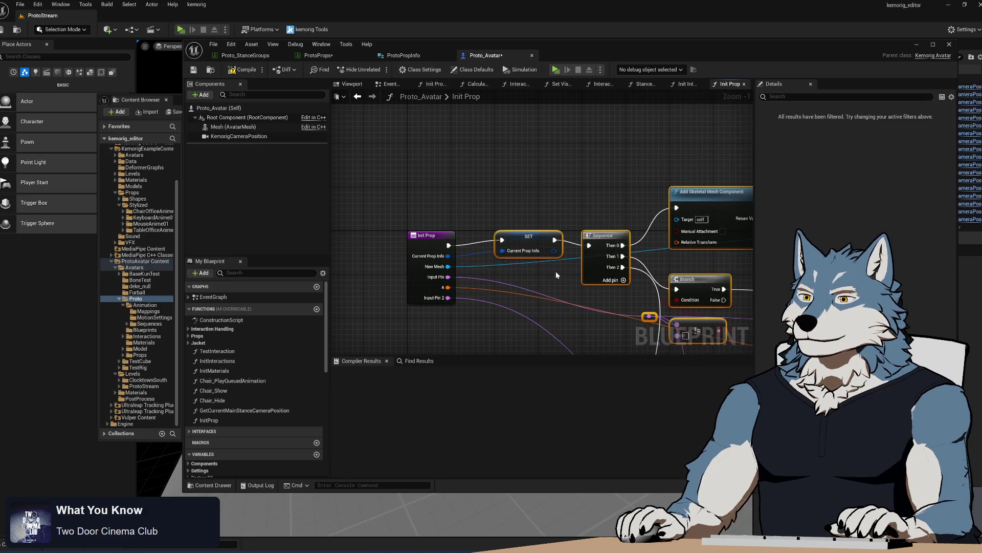
left_click_drag(557, 275, 491, 230)
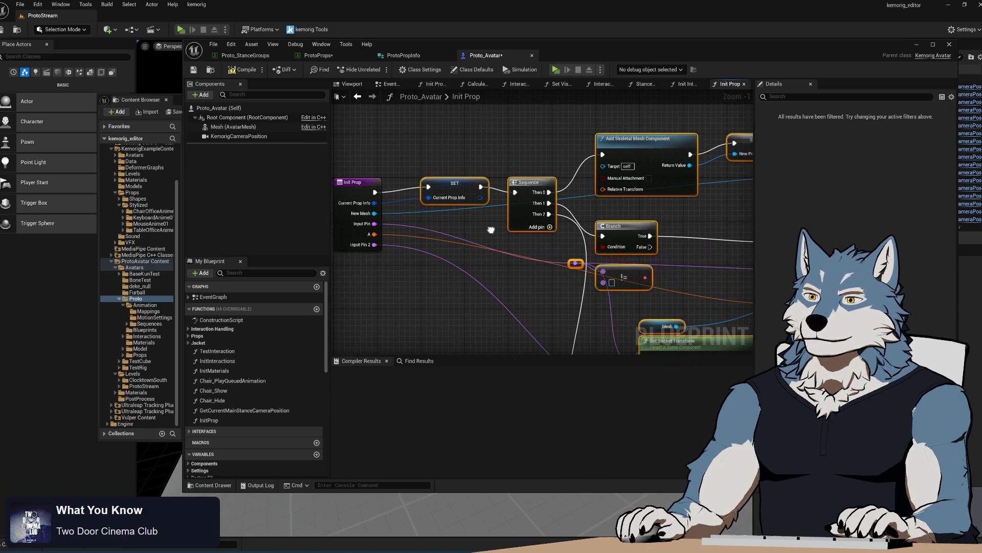
scroll(237, 467, "down", 10)
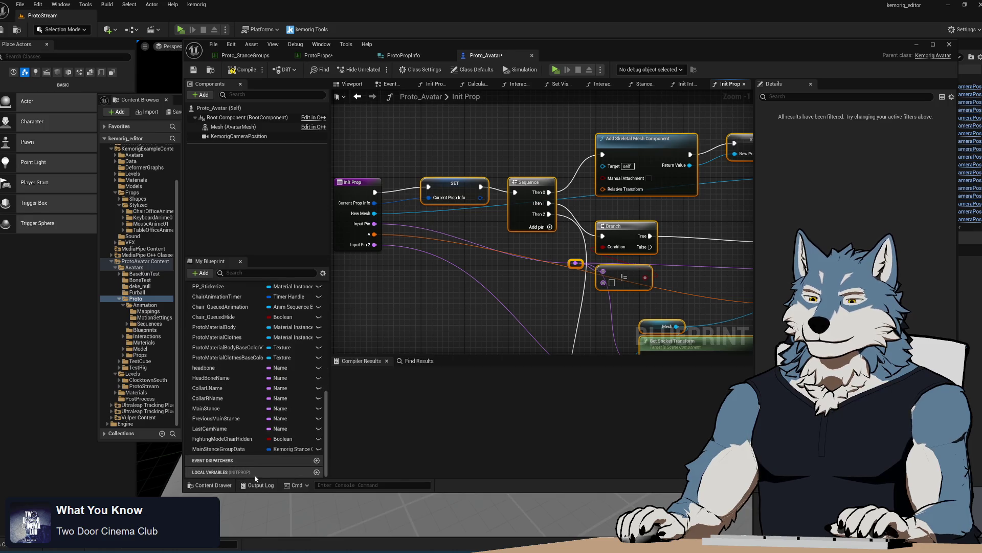
Step: Compile, then try refreshing the erroring SET CurrentPropInfo node and recompile
left_click(516, 276)
key("F7")
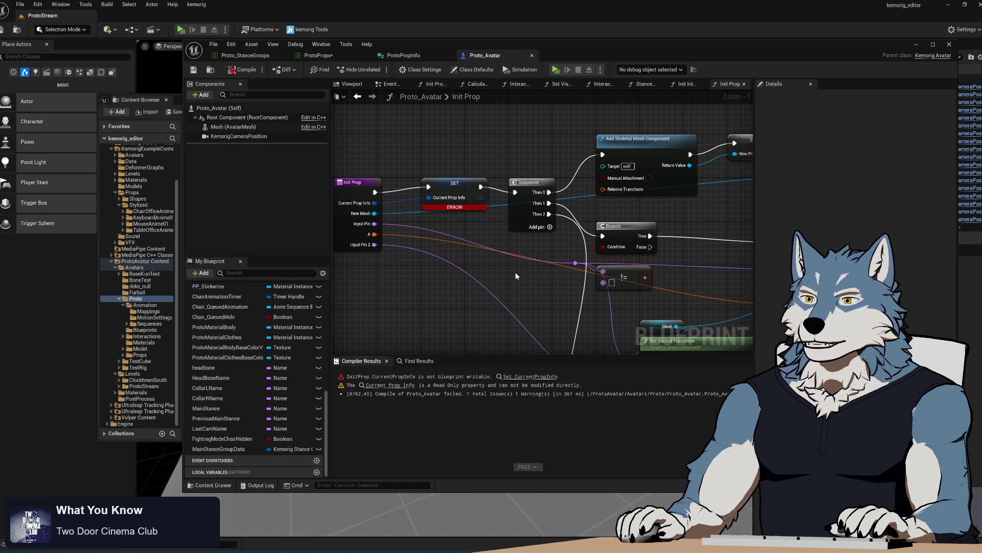
left_click(442, 198)
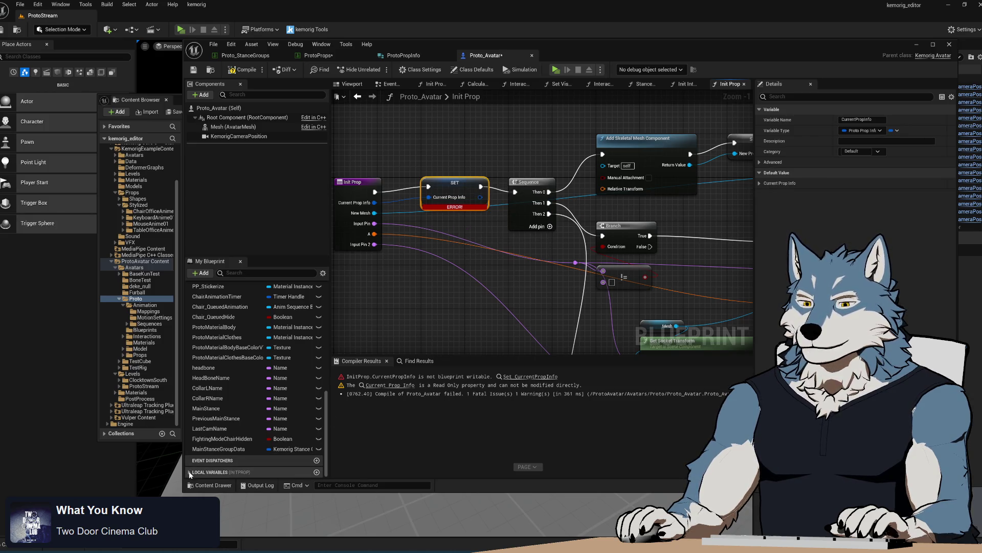
left_click(220, 472)
left_click(242, 70)
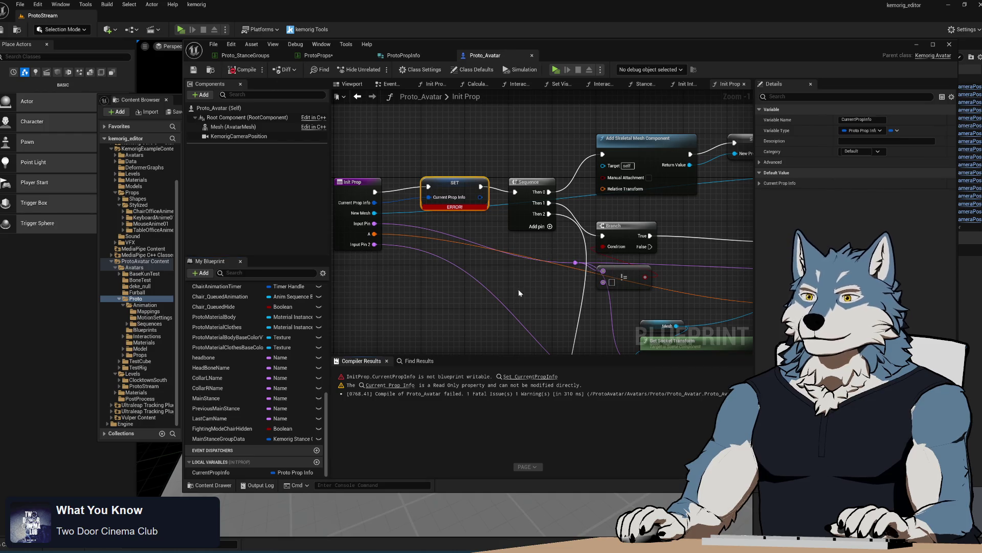
right_click(449, 189)
left_click(492, 246)
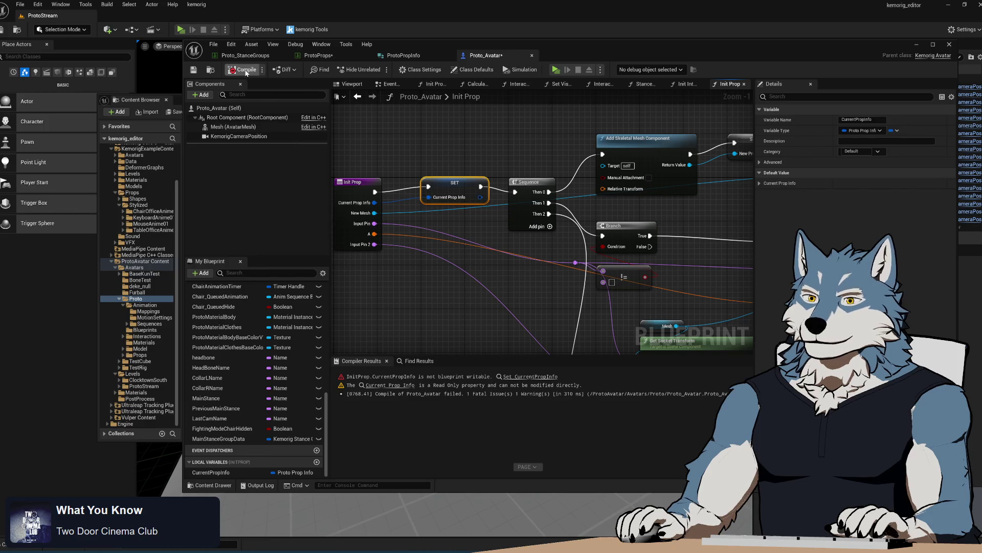
left_click(245, 70)
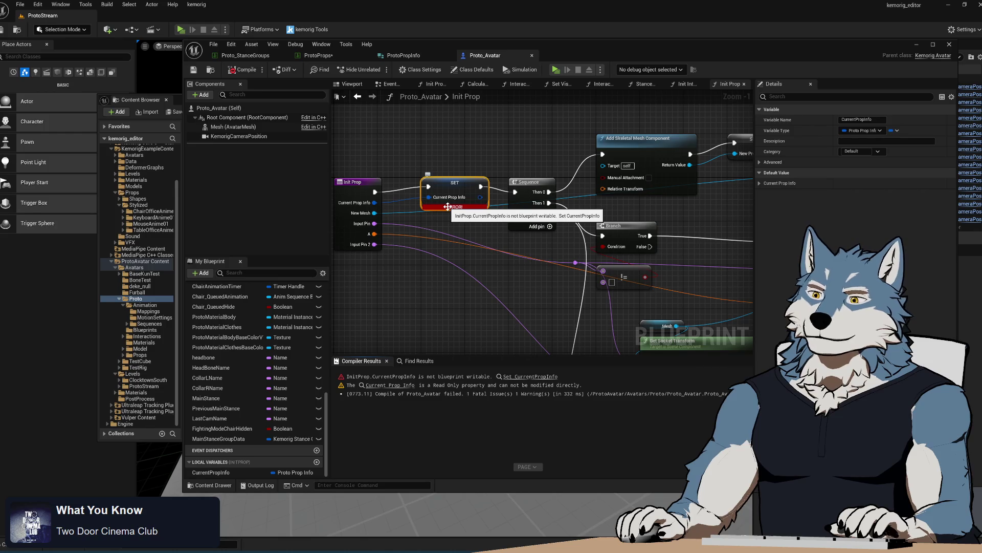
left_click(221, 472)
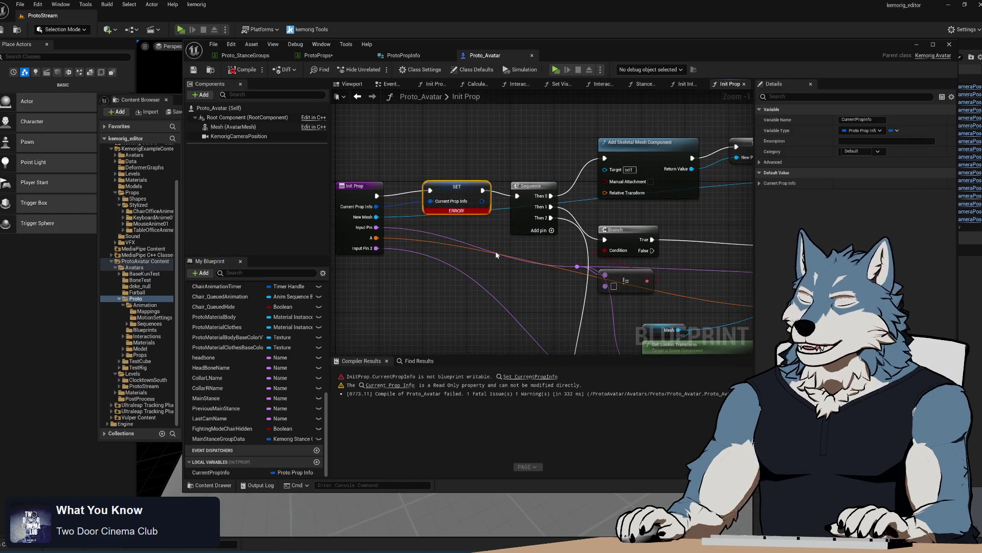
Step: Delete the SET CurrentPropInfo node and wire Init Prop's execution straight into Sequence
key("Delete")
left_click_drag(376, 196, 519, 196)
scroll(439, 168, "down", 6)
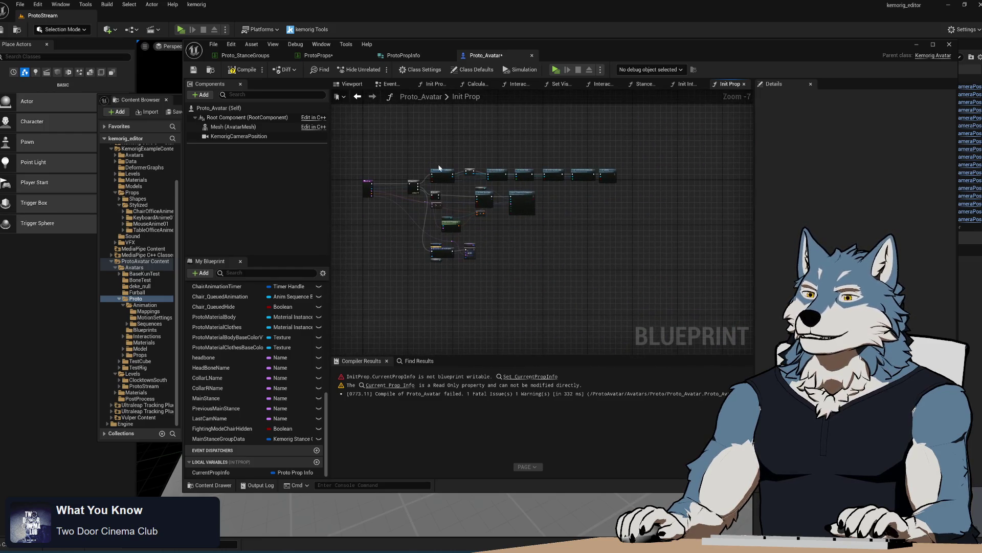
scroll(623, 275, "up", 5)
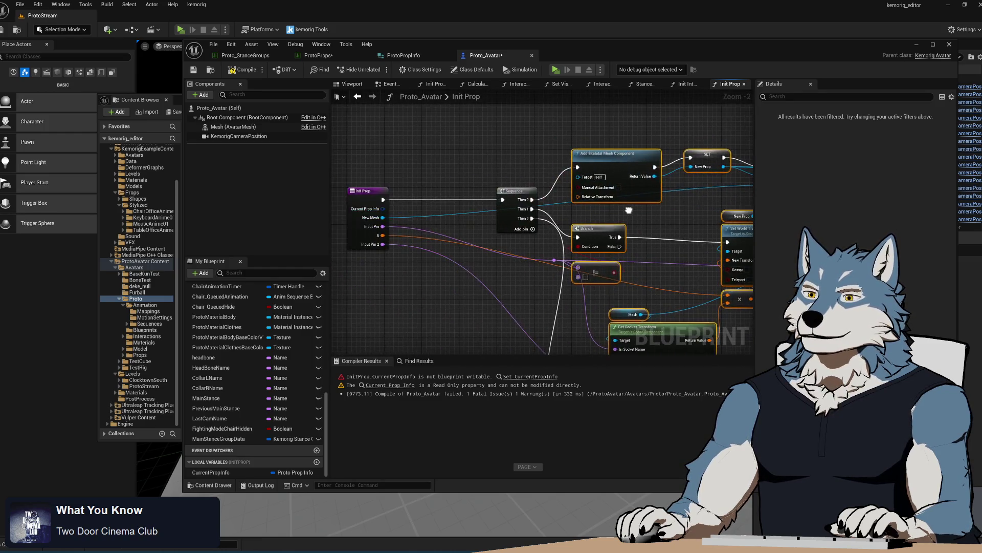
left_click_drag(629, 210, 612, 199)
mouse_move(599, 144)
left_mouse_down()
mouse_move(609, 192)
mouse_move(558, 169)
left_mouse_up()
left_click(637, 200)
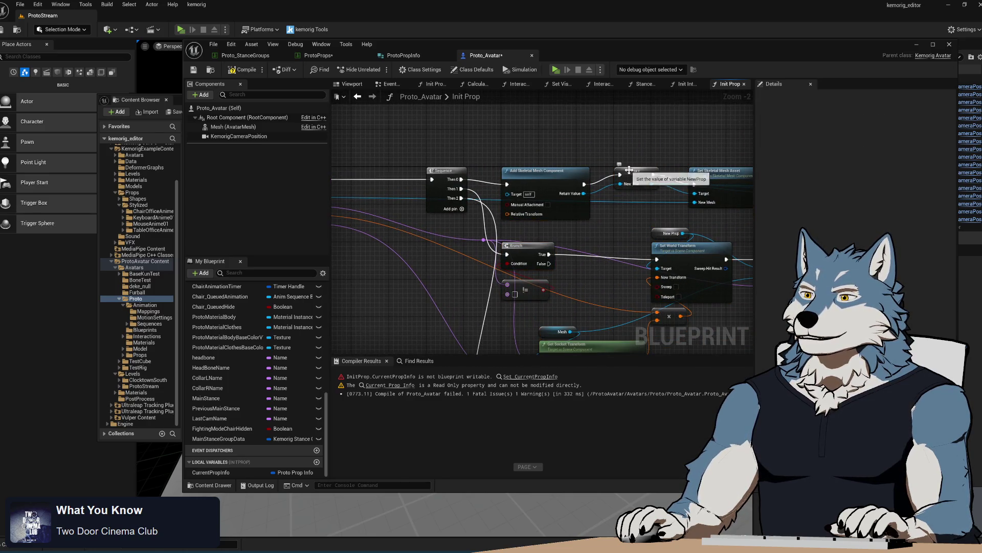
Step: Make NewProp a local variable, delete the CurrentPropInfo variable, and recompile
right_click(631, 174)
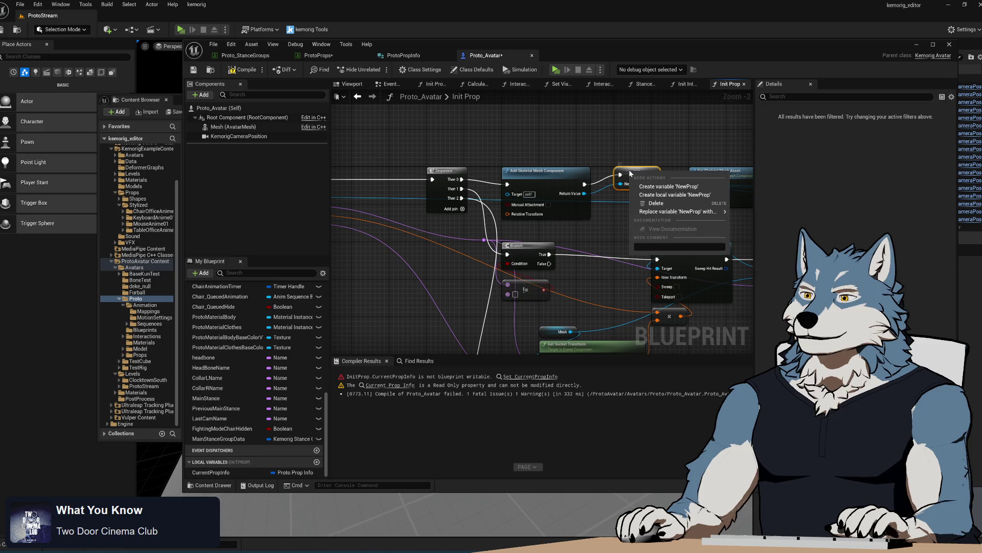
left_click(685, 197)
right_click(228, 465)
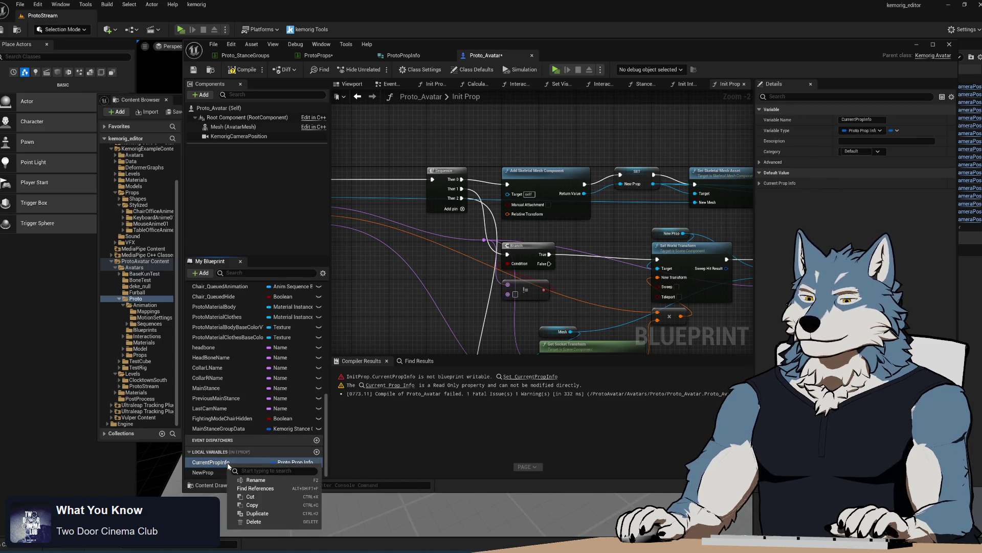
left_click(254, 521)
left_click(243, 69)
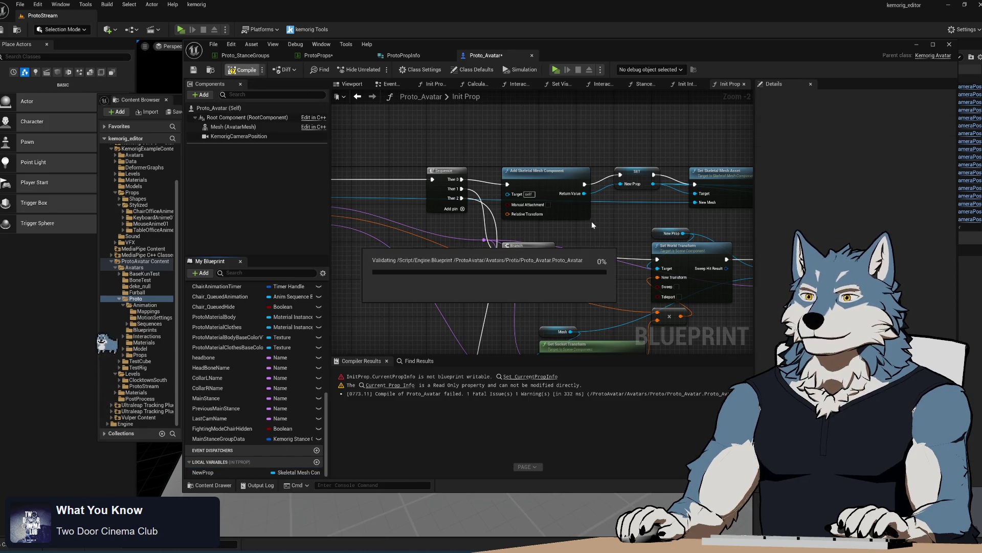
Step: Drag the Sequence node left so it sits closer to Init Prop
mouse_move(451, 278)
left_mouse_down()
mouse_move(538, 279)
mouse_move(540, 256)
left_mouse_up()
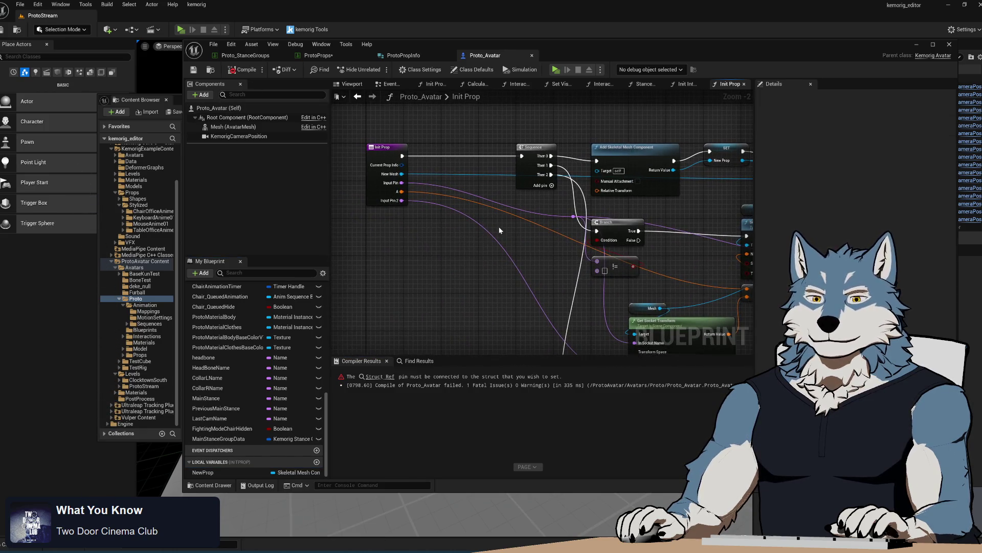
left_click_drag(500, 231, 500, 231)
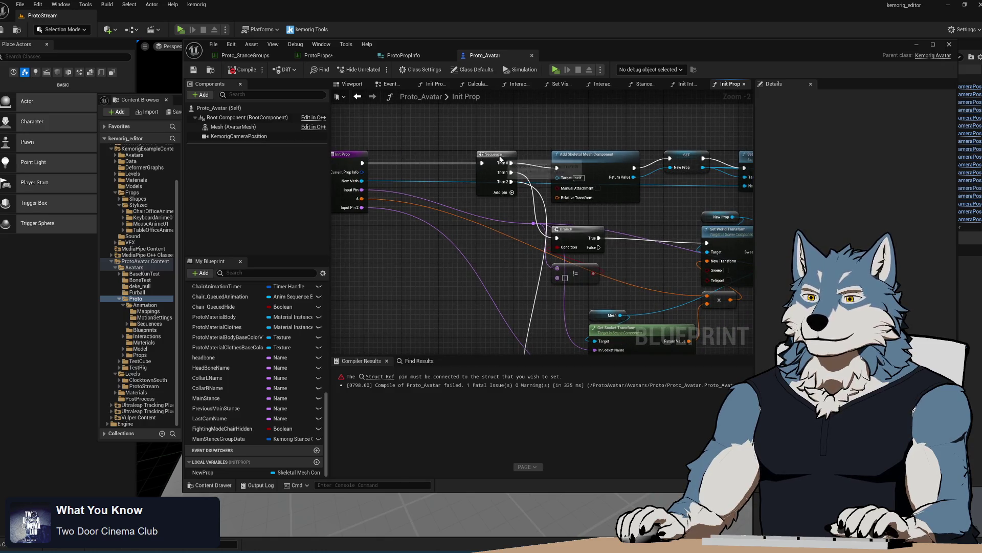
left_click_drag(499, 159, 462, 159)
left_click_drag(594, 159, 568, 156)
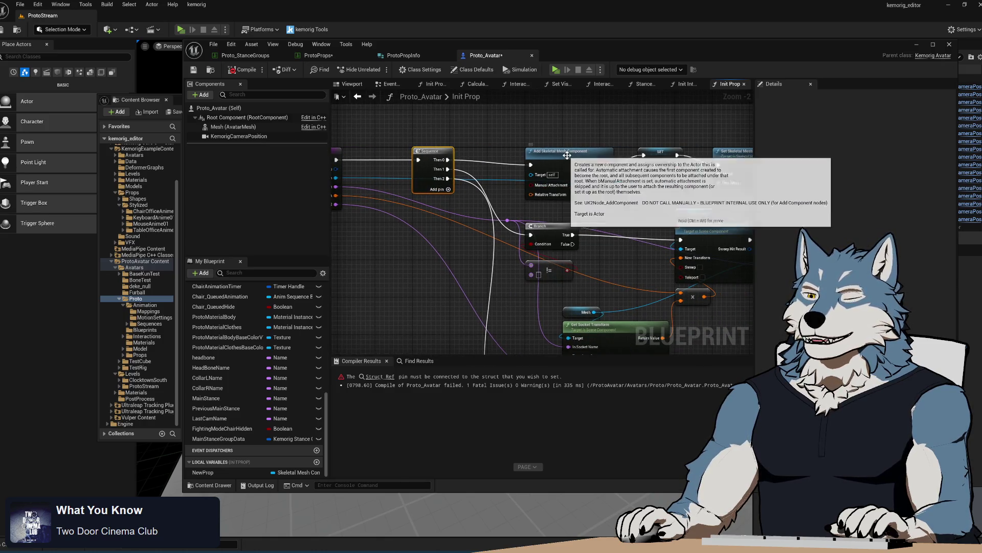
Step: Pan along the Attach Component To Component, Set Bounds Scale and SET New Prop nodes
scroll(568, 156, "down", 3)
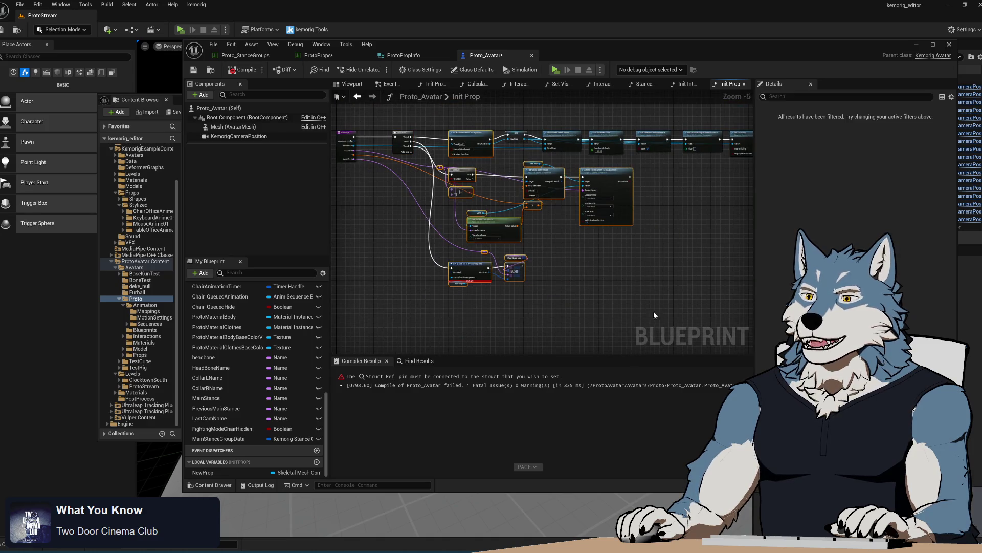
scroll(440, 168, "up", 2)
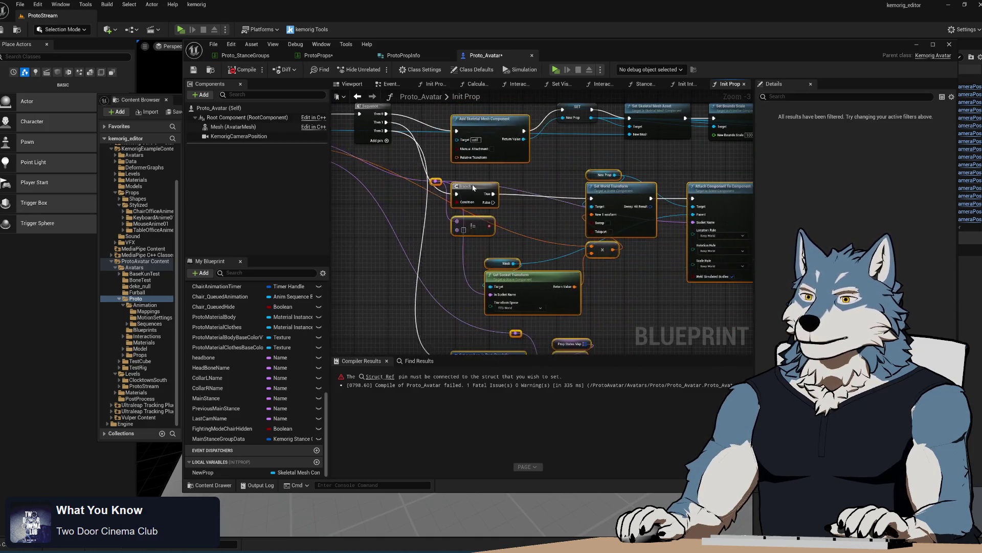
mouse_move(477, 178)
left_mouse_down()
mouse_move(460, 171)
mouse_move(370, 185)
left_mouse_up()
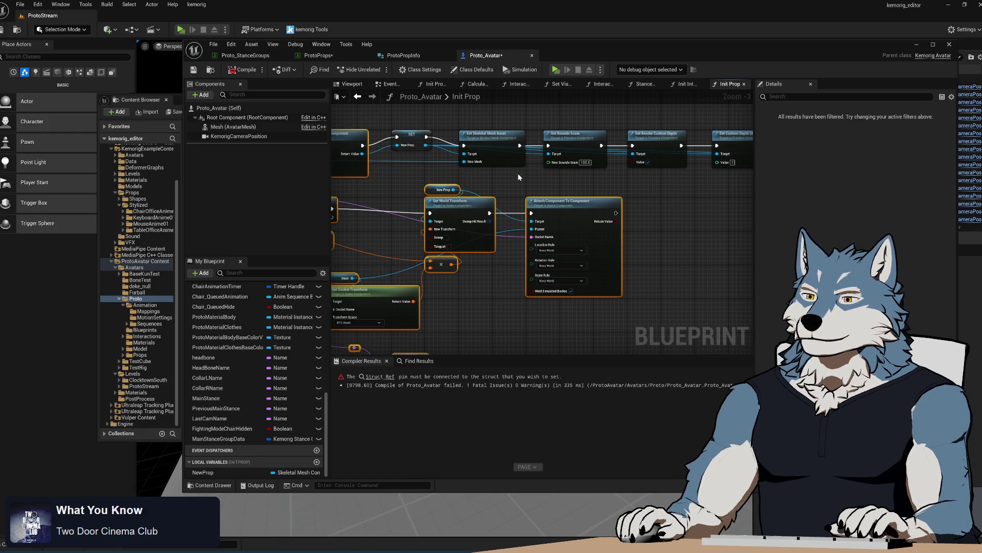
mouse_move(519, 177)
left_mouse_down()
mouse_move(462, 214)
mouse_move(377, 213)
mouse_move(469, 219)
mouse_move(377, 226)
mouse_move(492, 237)
left_mouse_up()
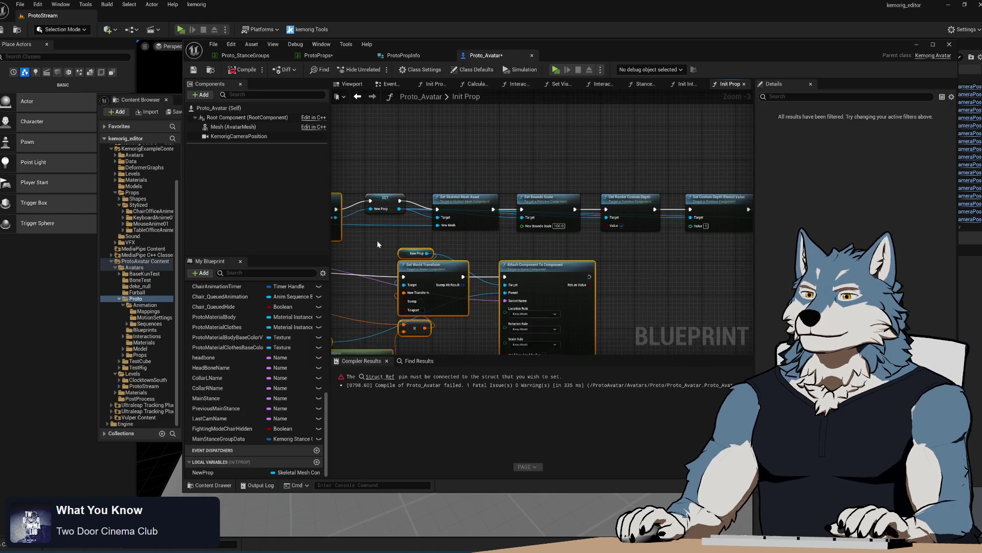
left_click_drag(377, 244, 446, 247)
scroll(446, 248, "up", 1)
left_click_drag(611, 267, 575, 264)
right_click(410, 142)
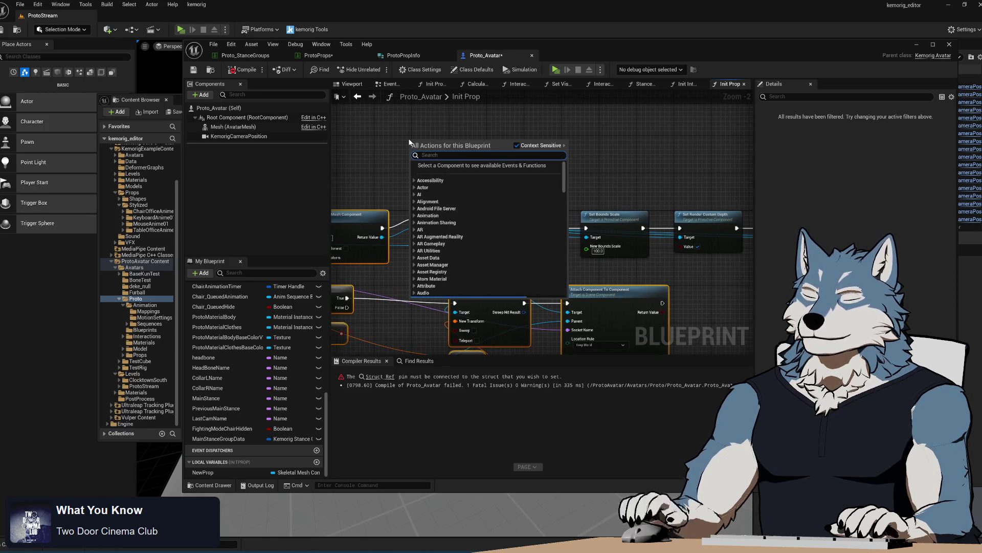
type("addcomponent")
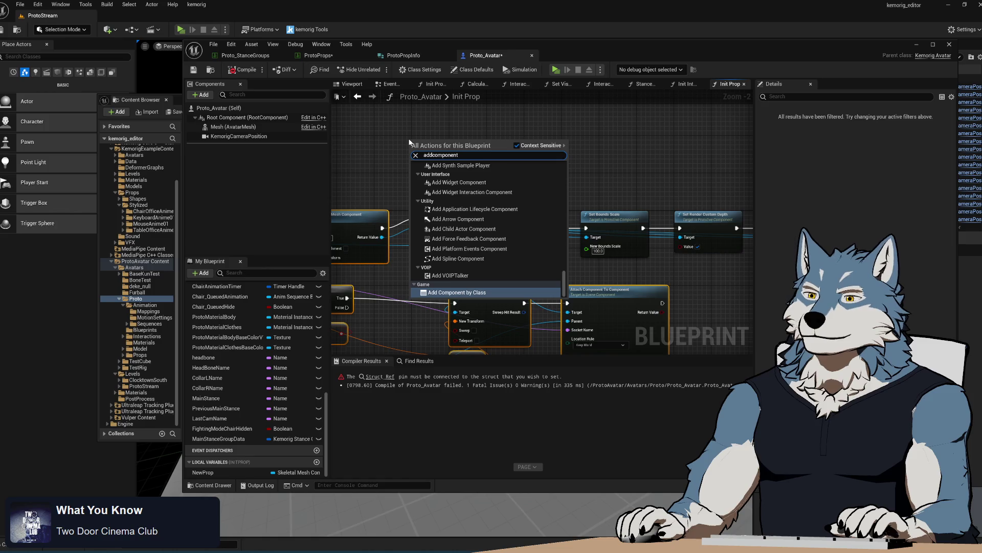
left_click(457, 293)
scroll(467, 197, "up", 2)
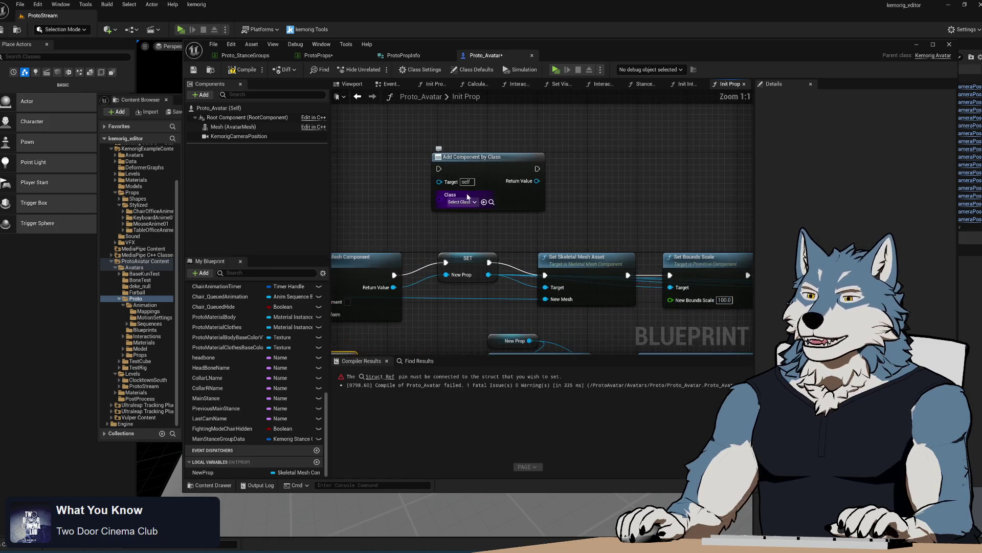
left_click(467, 199)
type("meshcomponent")
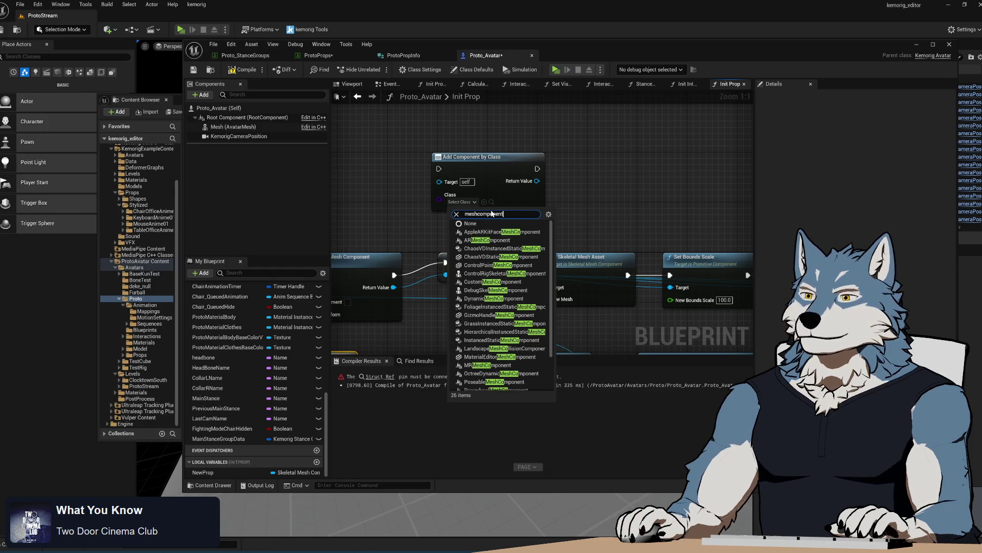
scroll(499, 287, "down", 3)
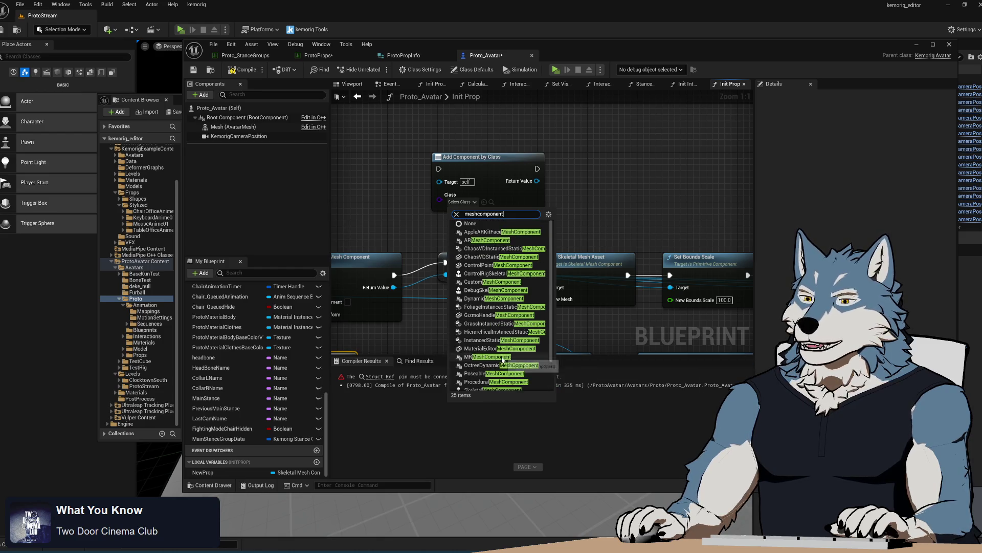
left_click(588, 226)
key("Delete")
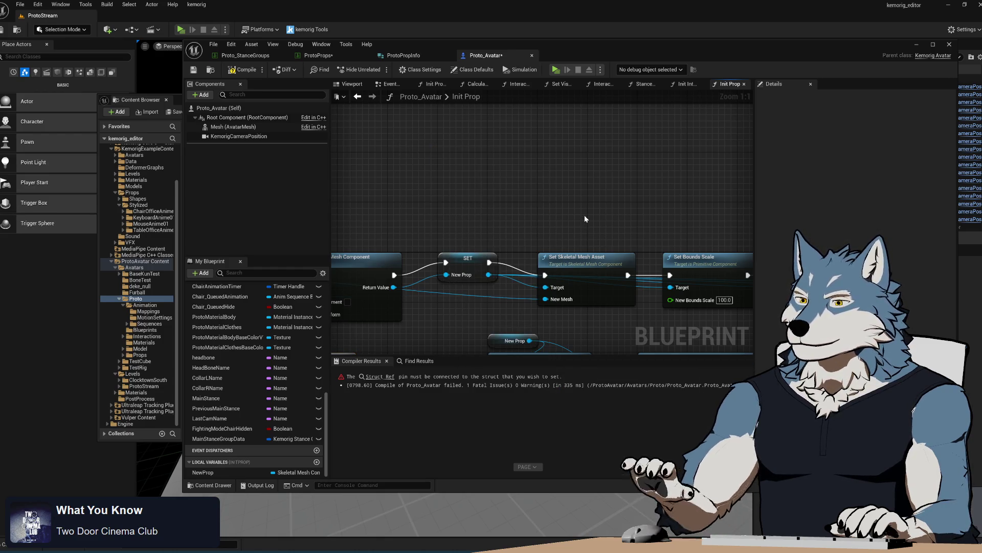
Step: Select InitProp in My Blueprint's function list and rename it InitProp_Skeletal
scroll(464, 208, "down", 5)
scroll(440, 190, "up", 2)
scroll(440, 190, "up", 3)
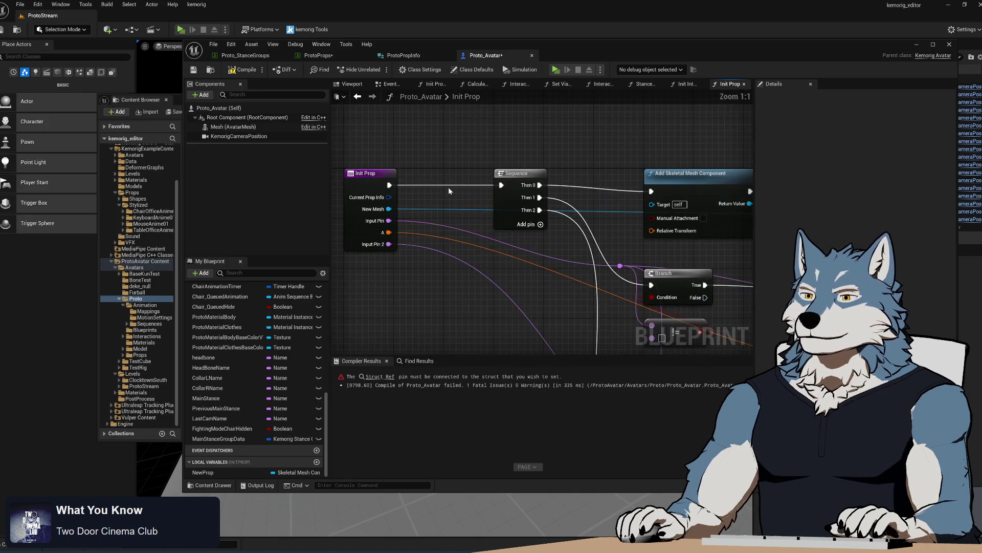
left_click(357, 199)
scroll(240, 418, "up", 5)
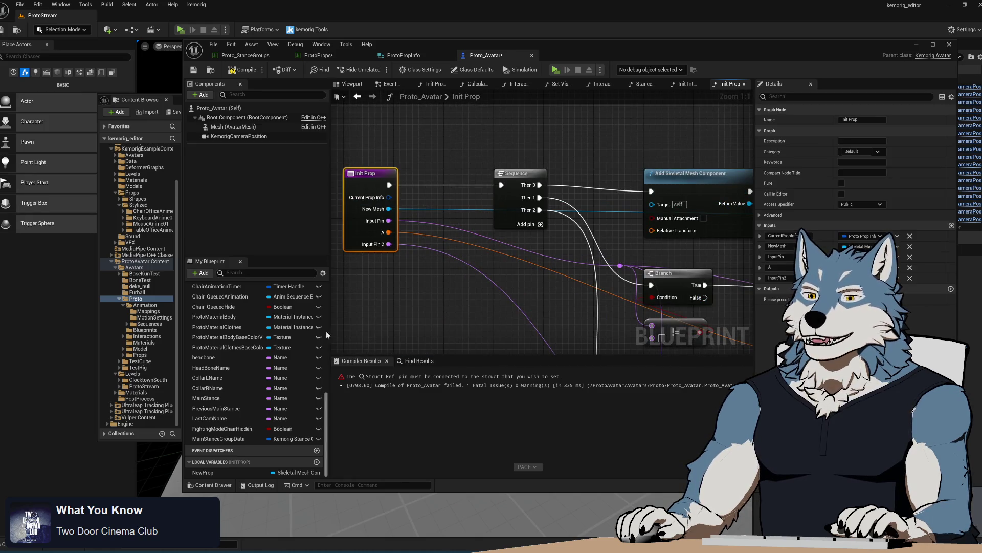
scroll(239, 419, "up", 5)
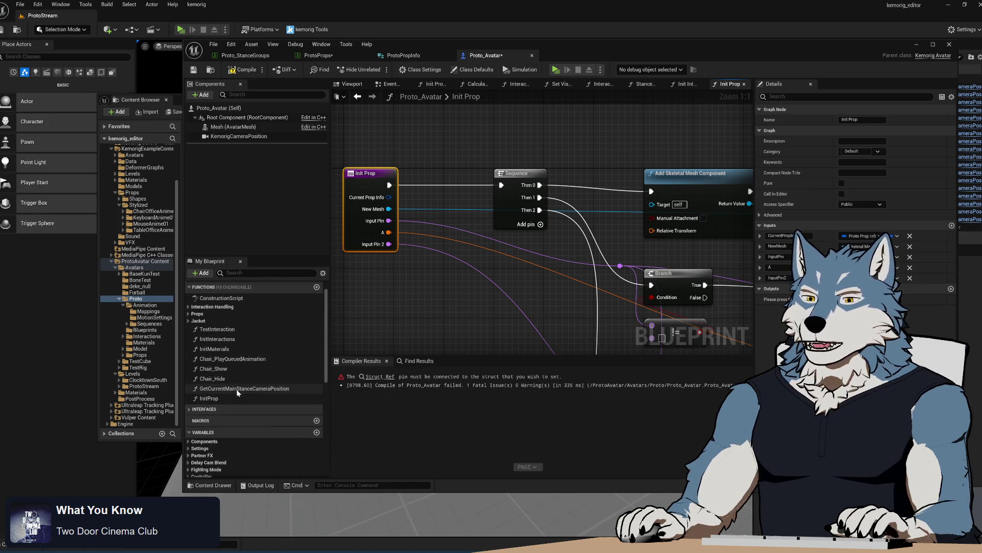
left_click(218, 399)
key("F2")
type("_")
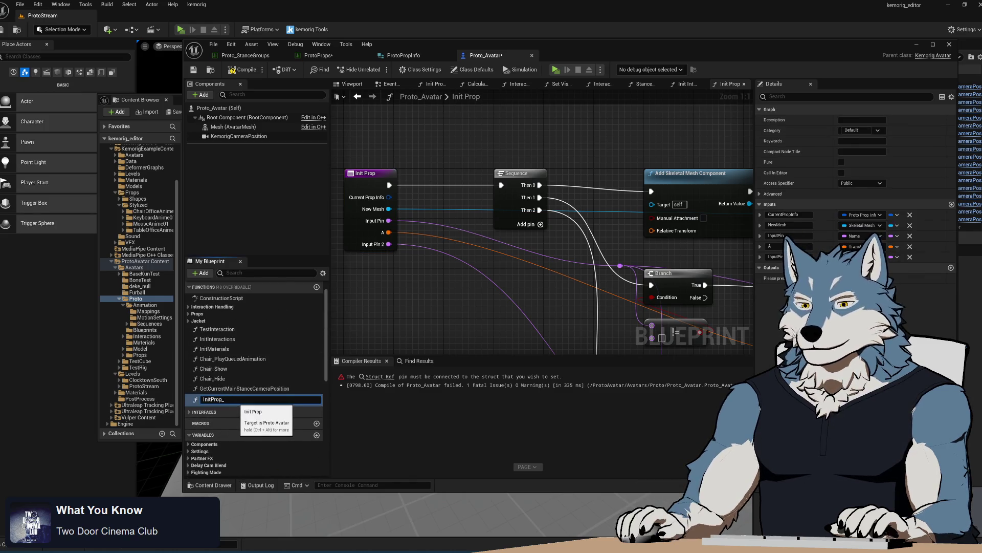
type("tal")
key("Return")
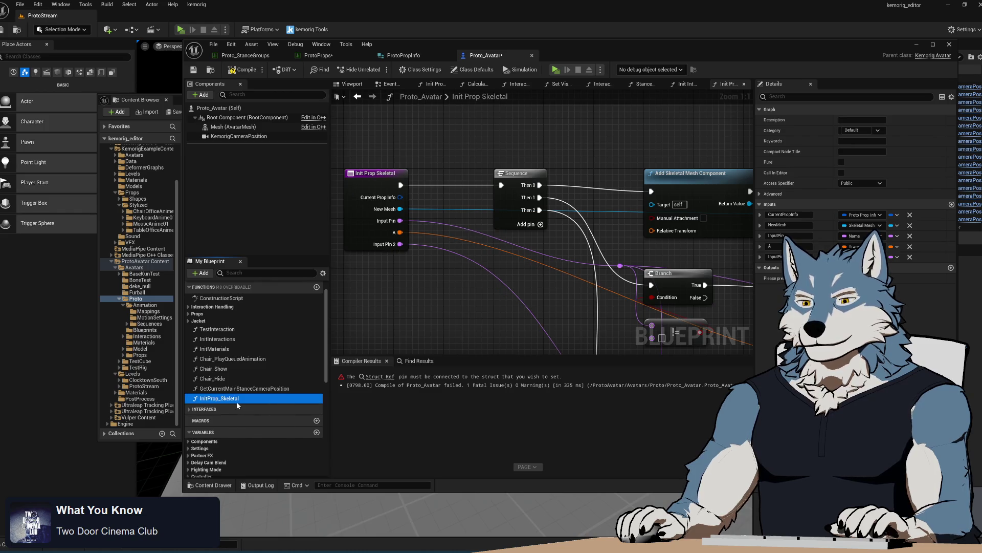
Step: Look over the graph and compile Proto_Avatar to check for errors
mouse_move(505, 269)
left_mouse_down()
mouse_move(410, 211)
mouse_move(358, 202)
left_mouse_up()
scroll(495, 222, "down", 3)
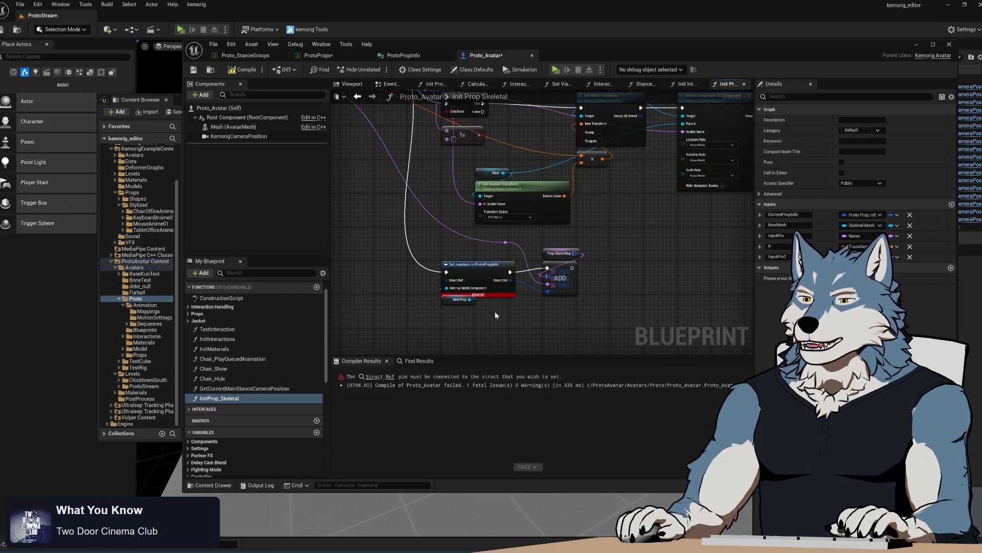
mouse_move(496, 311)
left_mouse_down()
mouse_move(482, 324)
mouse_move(464, 229)
mouse_move(516, 294)
mouse_move(566, 326)
left_mouse_up()
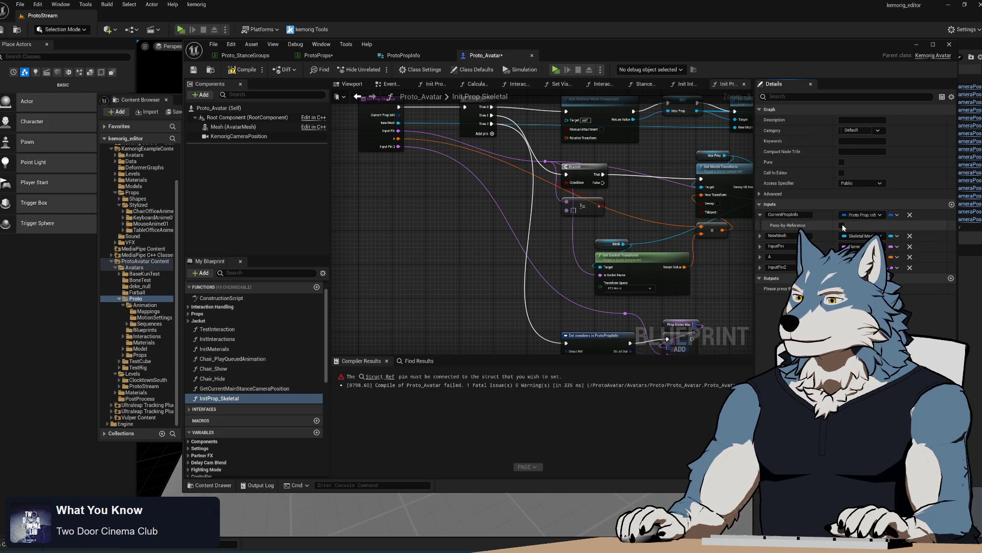
left_click(246, 72)
Step: Add a Current Prop Info getter wired into Set members' Struct Ref and recompile
left_click_drag(478, 310, 432, 269)
right_click(432, 269)
type("getcurrentpr")
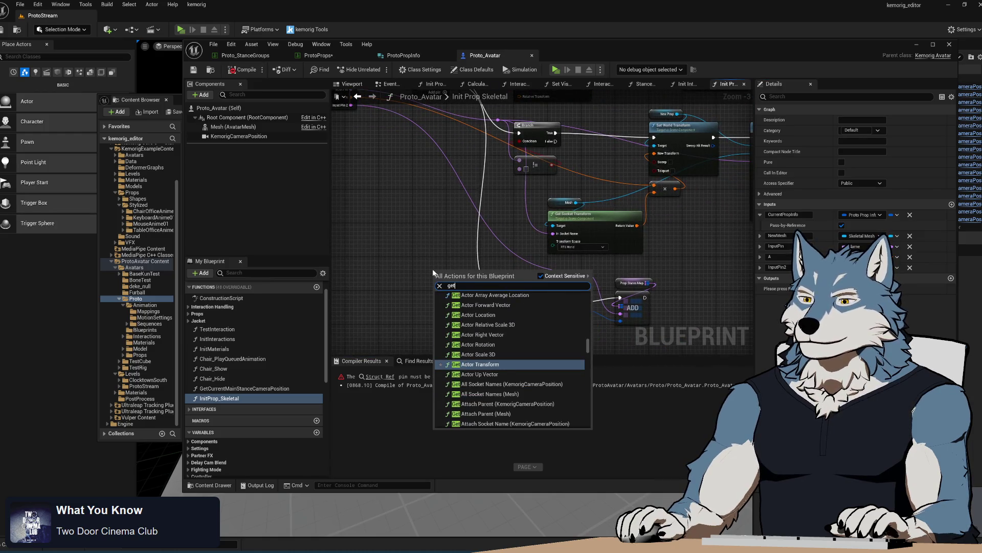
left_click(484, 303)
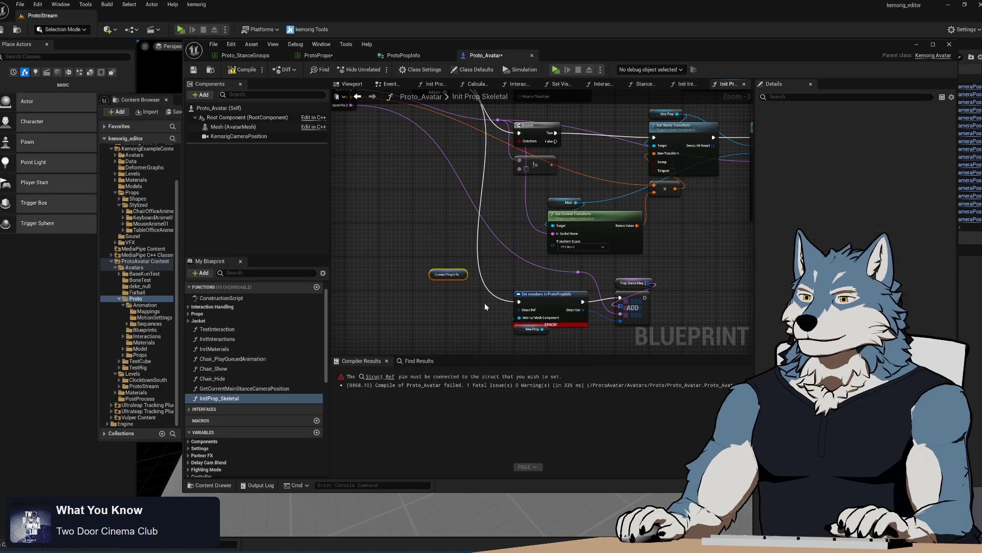
left_click_drag(466, 275, 519, 310)
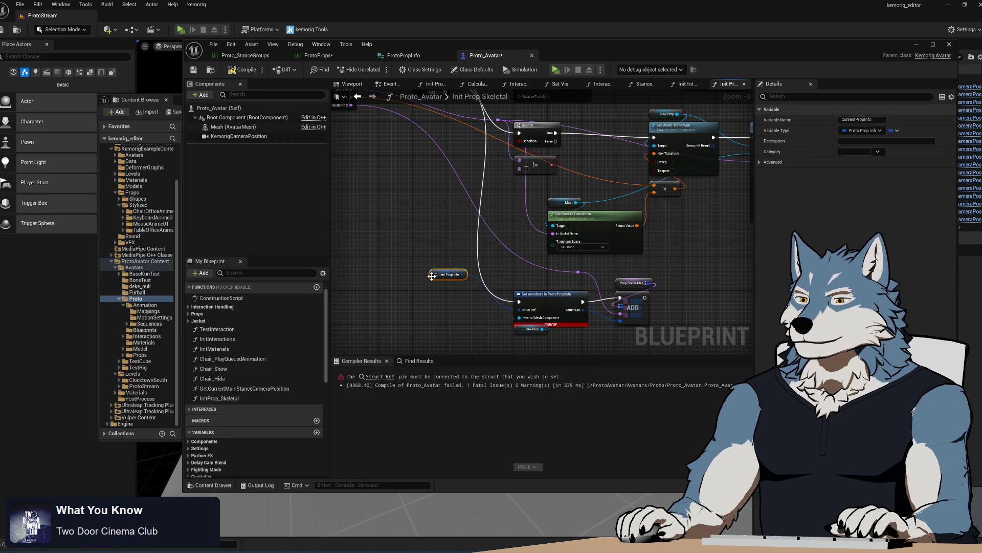
left_click_drag(432, 276, 520, 290)
key("F7")
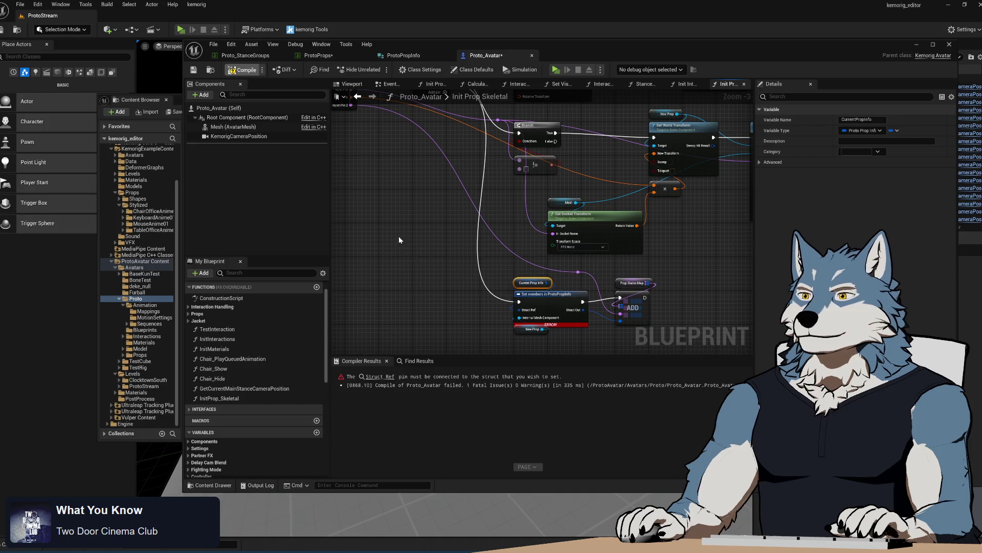
scroll(535, 298, "up", 3)
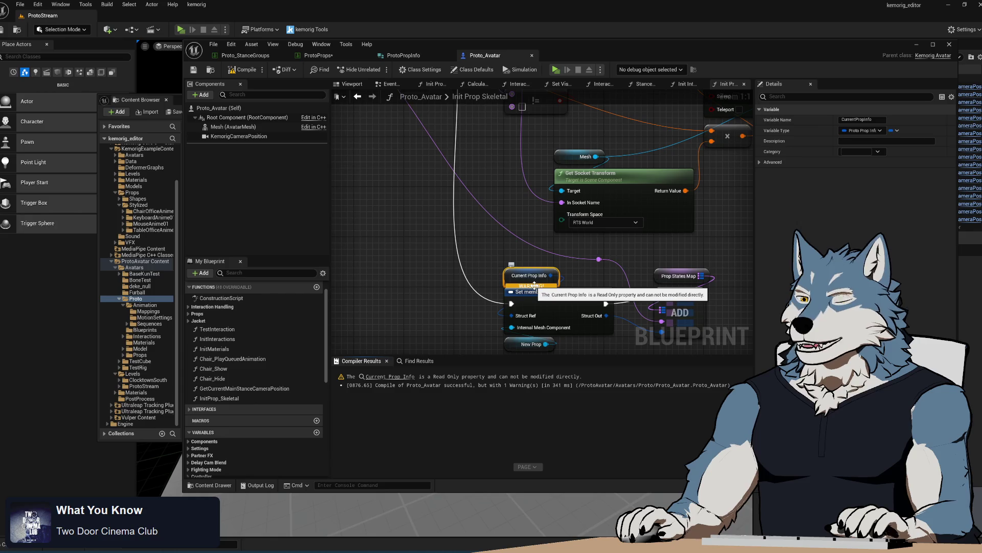
Step: Inspect CurrentPropInfo and the read-only warning, recompile, then go to Init Interactions
left_click(373, 137)
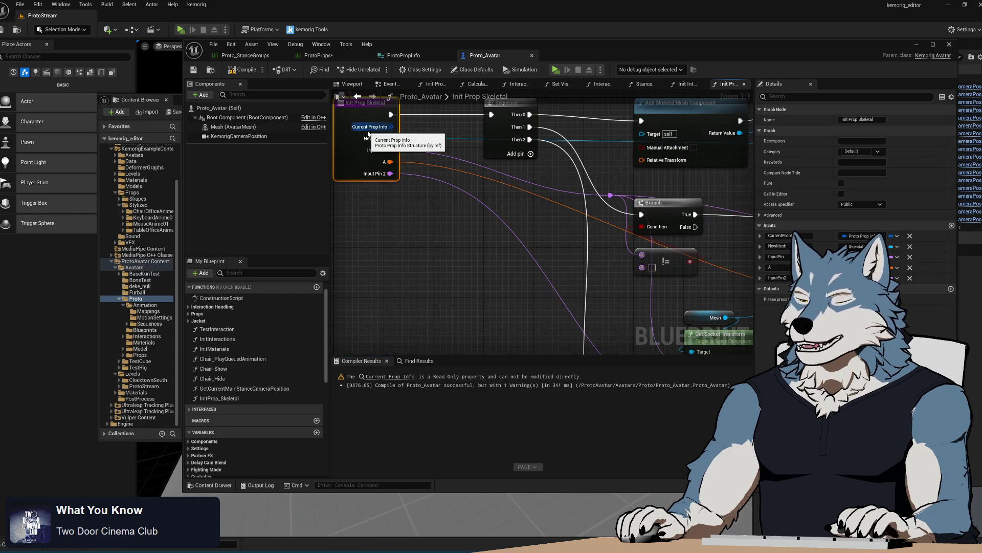
left_click(760, 236)
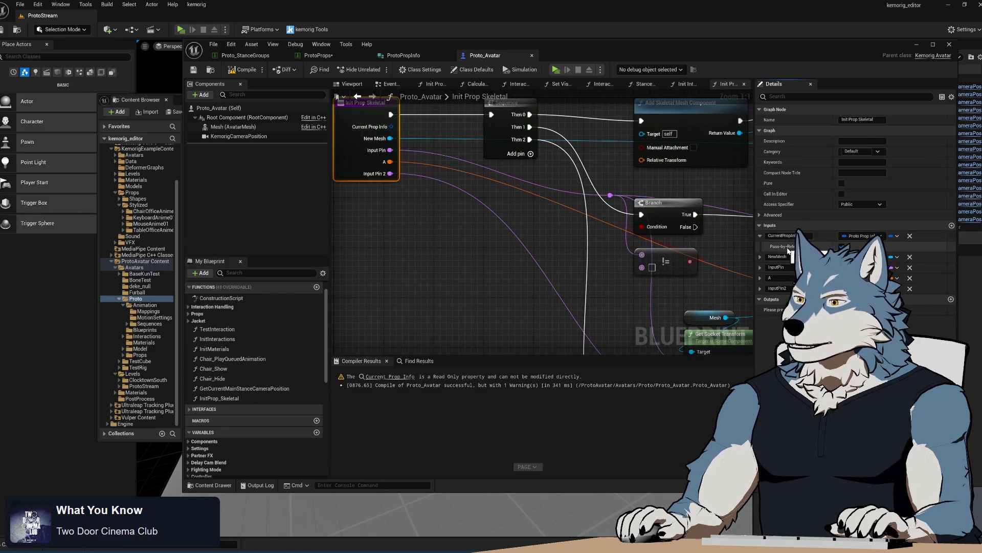
left_click_drag(429, 210, 465, 269)
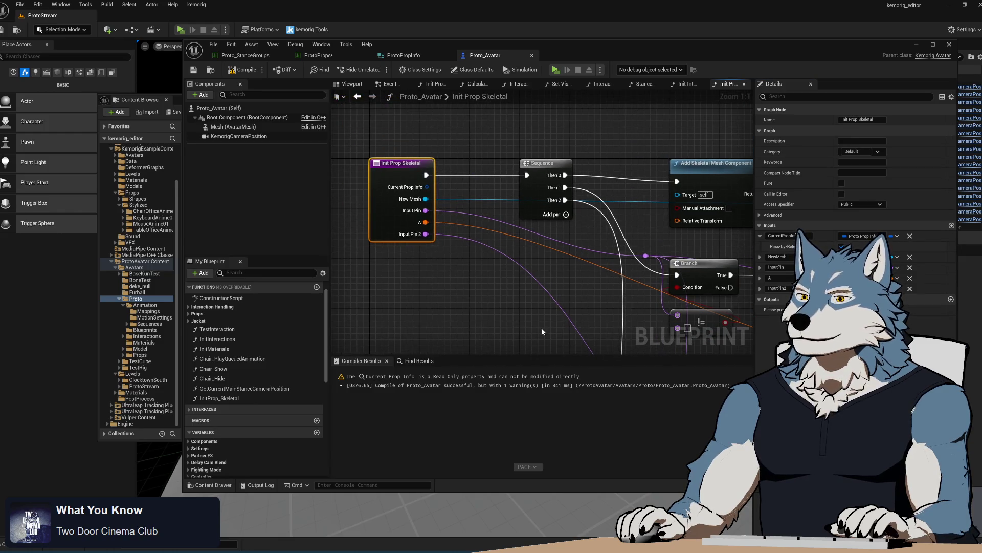
left_click(390, 377)
mouse_move(475, 282)
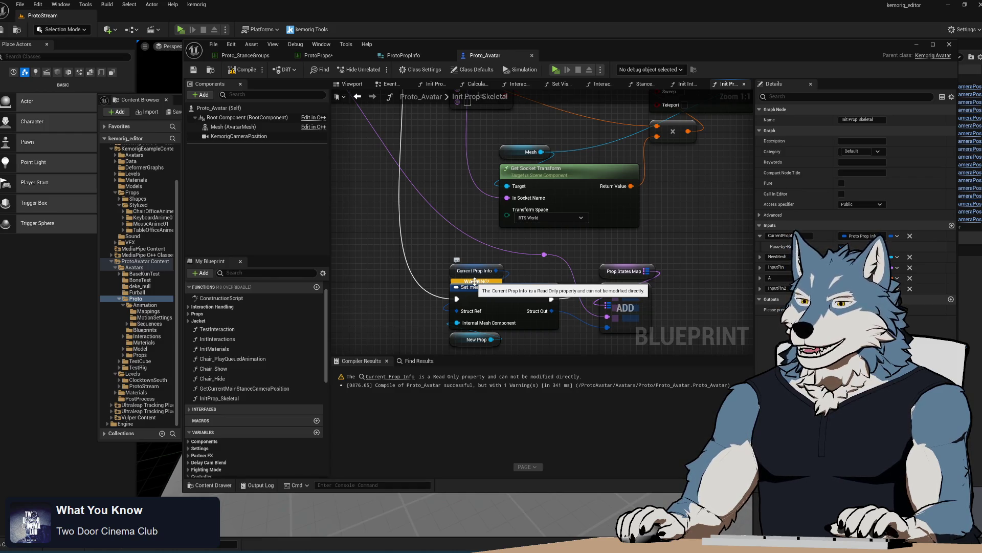
mouse_move(475, 282)
left_mouse_down()
mouse_move(508, 326)
mouse_move(581, 382)
left_mouse_up()
left_click(245, 70)
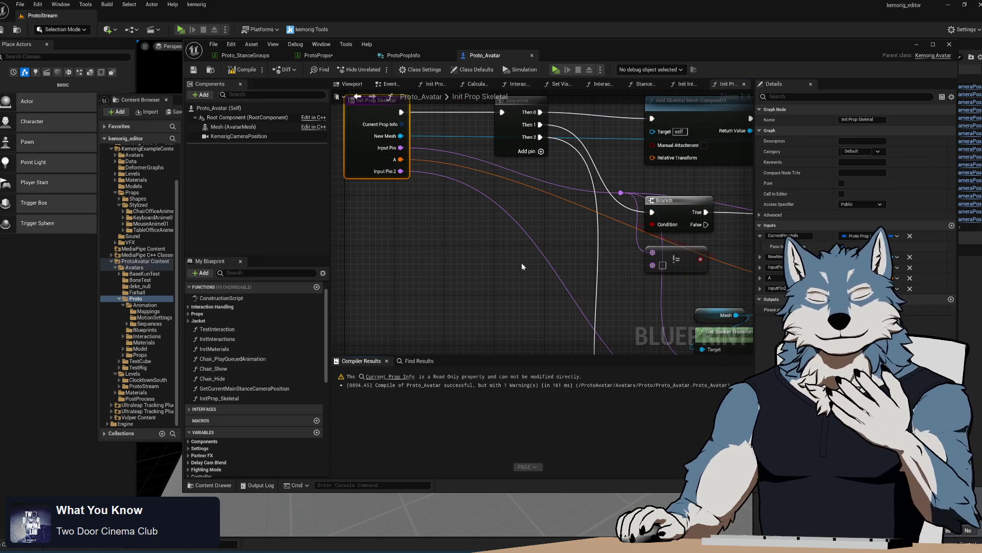
left_click(684, 84)
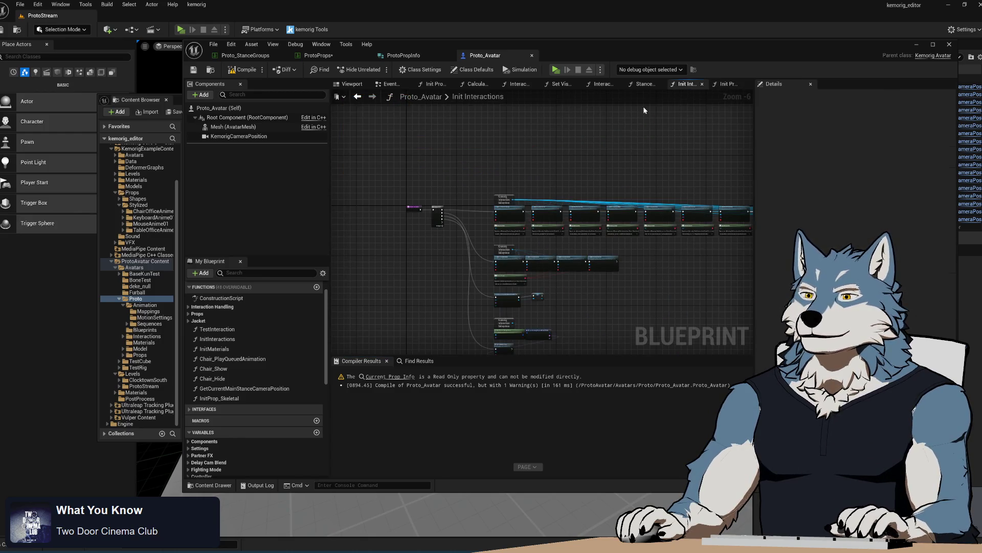
Step: From the Init Props graph, compile and save Proto_Avatar, then open the Init Prop Skeletal function graph
left_click(436, 85)
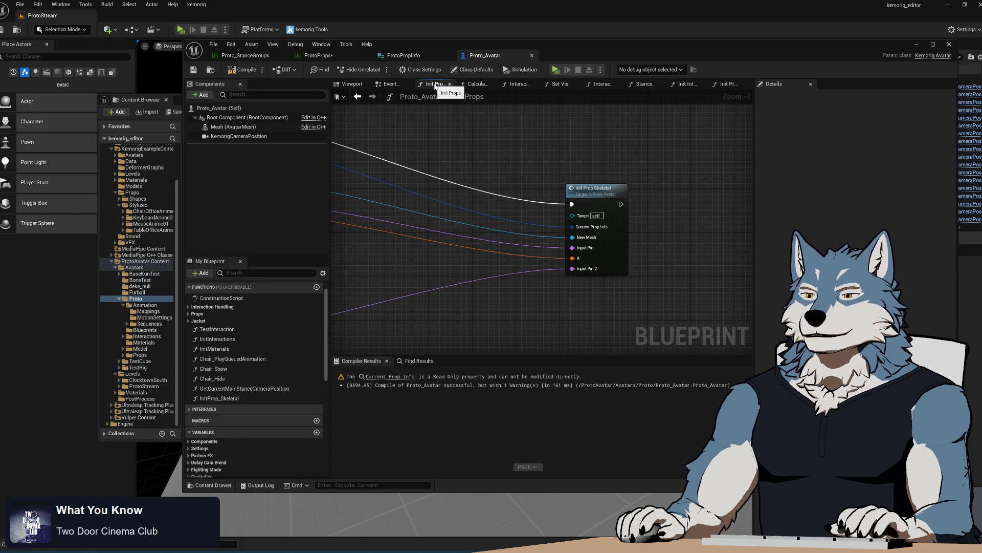
scroll(510, 242, "down", 2)
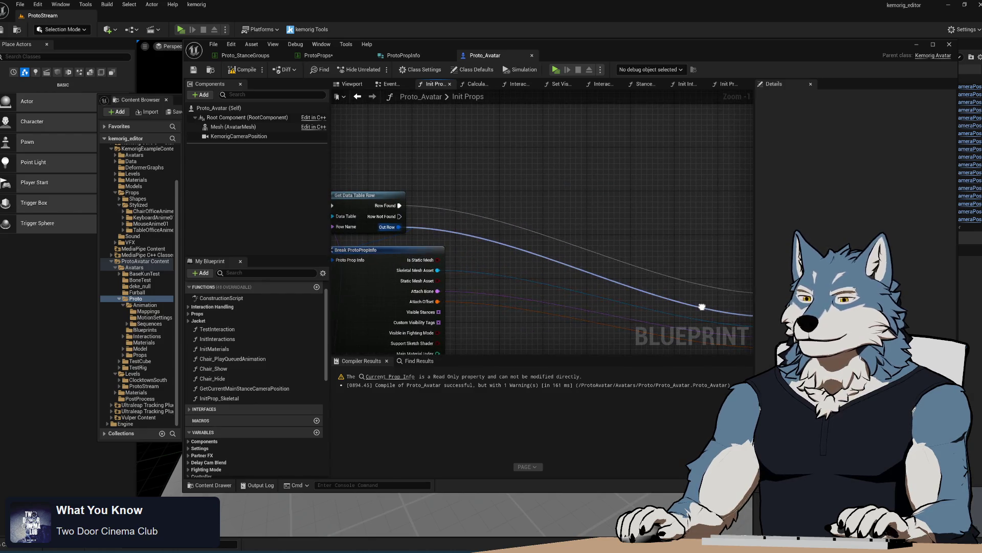
left_click_drag(461, 215, 606, 246)
left_click(696, 231)
scroll(696, 232, "up", 3)
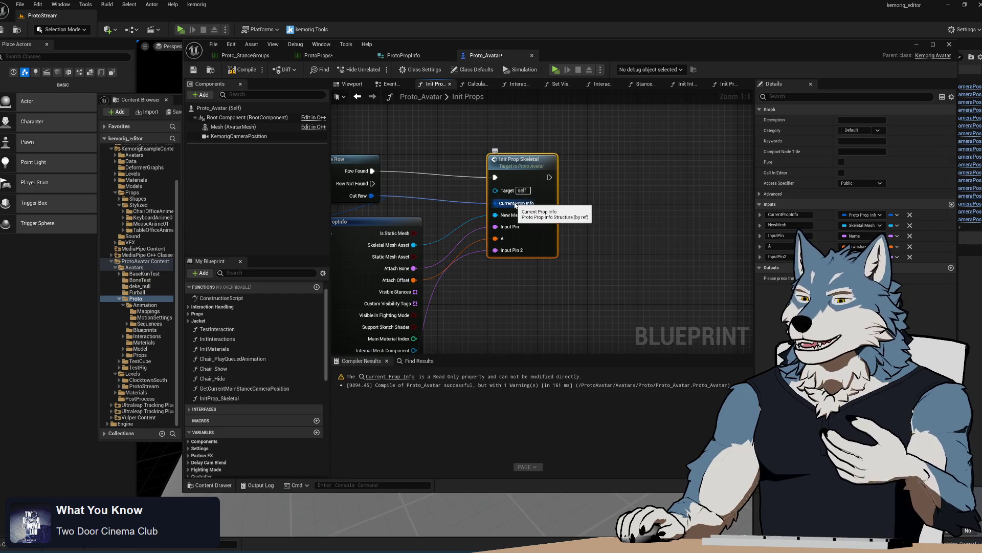
left_click_drag(432, 200, 519, 211)
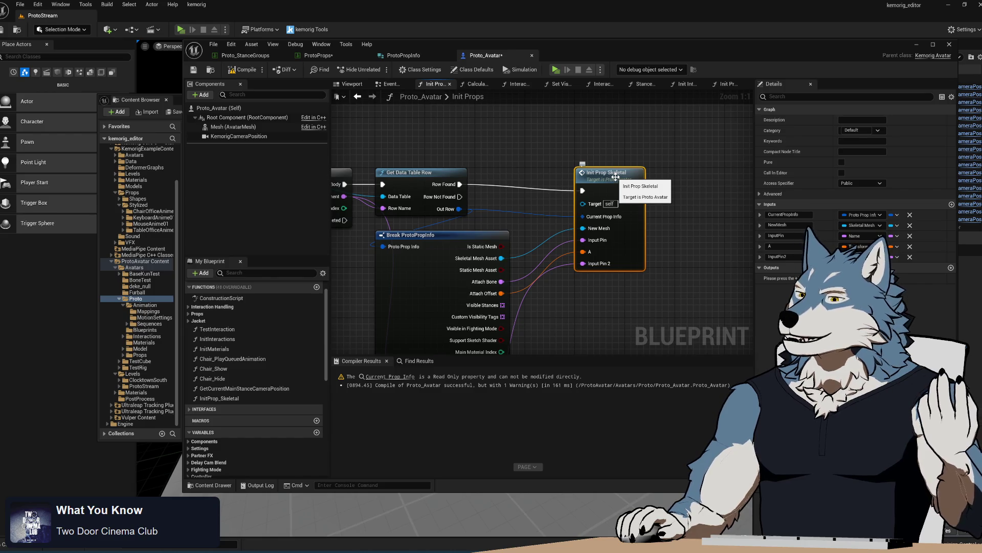
left_click(245, 72)
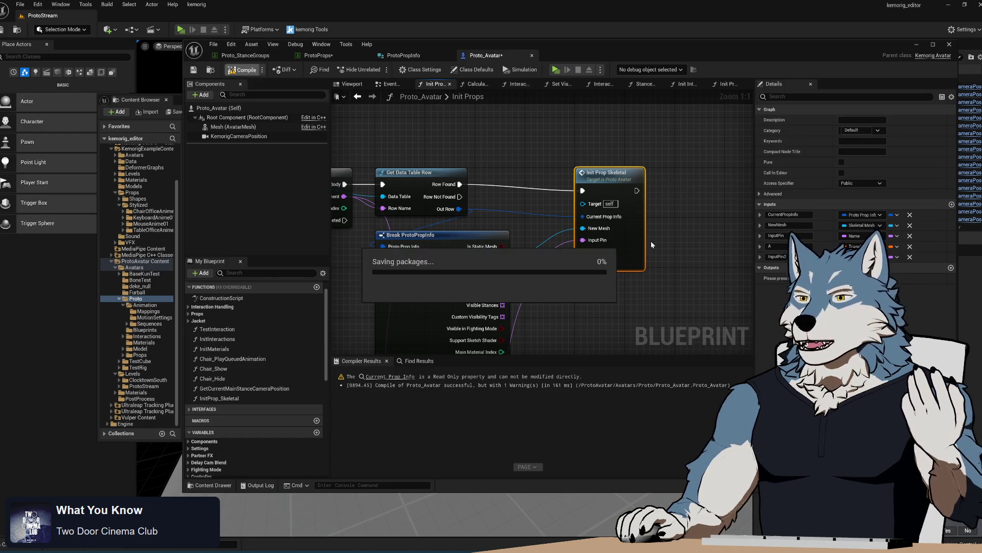
double_click(604, 184)
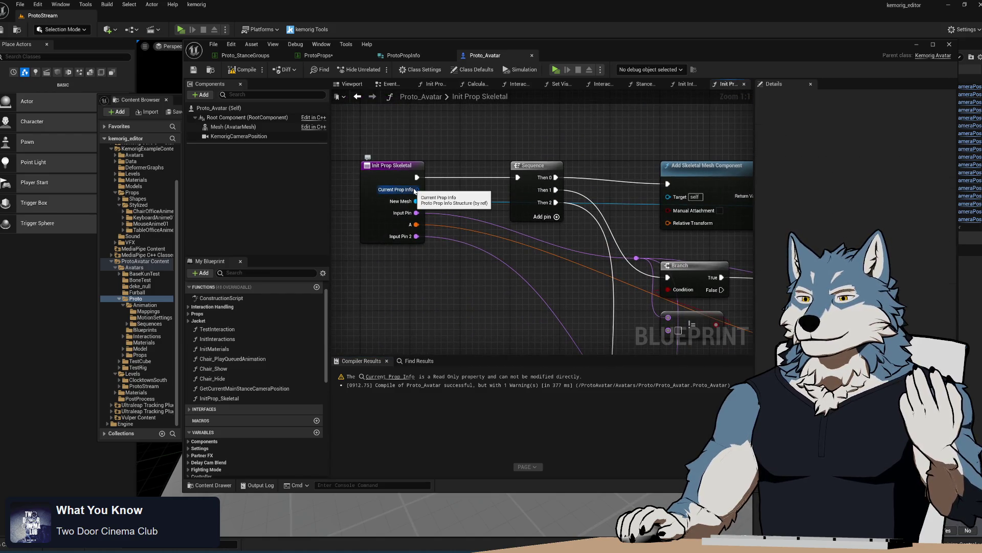
Step: Wire the entry node's Current Prop Info into Set members' Struct Ref and compile
left_click_drag(415, 192, 390, 117)
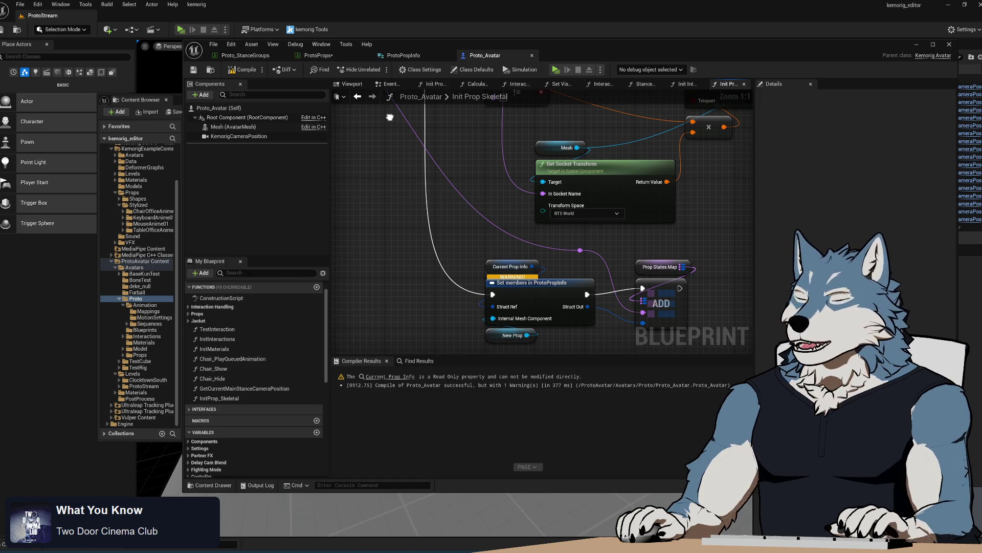
left_click_drag(390, 118, 537, 322)
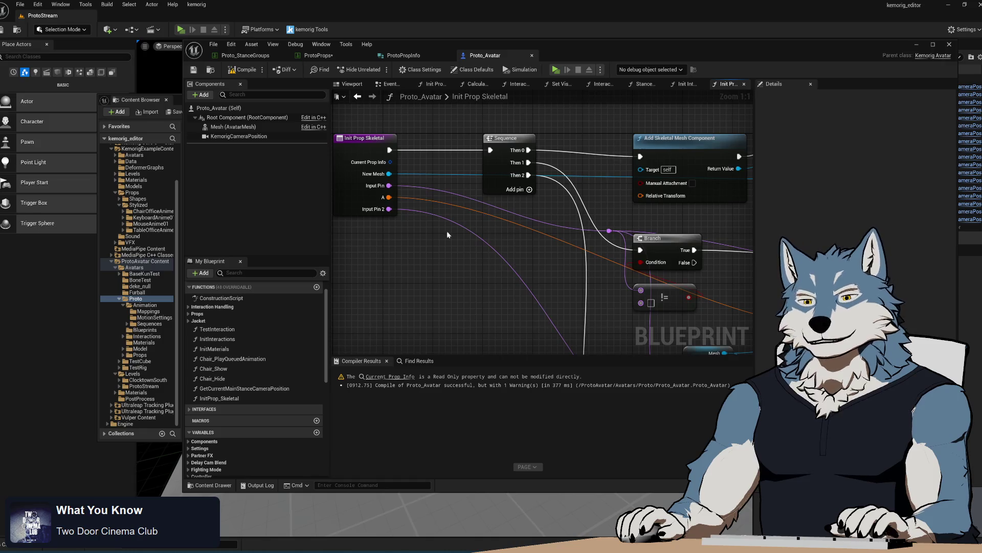
scroll(385, 169, "down", 1)
mouse_move(420, 149)
left_mouse_down()
mouse_move(441, 203)
mouse_move(477, 228)
mouse_move(489, 208)
mouse_move(478, 81)
left_mouse_up()
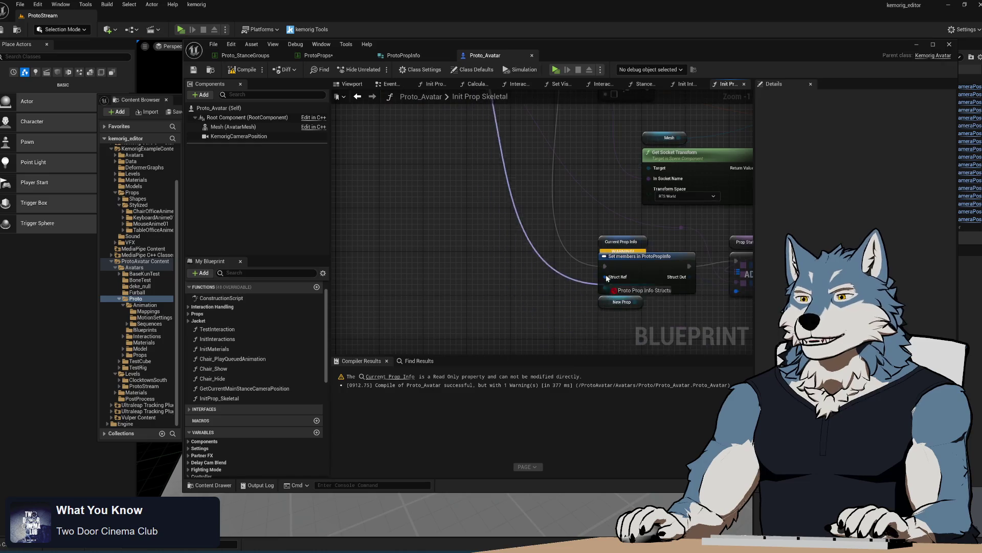
left_click_drag(610, 285, 596, 229)
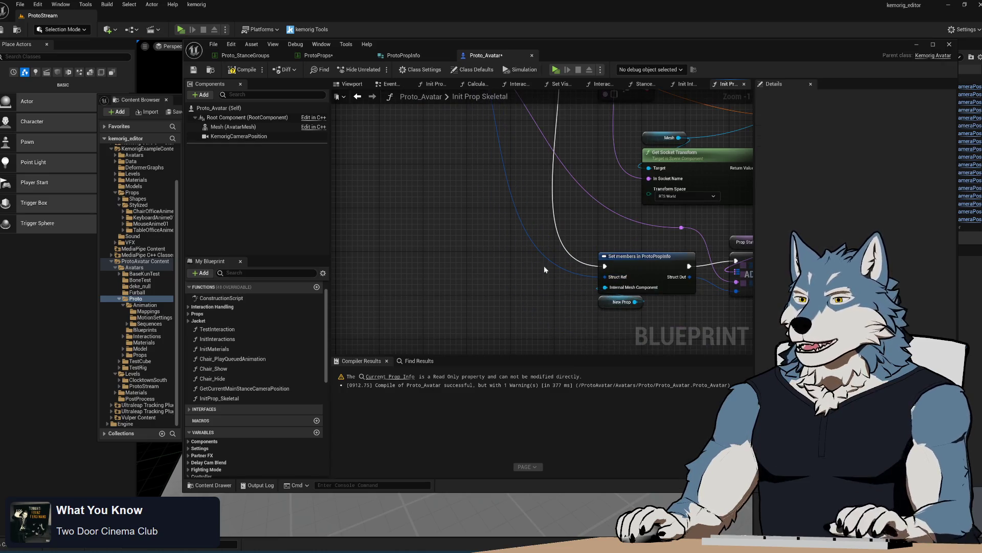
left_click_drag(544, 265, 553, 317)
left_click(244, 70)
Step: Move the Set members, ADD and Prop States Map nodes lower in the graph and compile
mouse_move(508, 282)
left_mouse_down()
mouse_move(464, 294)
mouse_move(455, 282)
left_mouse_up()
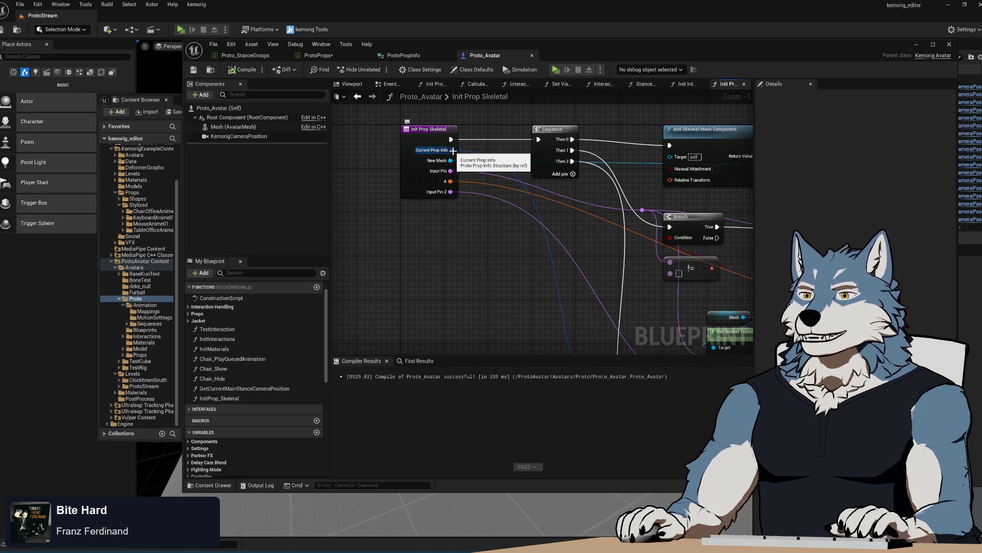
mouse_move(455, 157)
left_mouse_down()
mouse_move(512, 248)
mouse_move(487, 275)
mouse_move(436, 117)
left_mouse_up()
left_click_drag(556, 327, 463, 177)
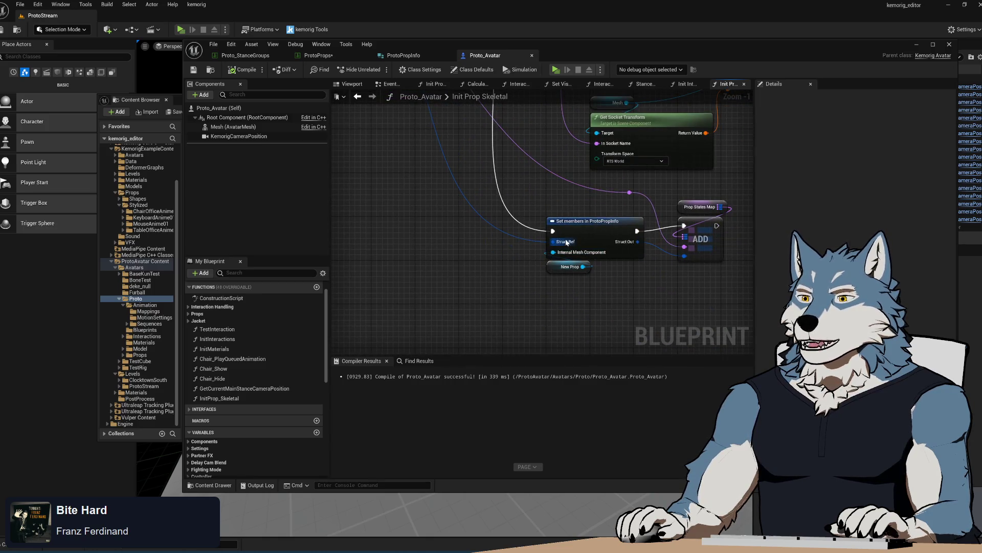
left_click_drag(567, 243, 457, 271)
scroll(456, 272, "up", 1)
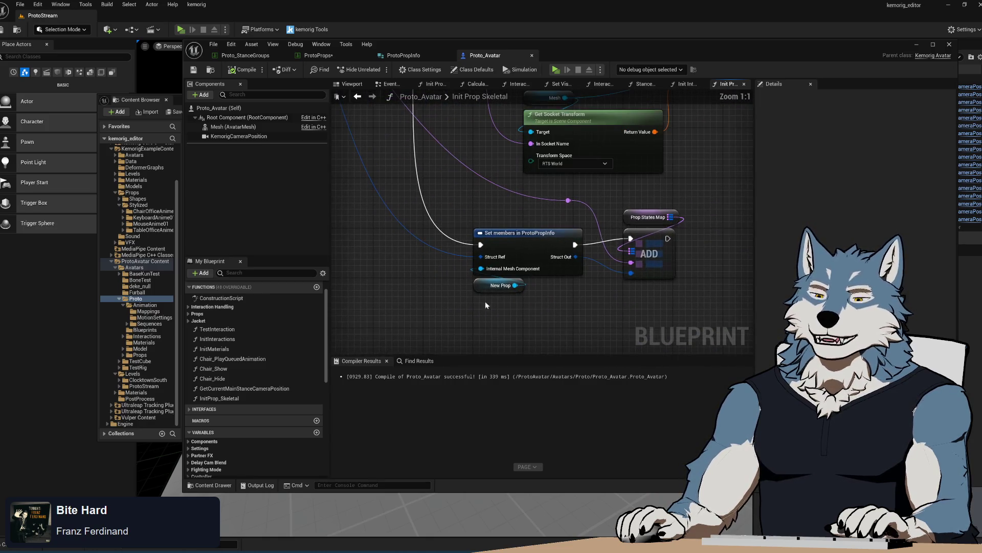
left_click_drag(485, 301, 477, 308)
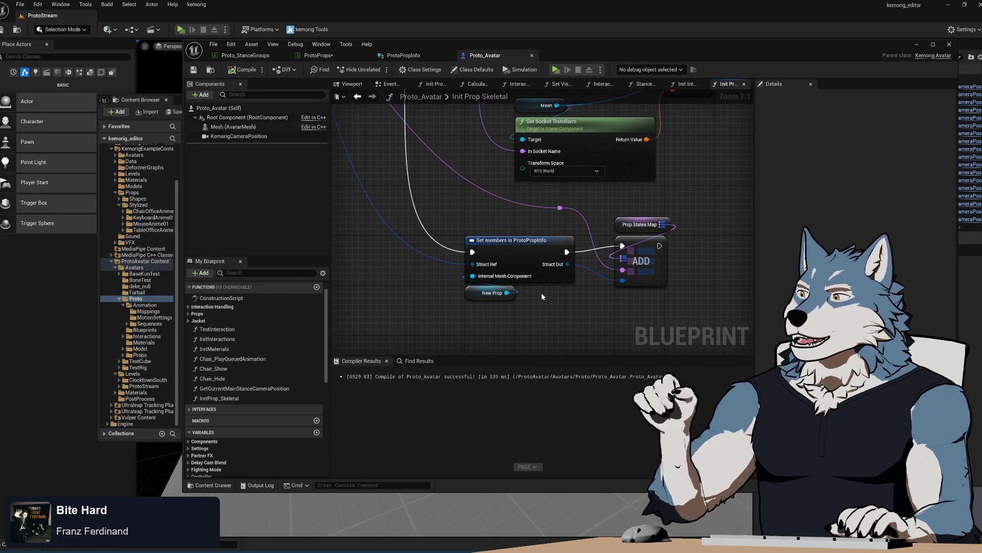
mouse_move(517, 217)
left_mouse_down()
mouse_move(536, 337)
mouse_move(441, 213)
mouse_move(444, 225)
left_mouse_up()
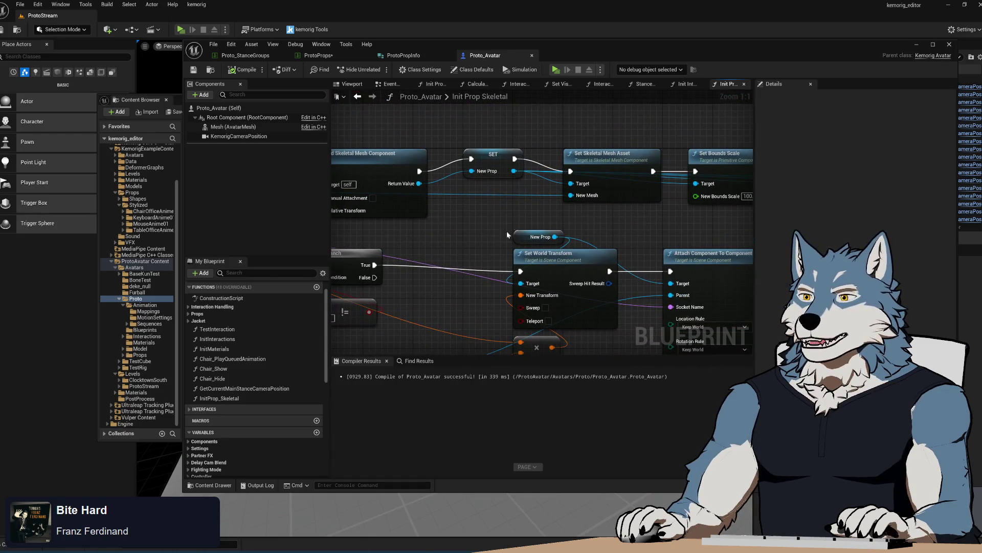
mouse_move(507, 231)
left_mouse_down()
mouse_move(420, 218)
mouse_move(600, 192)
left_mouse_up()
scroll(625, 219, "down", 3)
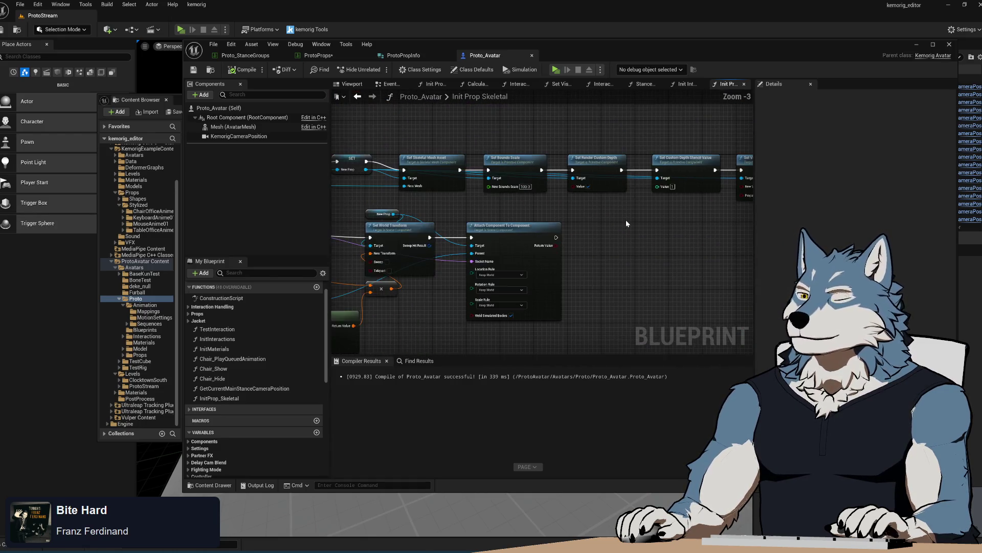
mouse_move(501, 288)
left_mouse_down()
mouse_move(640, 245)
mouse_move(631, 267)
mouse_move(634, 246)
left_mouse_up()
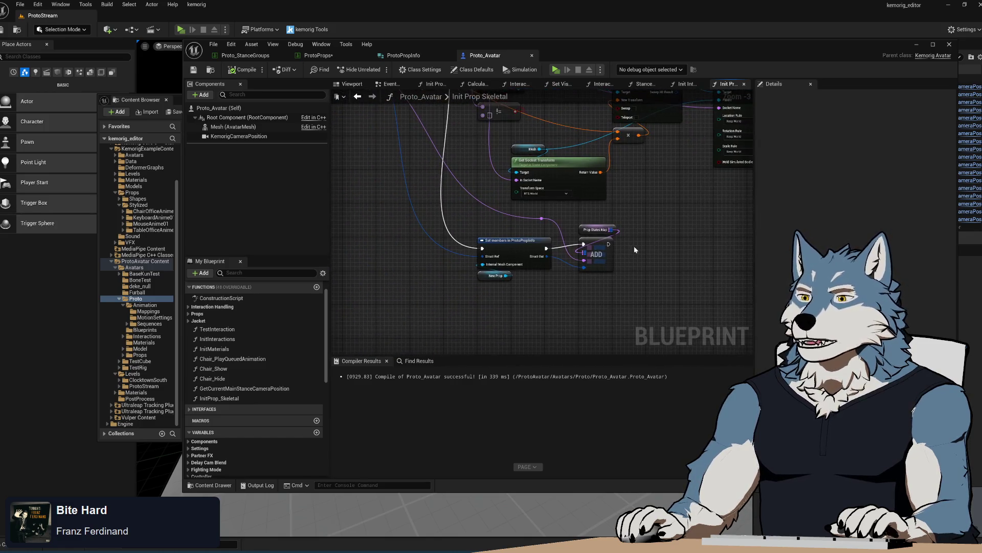
left_click_drag(465, 201, 637, 279)
left_click_drag(505, 239, 502, 273)
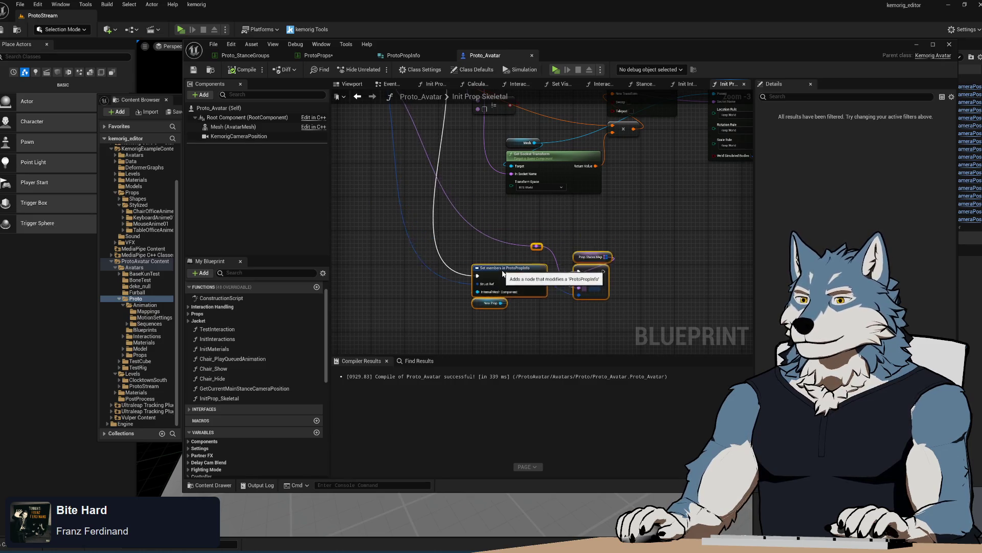
mouse_move(512, 228)
left_mouse_down()
mouse_move(491, 297)
mouse_move(460, 305)
mouse_move(654, 350)
left_mouse_up()
key("ctrl+s")
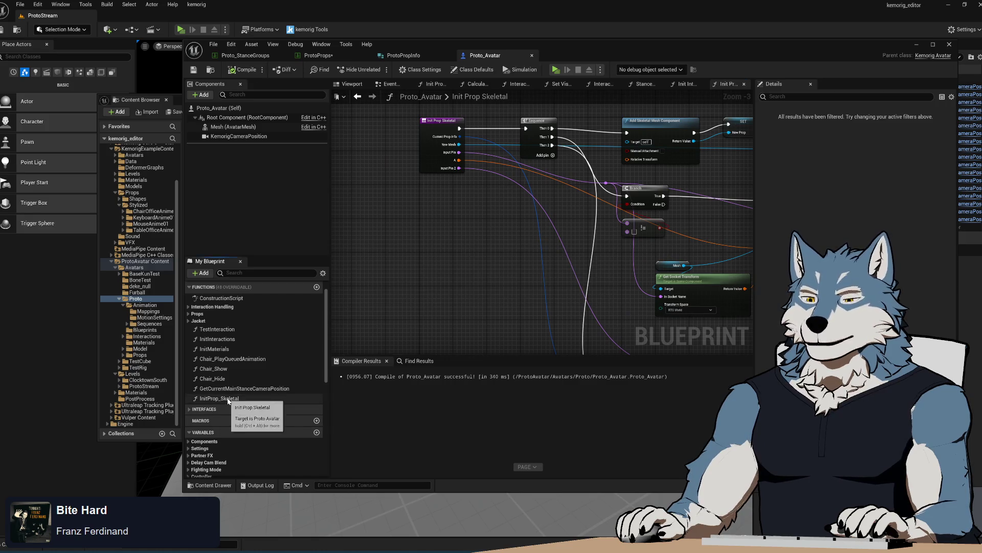
Step: Select the Break ProtoPropInfo node in the Init Props graph to copy it
left_click(220, 398)
left_click(432, 124)
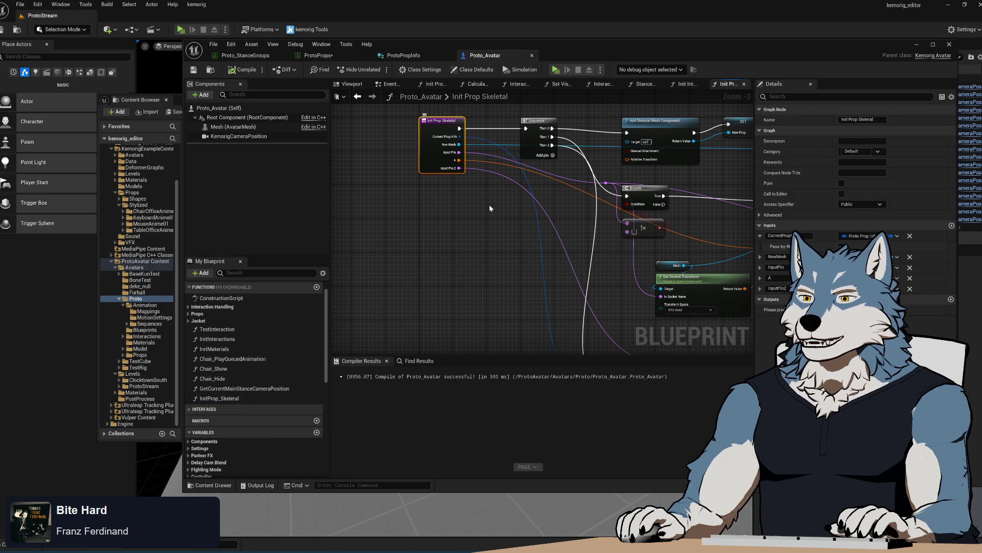
left_click_drag(498, 216, 434, 234)
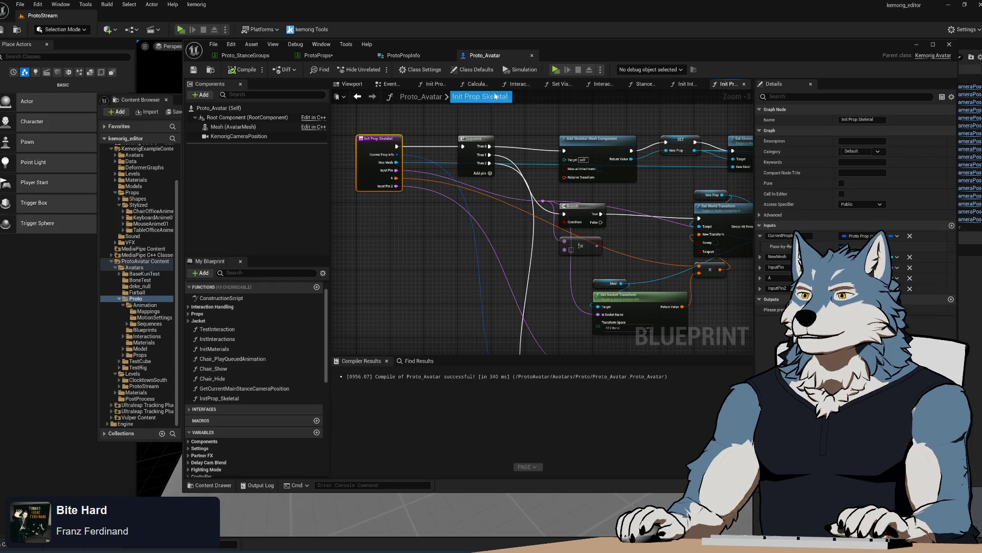
left_click_drag(434, 84, 699, 88)
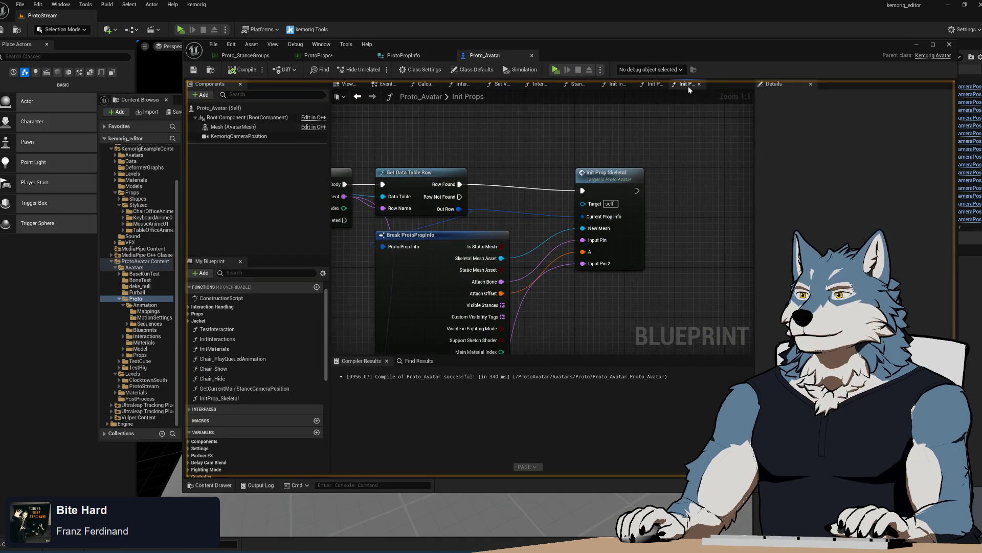
left_click_drag(576, 314, 650, 275)
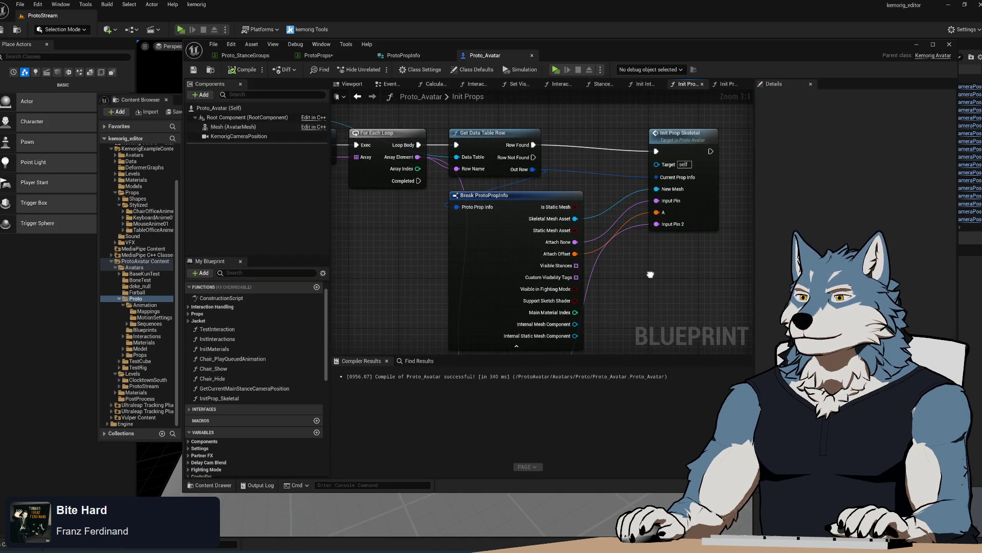
left_click_drag(628, 228, 595, 185)
left_click_drag(584, 264, 565, 330)
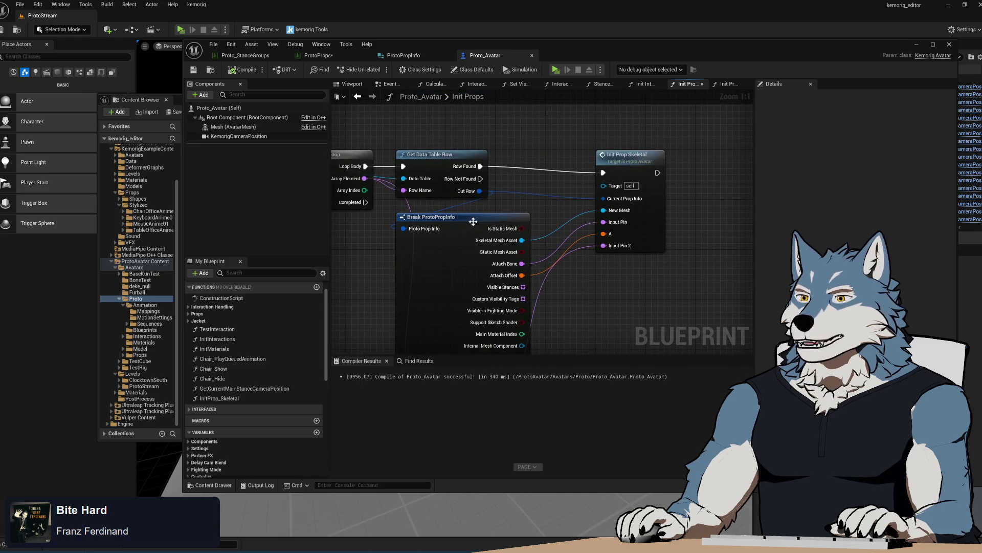
left_click(543, 231)
Step: Paste Break ProtoPropInfo into Init Prop Skeletal and feed it from Current Prop Info
left_click(727, 84)
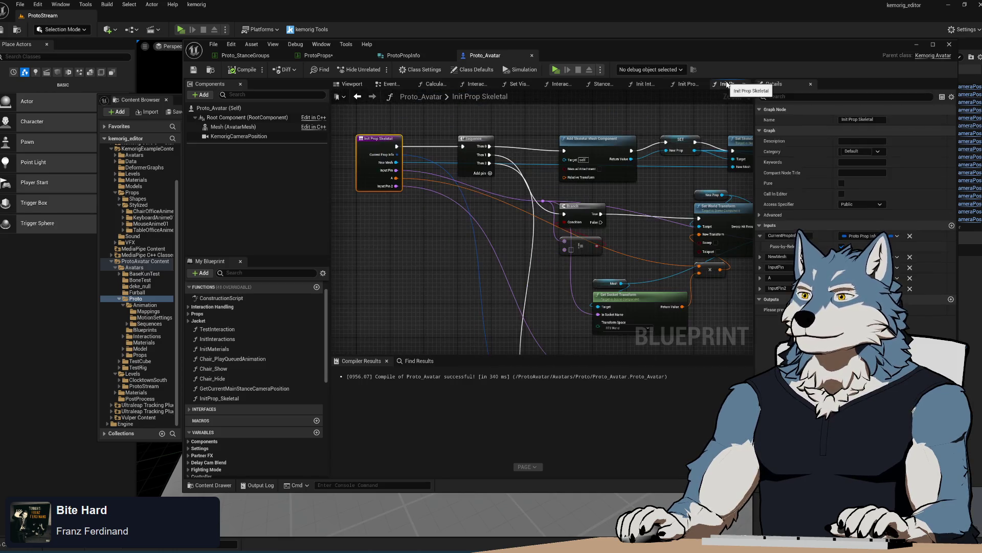
key("ctrl+v")
scroll(385, 203, "up", 2)
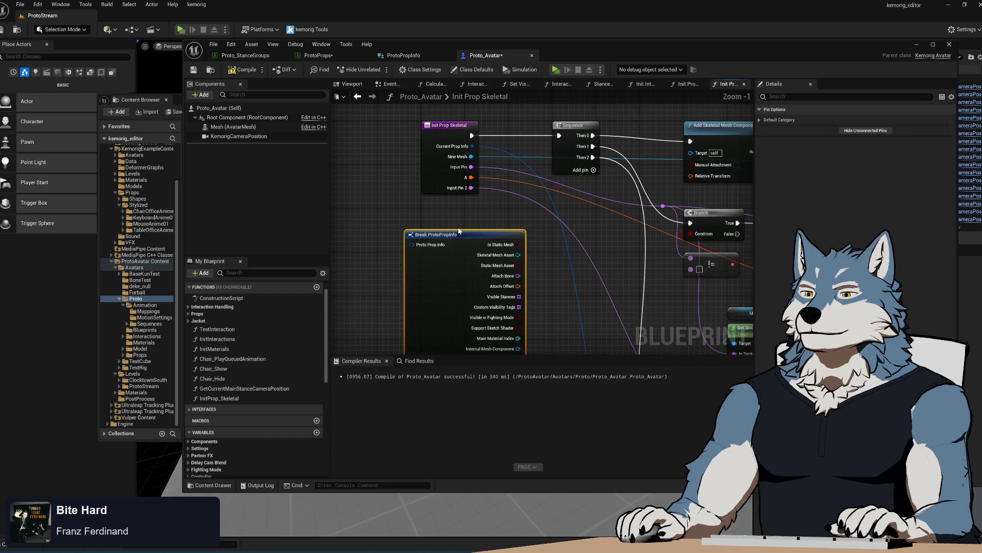
left_click_drag(424, 228, 380, 206)
left_click_drag(480, 147, 377, 220)
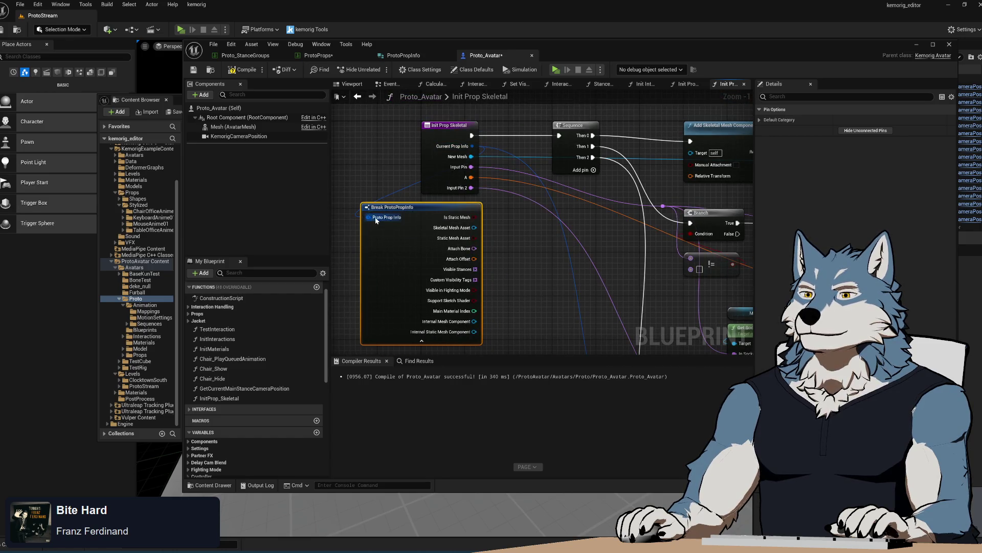
left_click_drag(523, 273, 457, 248)
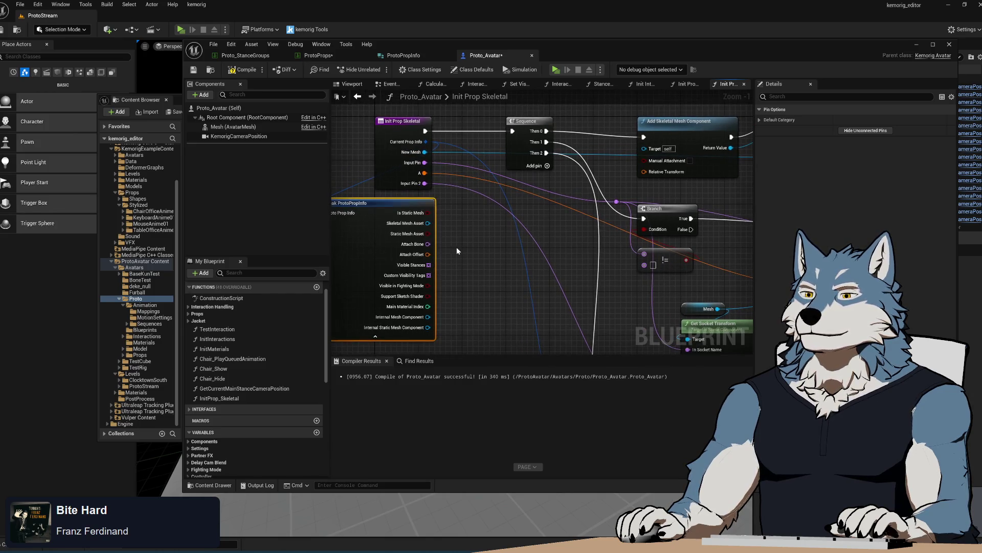
Step: Open the ProtoPropInfo structure to change the StaticMeshAsset field's type
left_click(334, 56)
left_click(403, 55)
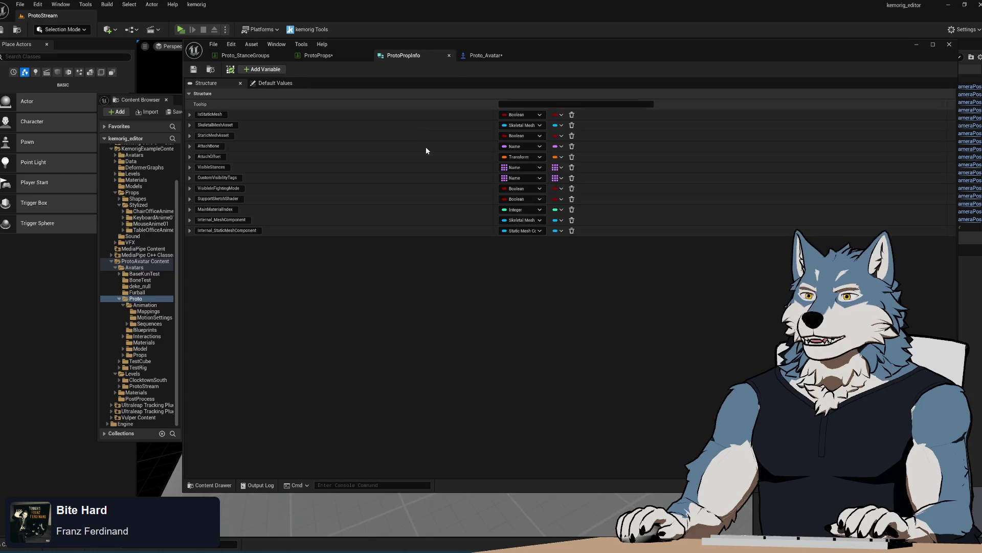
left_click(540, 136)
Step: Make StaticMeshAsset a Static Mesh object reference, save ProtoPropInfo, and return to Proto_Avatar
type("staticmesh")
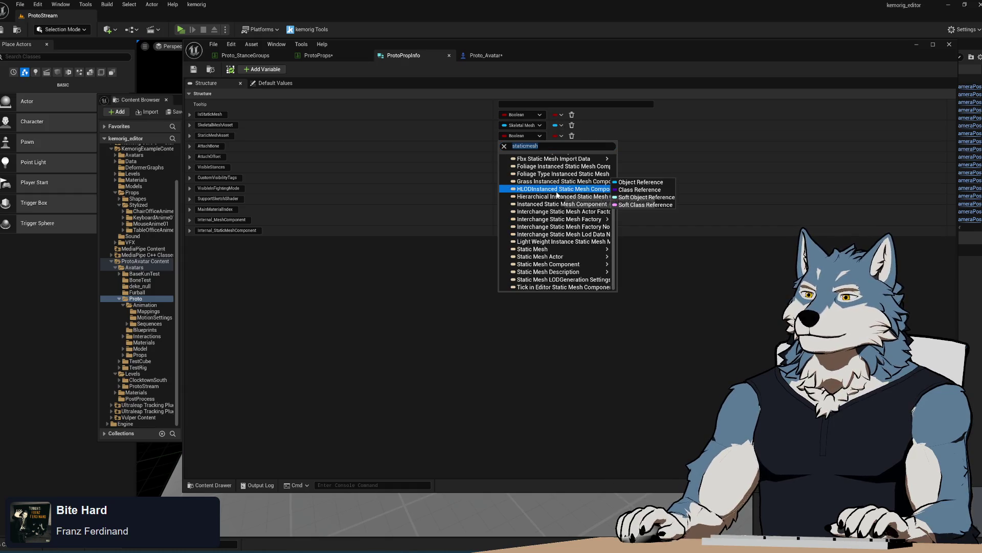
mouse_move(587, 250)
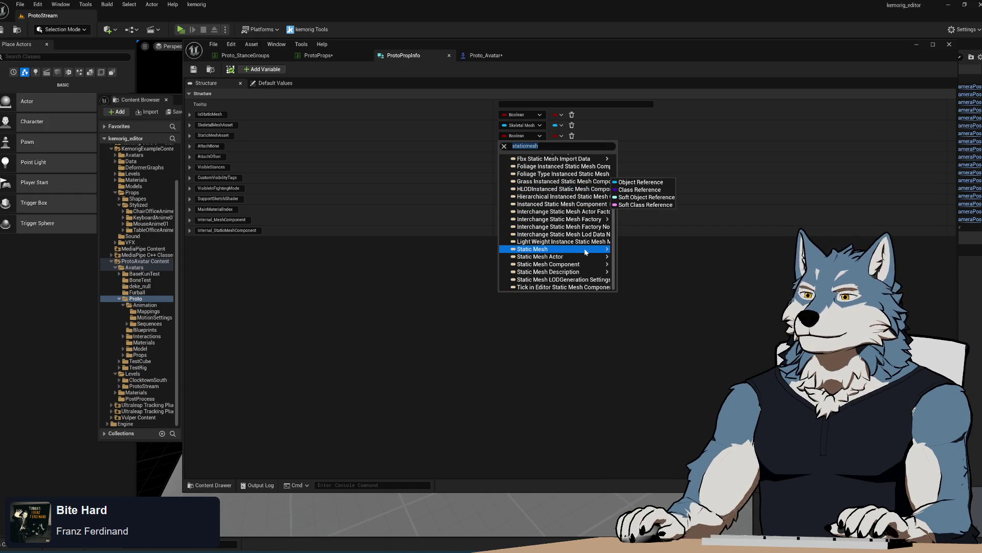
left_click(640, 249)
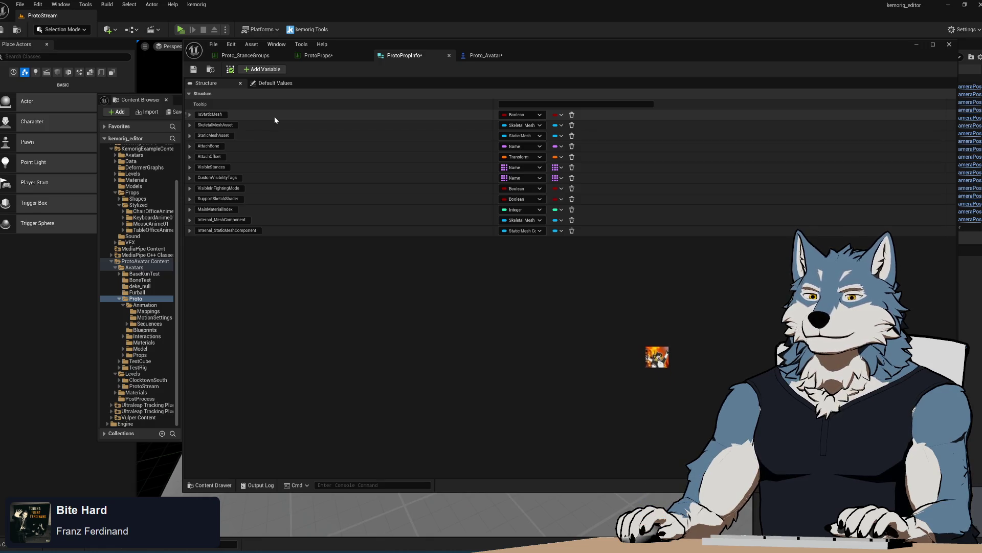
left_click(195, 70)
left_click(485, 57)
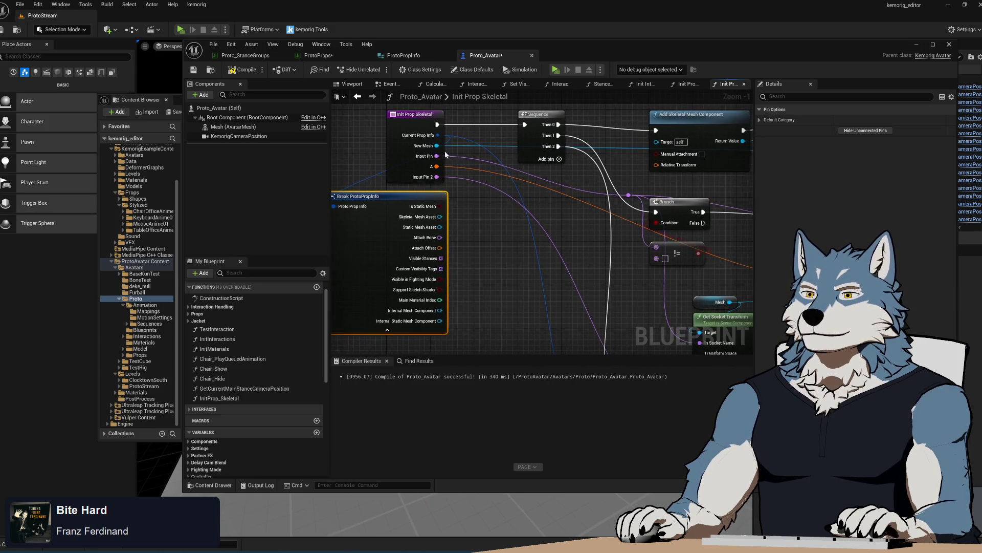
Step: Feed New Mesh, bone and offset from Break ProtoPropInfo's Skeletal Mesh Asset, Attach Bone and Attach Offset
mouse_move(436, 145)
left_mouse_down()
mouse_move(486, 169)
mouse_move(483, 179)
left_mouse_up()
left_click_drag(477, 231, 478, 201)
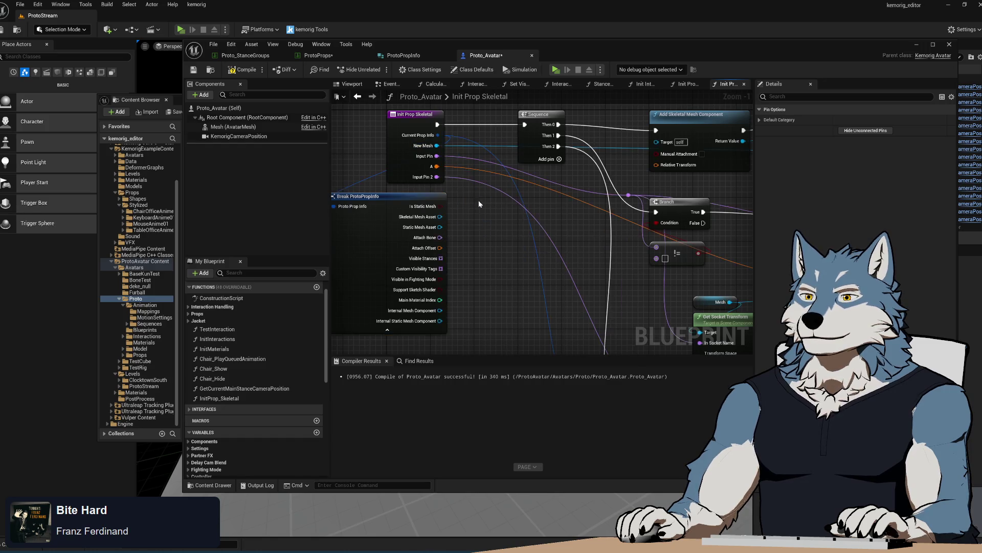
mouse_move(744, 141)
left_mouse_down()
mouse_move(473, 177)
mouse_move(460, 223)
mouse_move(439, 216)
left_mouse_up()
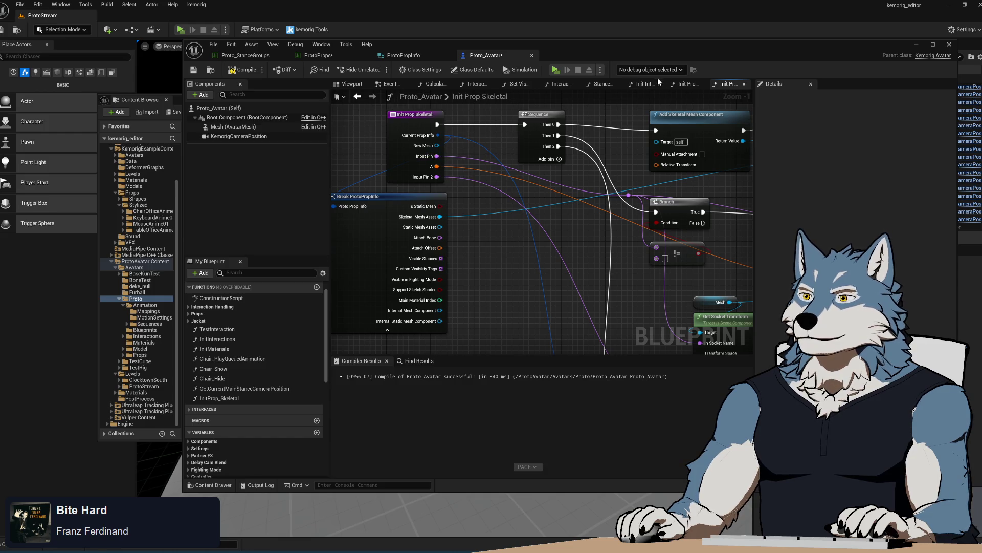
left_click(684, 84)
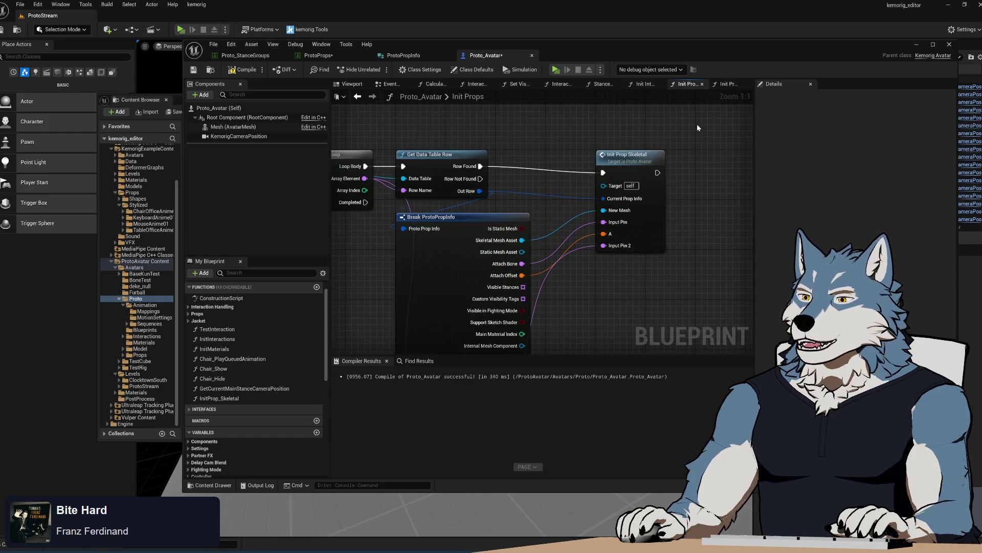
left_click(729, 84)
mouse_move(434, 156)
left_mouse_down()
mouse_move(490, 237)
mouse_move(439, 238)
left_mouse_up()
left_click(686, 85)
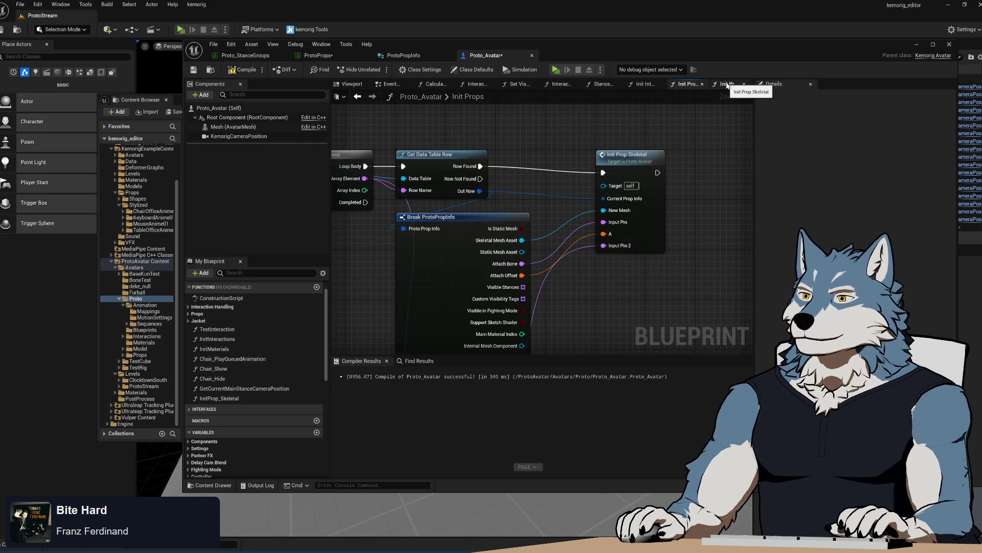
left_click(727, 85)
mouse_move(436, 166)
left_mouse_down()
mouse_move(451, 174)
mouse_move(439, 248)
left_mouse_up()
Step: Delete Break ProtoPropInfo from Init Props, connect Array Element to Input Pin 2, and reopen Init Prop Skeletal
left_click(687, 86)
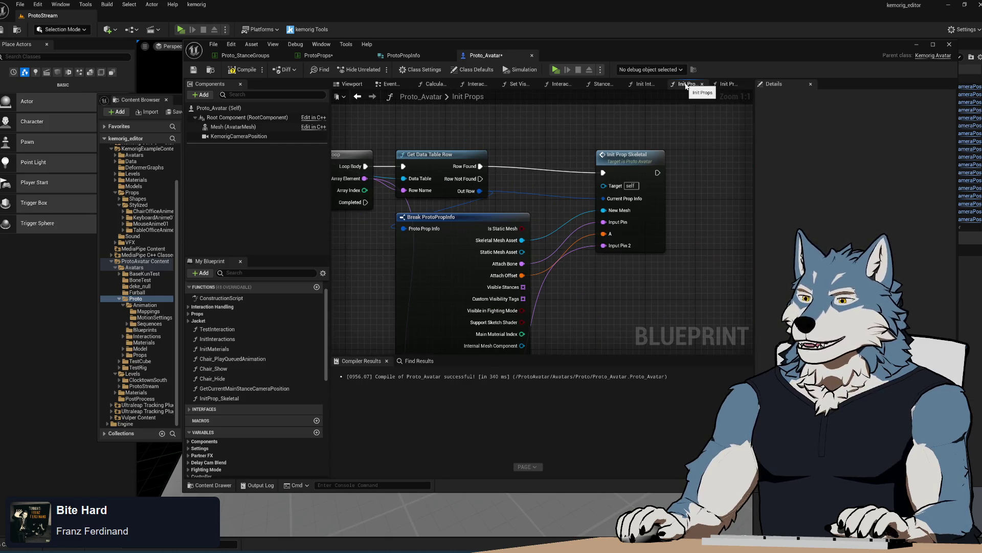
mouse_move(590, 292)
left_mouse_down()
mouse_move(594, 158)
mouse_move(669, 268)
mouse_move(733, 283)
mouse_move(557, 253)
mouse_move(687, 285)
mouse_move(663, 230)
mouse_move(644, 259)
mouse_move(579, 256)
mouse_move(667, 313)
mouse_move(680, 309)
mouse_move(629, 230)
left_mouse_up()
left_click(545, 180)
key("Delete")
left_click_drag(539, 334, 563, 238)
left_click_drag(556, 281, 546, 283)
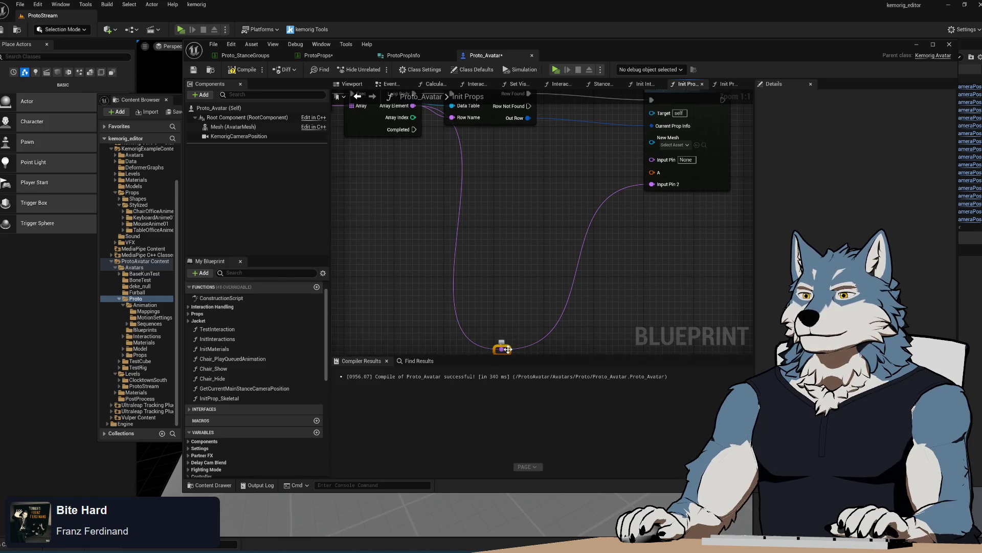
mouse_move(508, 349)
left_mouse_down()
mouse_move(534, 142)
mouse_move(535, 172)
mouse_move(505, 226)
left_mouse_up()
mouse_move(421, 177)
left_mouse_down()
mouse_move(636, 275)
mouse_move(653, 252)
left_mouse_up()
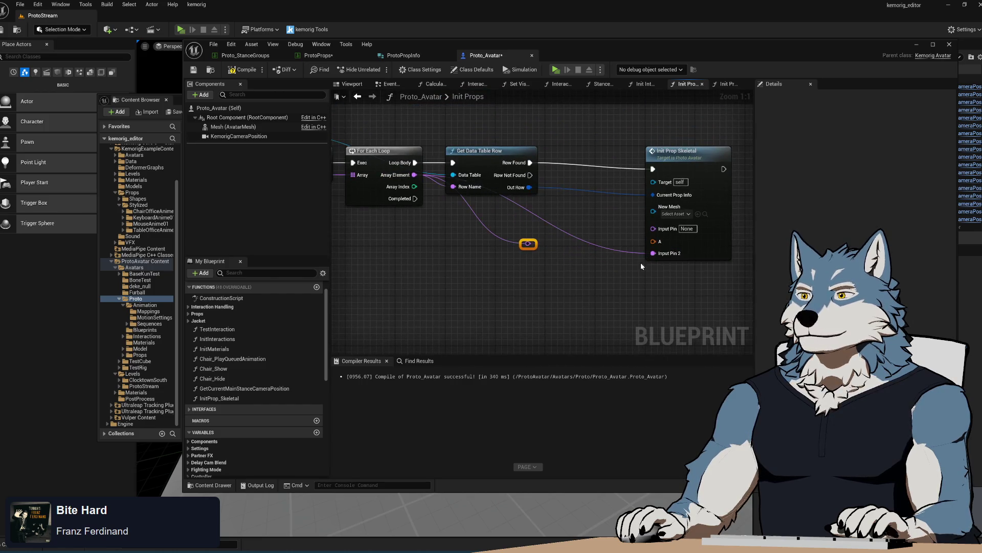
left_click_drag(539, 236, 654, 253)
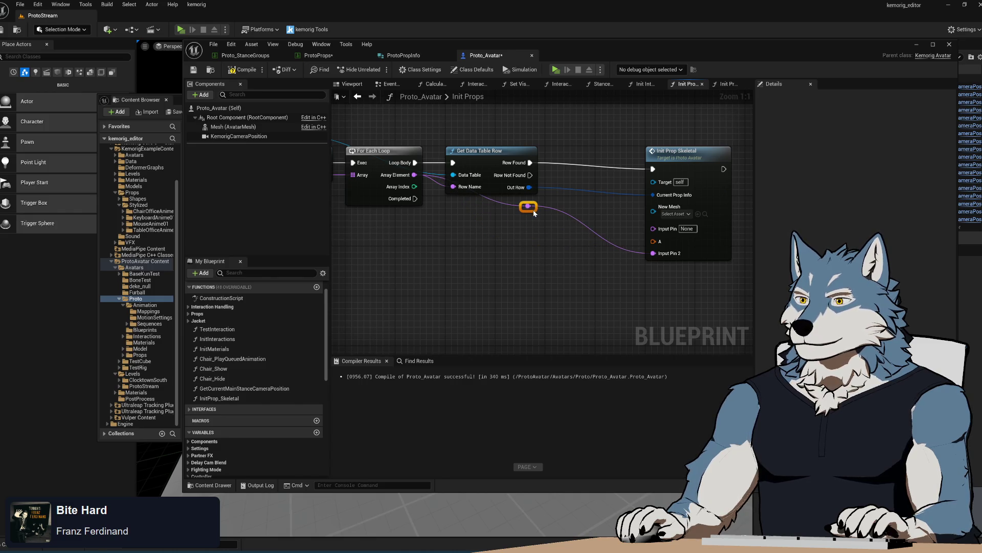
left_click_drag(534, 213, 483, 234)
double_click(627, 176)
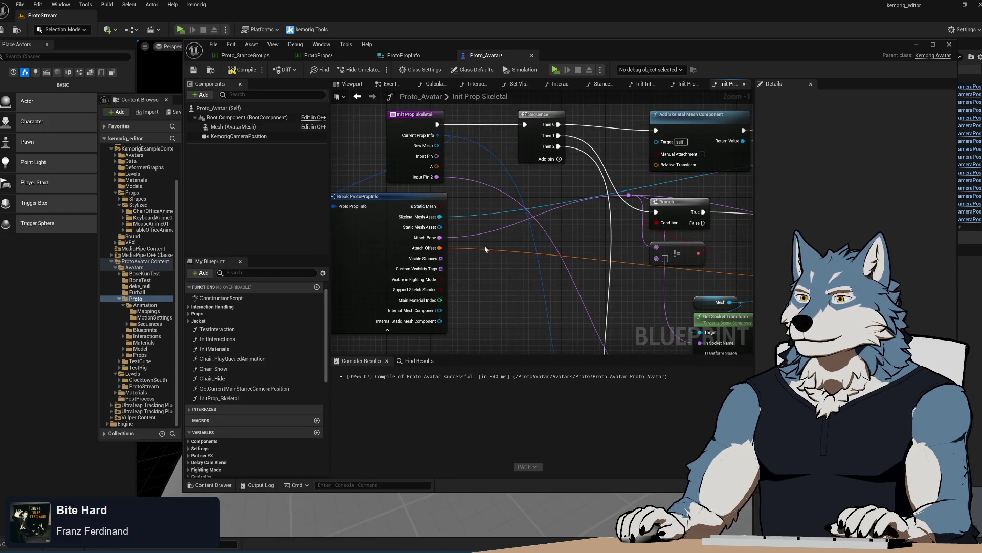
Step: Remove the NewMesh, InputPin and A inputs from Init Prop Skeletal, then compile and save
left_click(415, 122)
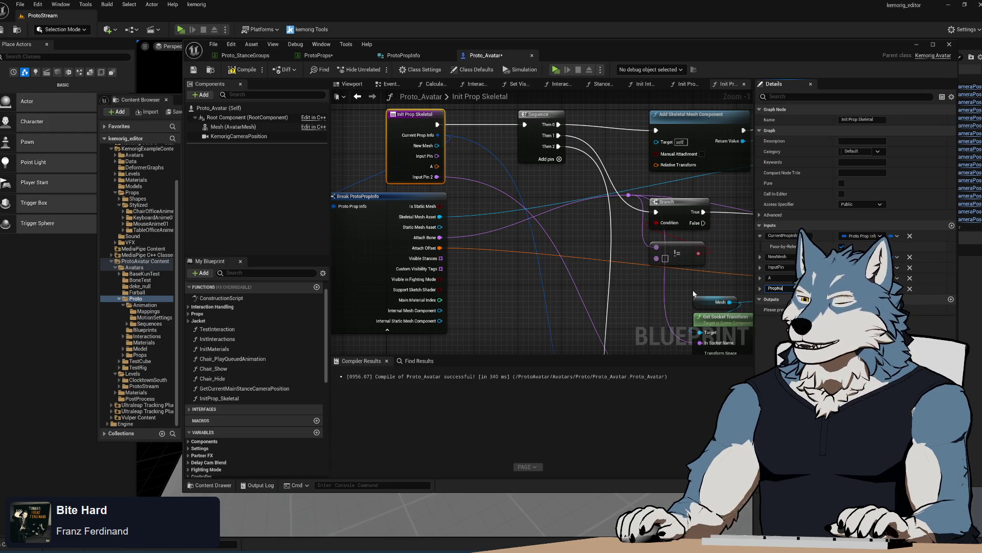
left_click(911, 258)
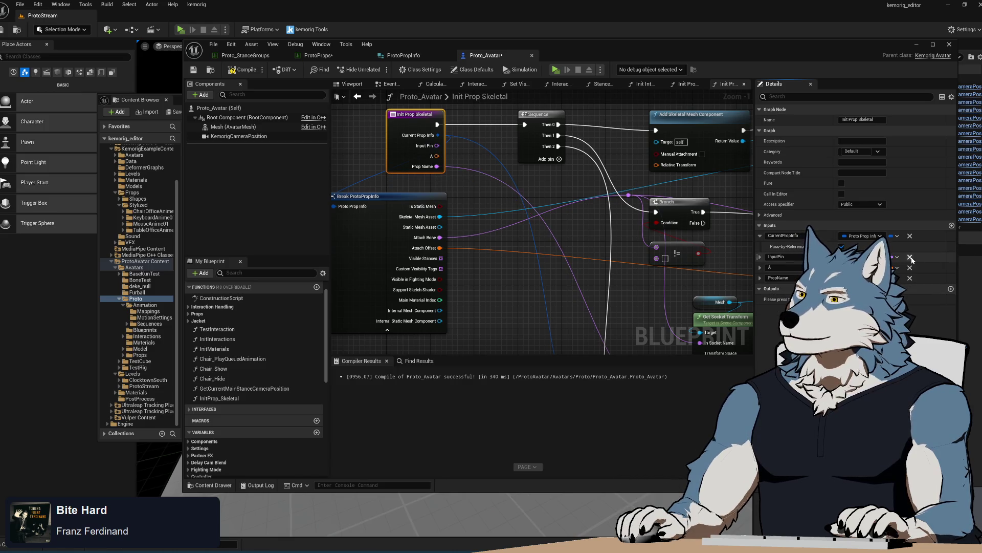
left_click(910, 257)
left_click(910, 257)
left_click(232, 70)
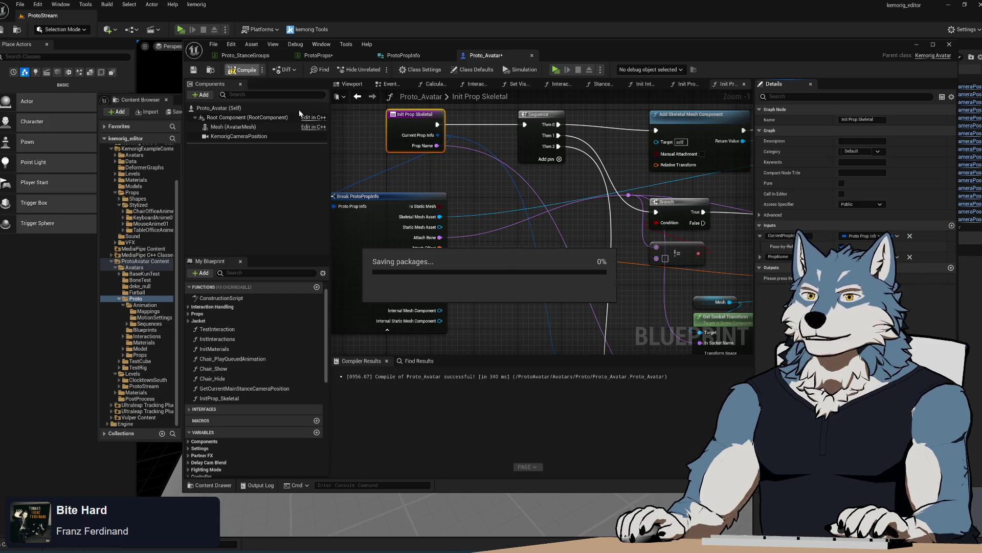
Step: Move InitProp_Skeletal into Props and duplicate it as InitProp_Static placed just below
scroll(481, 179, "down", 4)
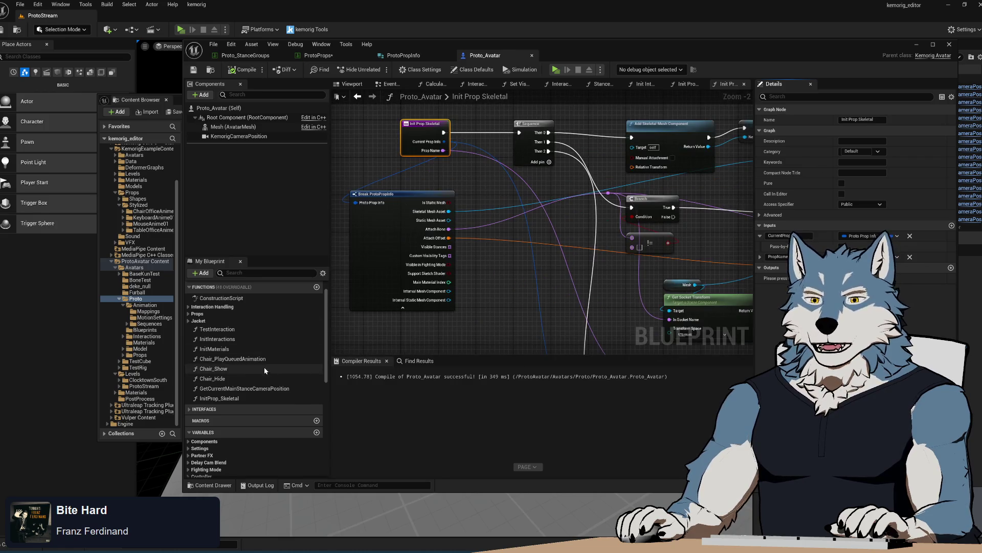
scroll(205, 358, "up", 2)
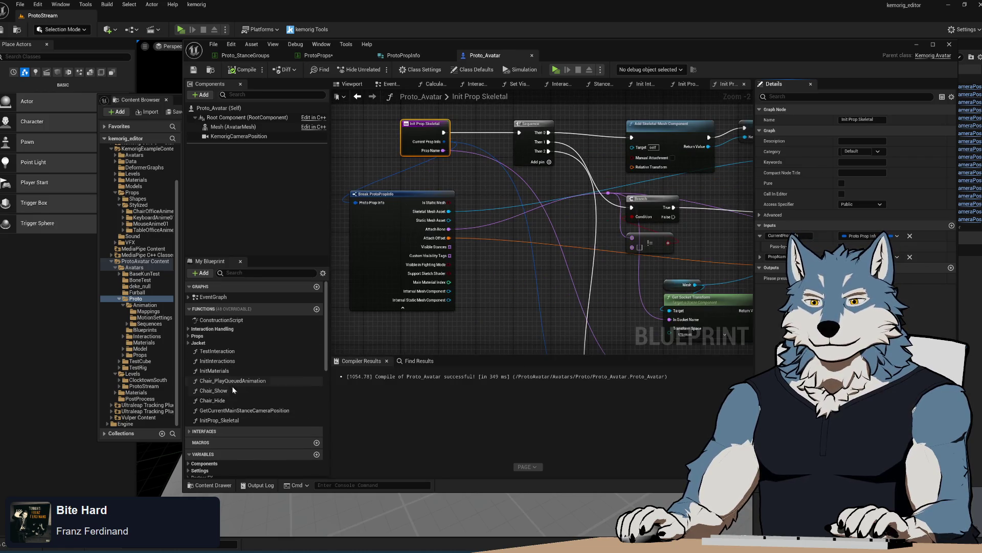
left_click(189, 337)
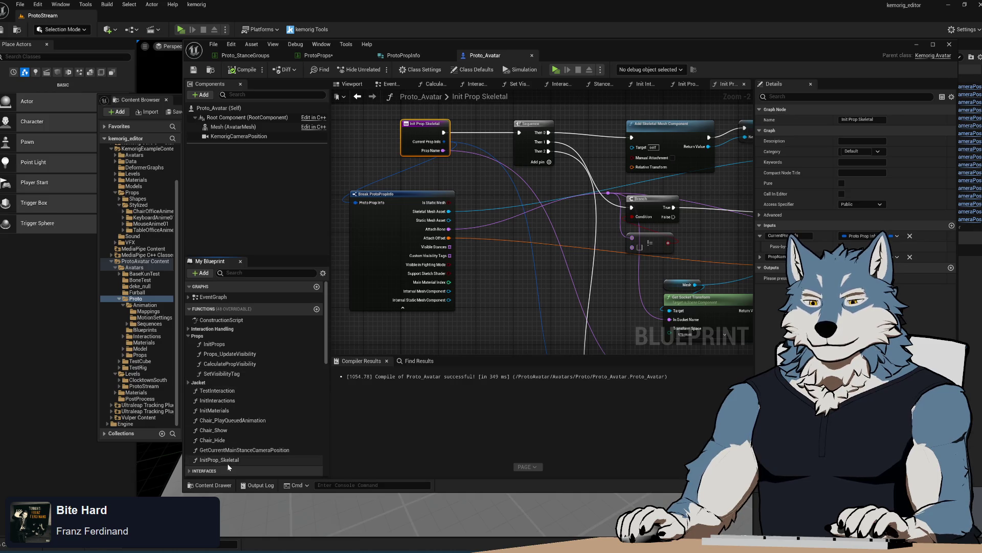
left_click_drag(227, 460, 215, 342)
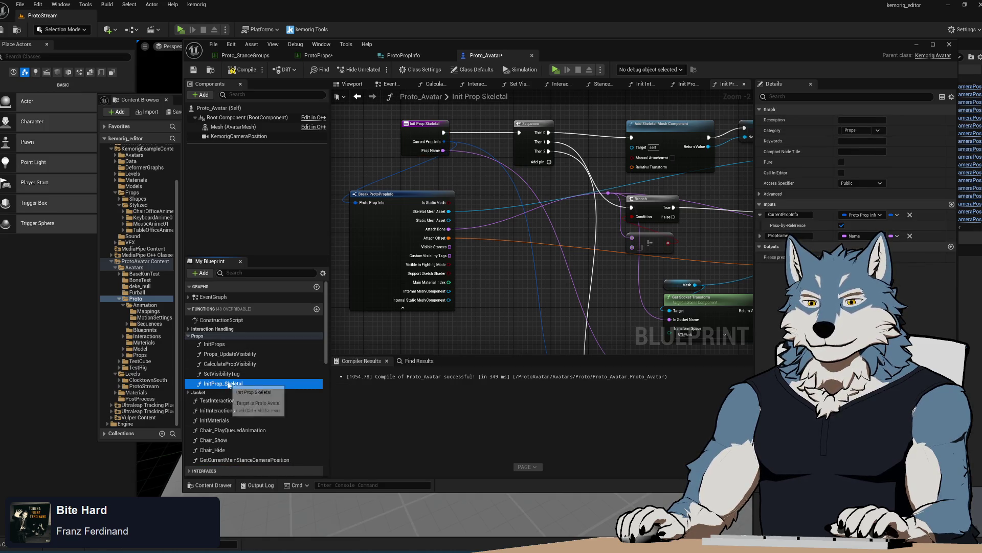
right_click(229, 356)
left_click(251, 420)
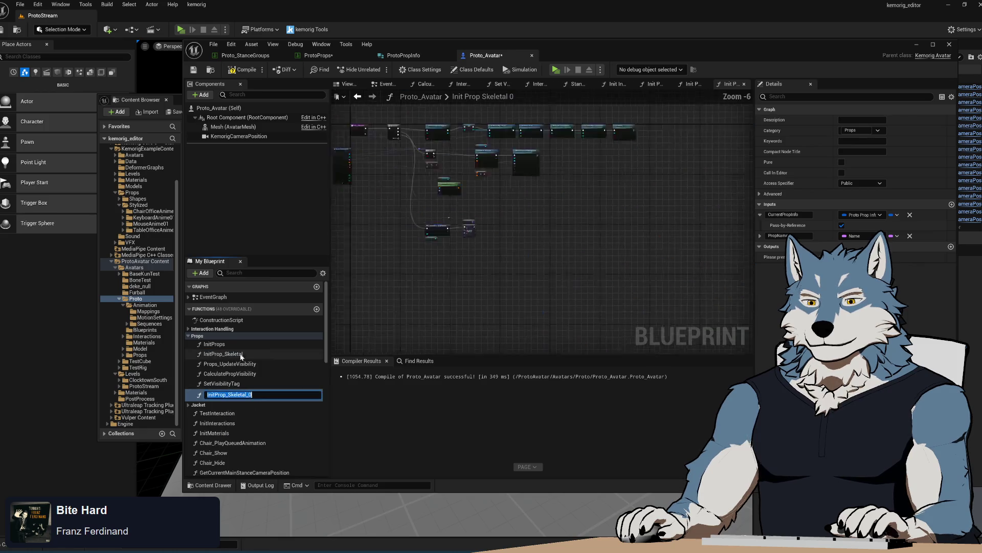
type("Static")
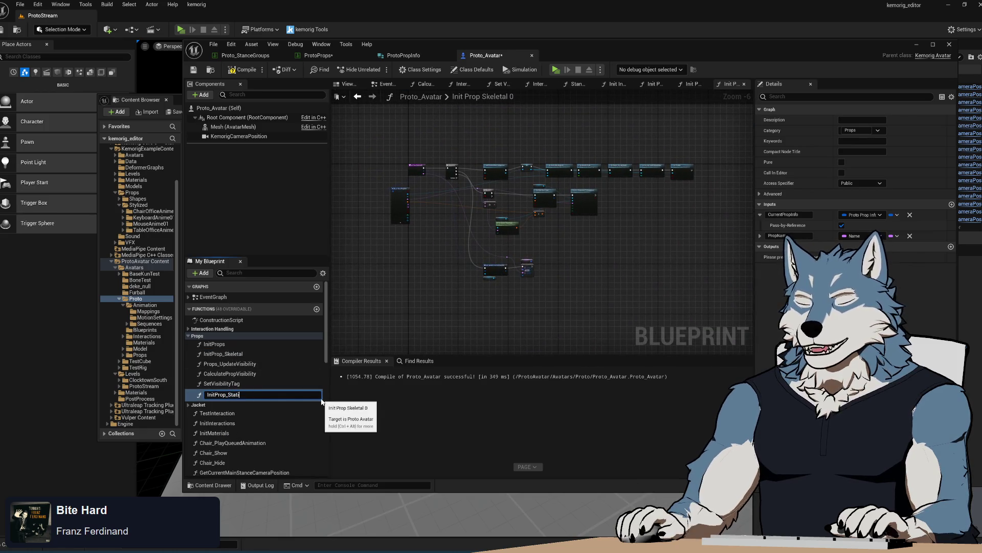
key("Return")
left_click_drag(208, 393, 213, 365)
scroll(432, 183, "up", 3)
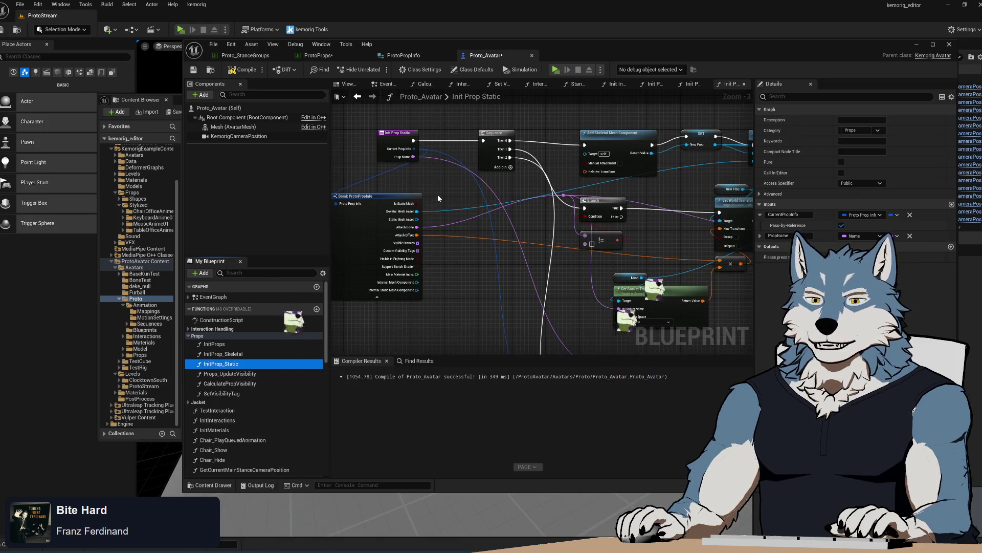
Step: Add an Add Static Mesh Component node run from Sequence Then 0, storing its Return Value in a local variable
left_click_drag(487, 192, 468, 205)
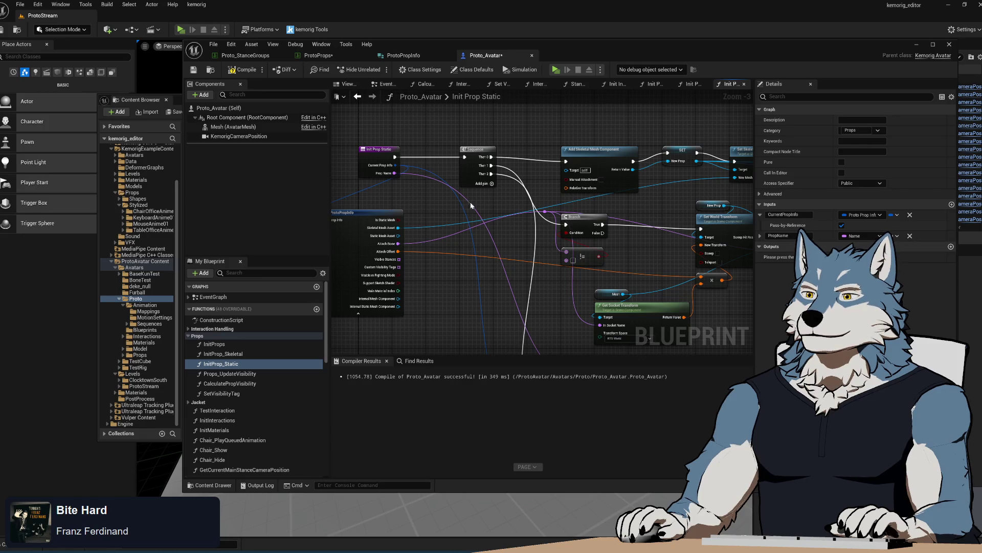
right_click(557, 129)
type("addstatic")
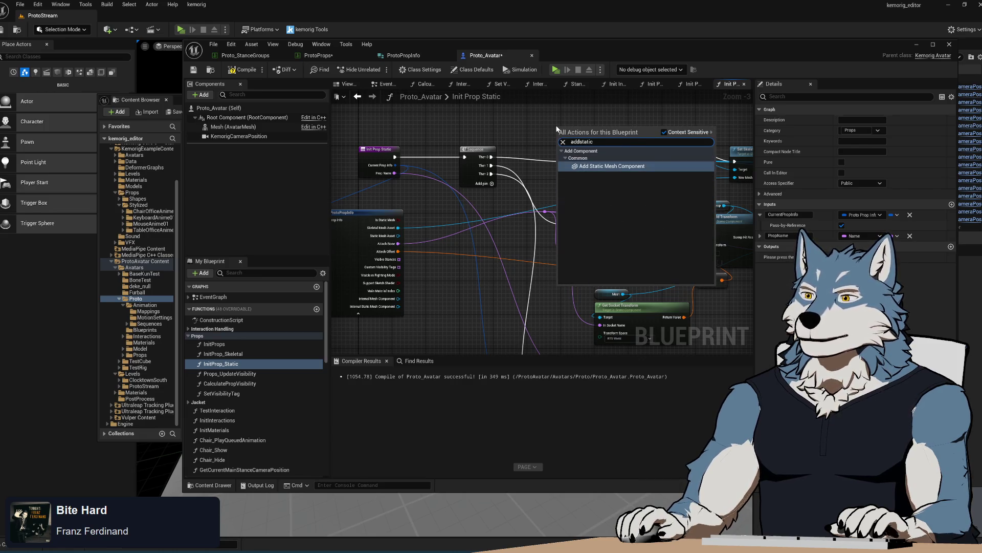
key("Return")
left_click_drag(534, 120, 520, 186)
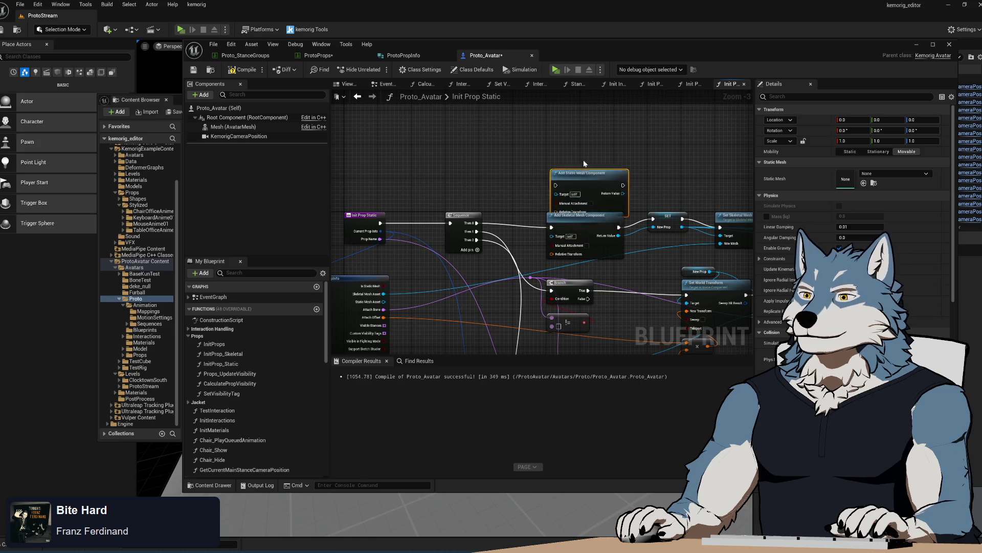
mouse_move(477, 223)
left_mouse_down()
mouse_move(548, 186)
mouse_move(551, 173)
left_mouse_up()
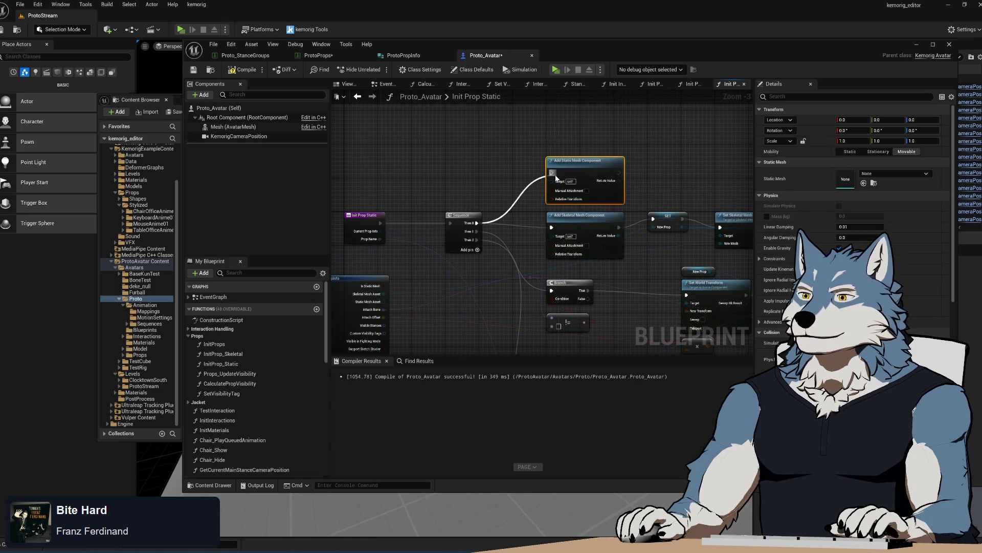
left_click_drag(657, 190, 615, 181)
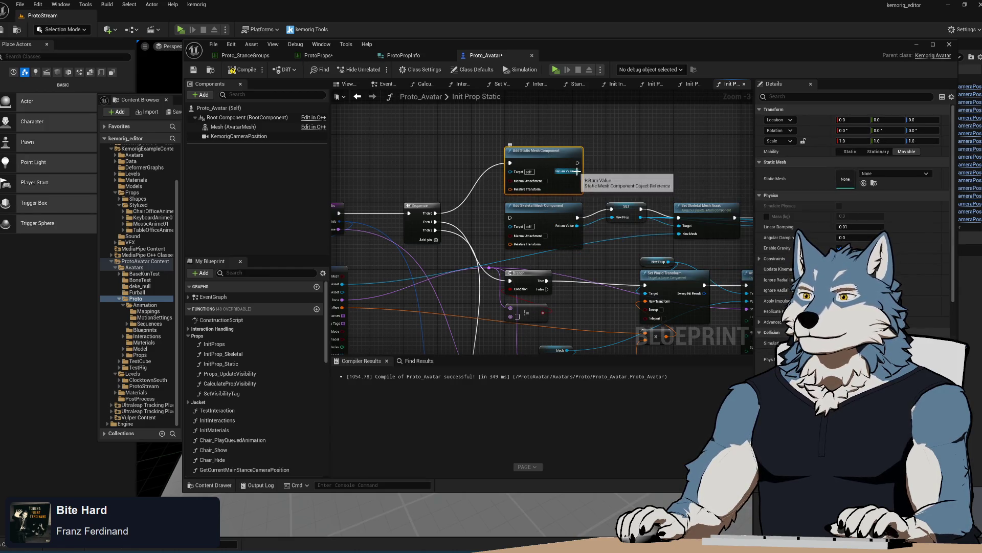
left_click_drag(579, 171, 630, 151)
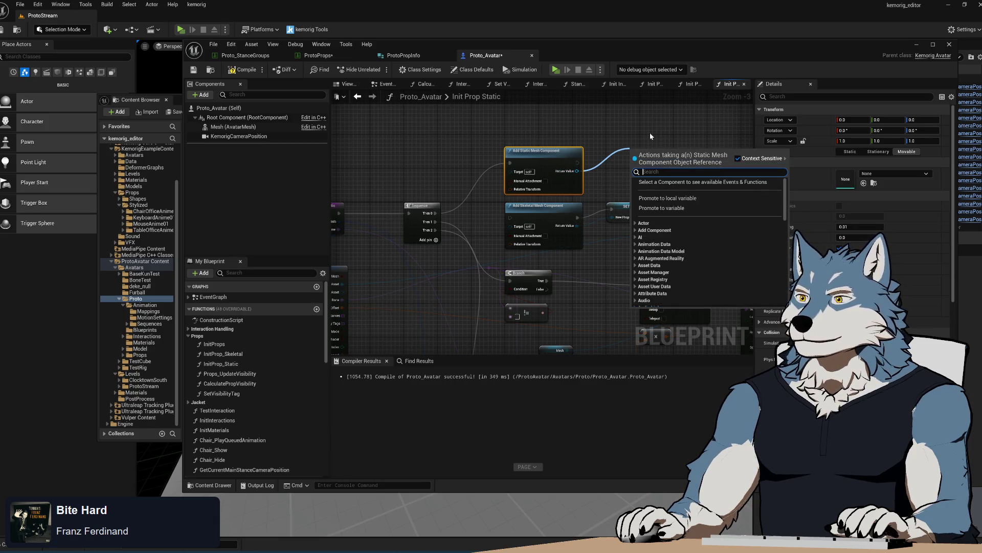
left_click(671, 198)
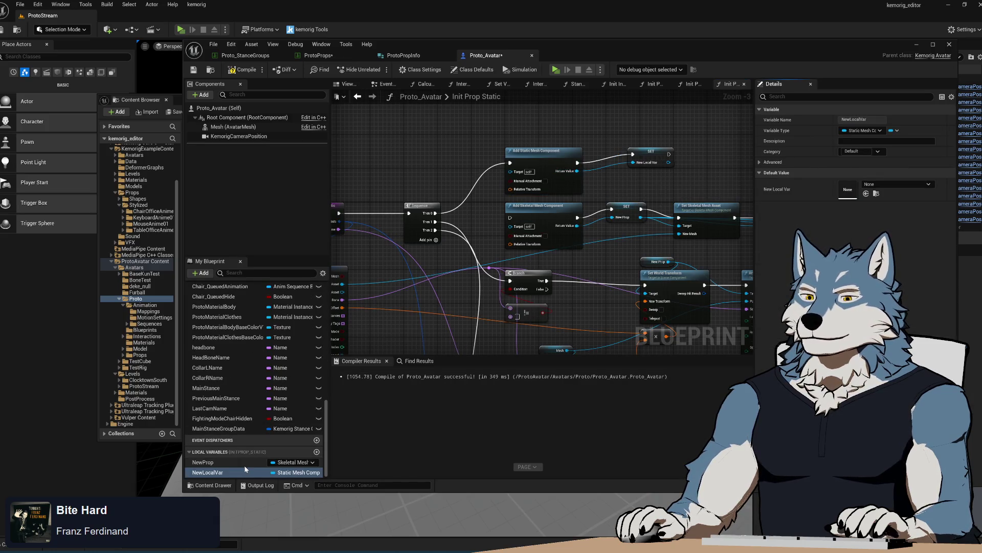
Step: Delete the leftover NewProp skeletal variable, save, and add a Set Static Mesh node from the new local variable
left_click(220, 464)
key("Delete")
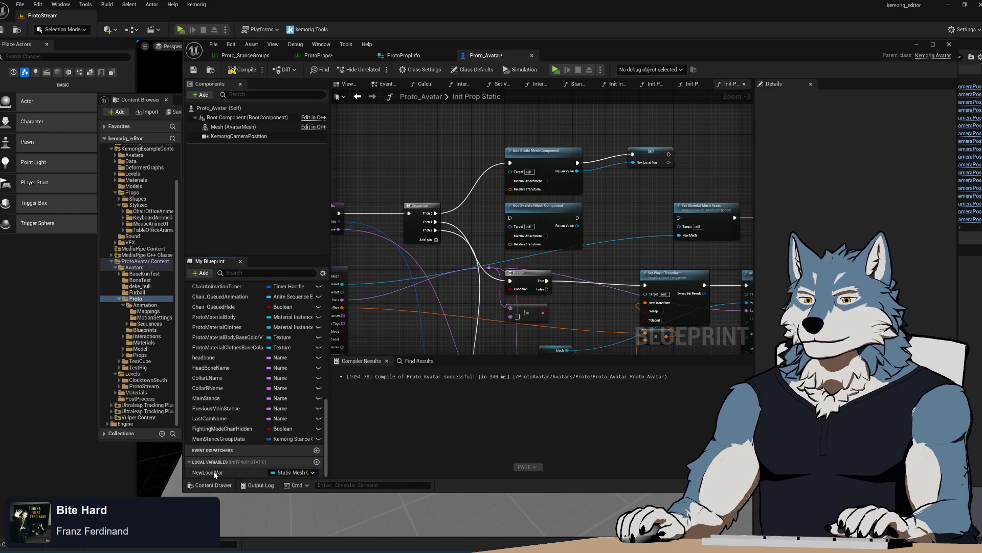
key("ctrl+s")
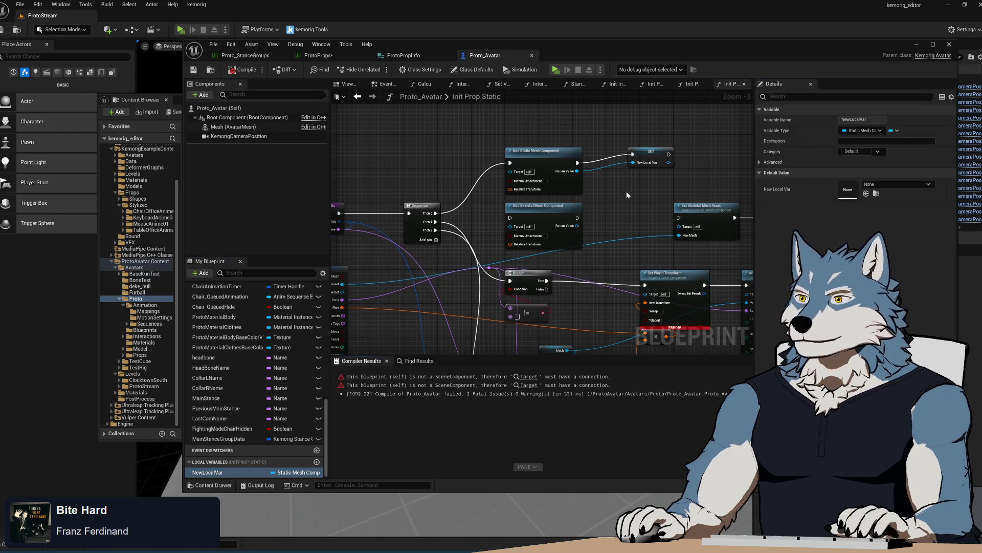
mouse_move(627, 191)
left_mouse_down()
mouse_move(571, 174)
mouse_move(531, 182)
mouse_move(563, 176)
mouse_move(599, 139)
left_mouse_up()
scroll(594, 168, "up", 1)
type("setstatic")
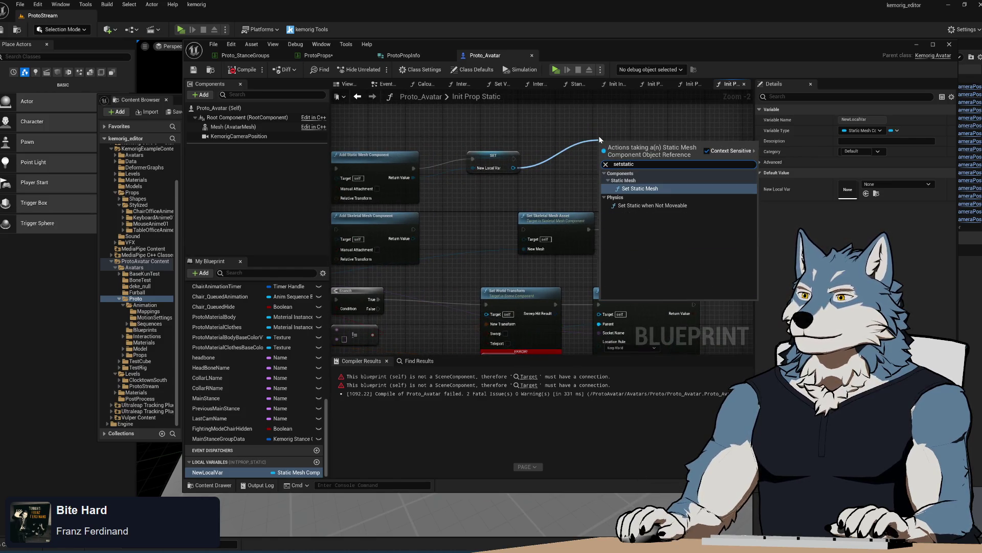
key("Return")
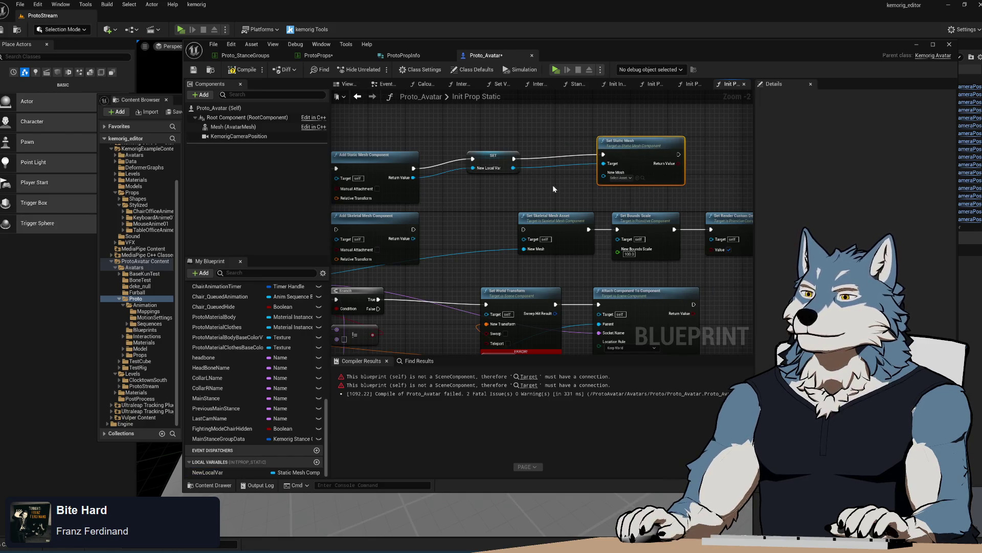
Step: Rename the local variable to NewProp and line up Add Static Mesh Component and SET NewProp in the main row
left_click_drag(508, 195, 603, 192)
scroll(604, 192, "down", 1)
left_click_drag(534, 146, 534, 208)
scroll(439, 178, "down", 2)
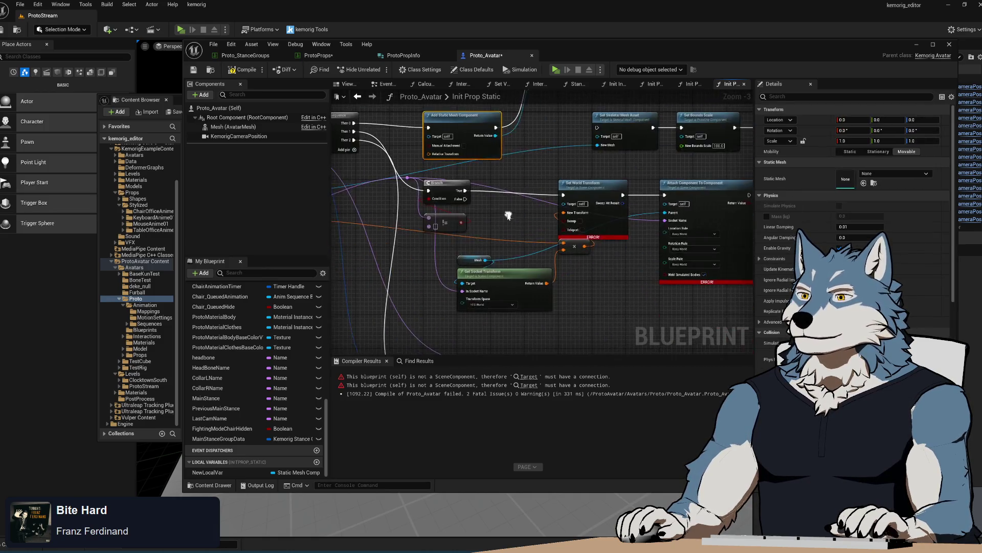
left_click(562, 244)
scroll(451, 184, "up", 5)
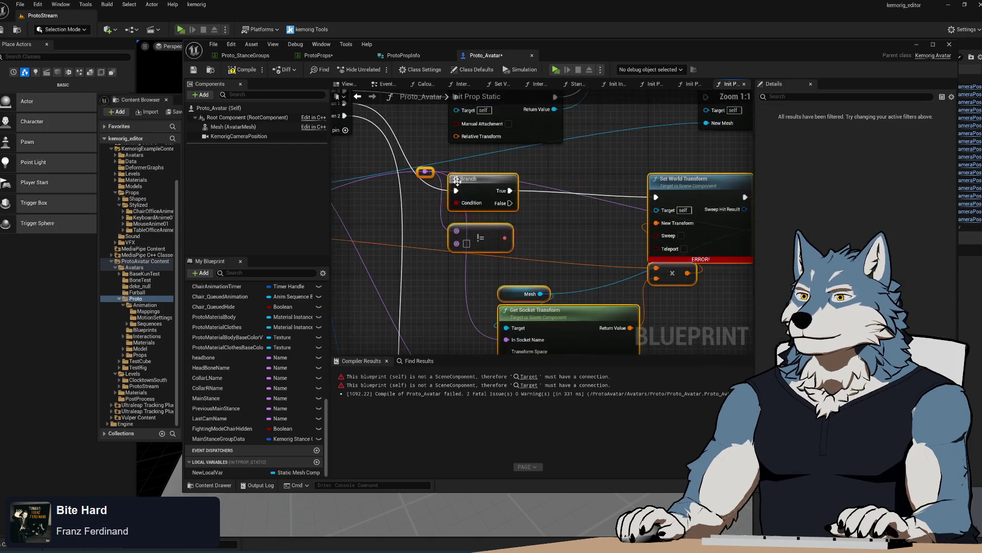
scroll(514, 195, "down", 5)
scroll(529, 190, "up", 3)
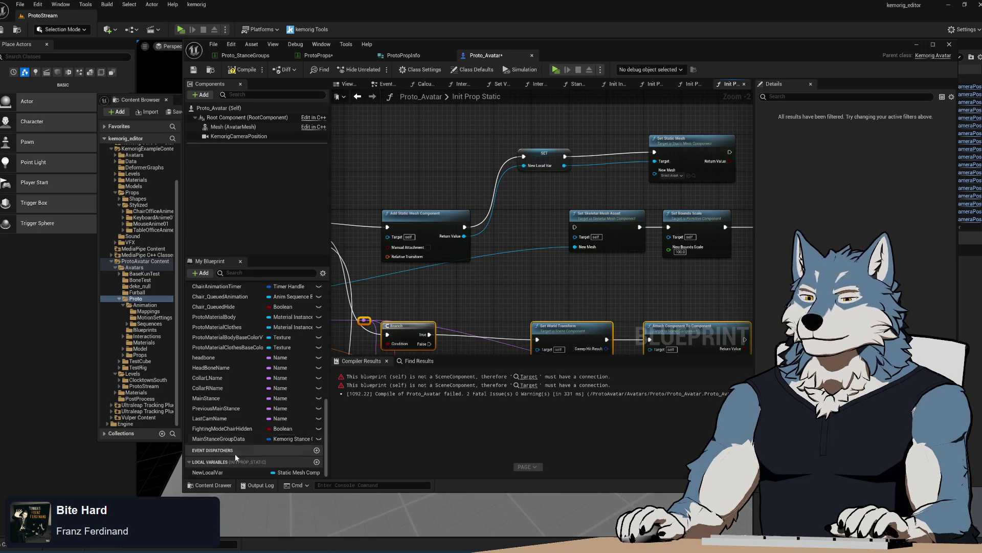
double_click(211, 472)
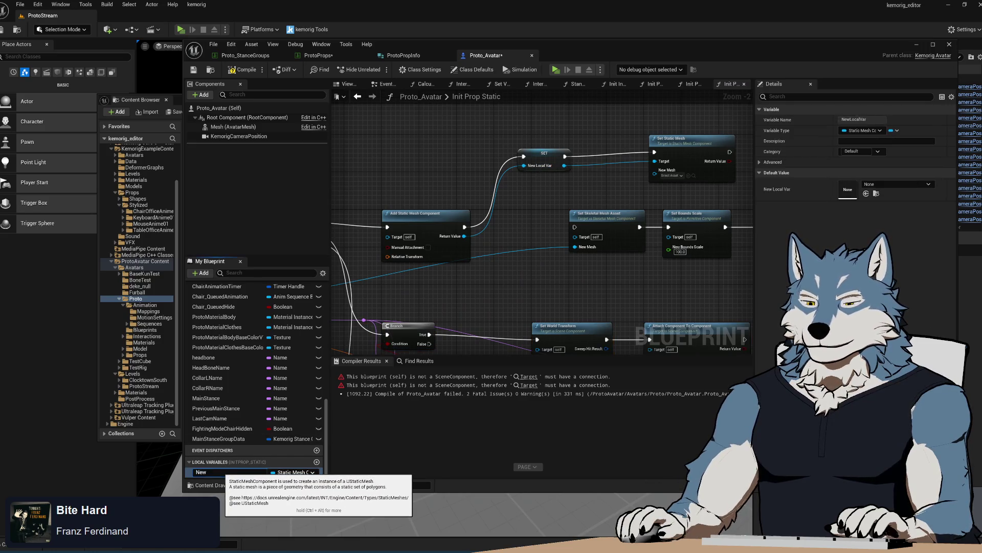
type("op")
key("Return")
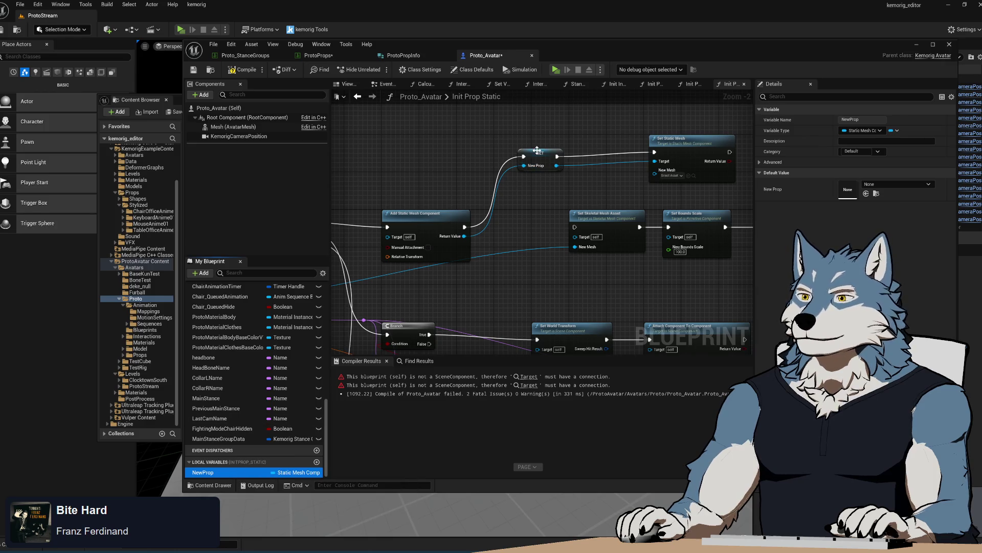
left_click_drag(537, 150, 514, 211)
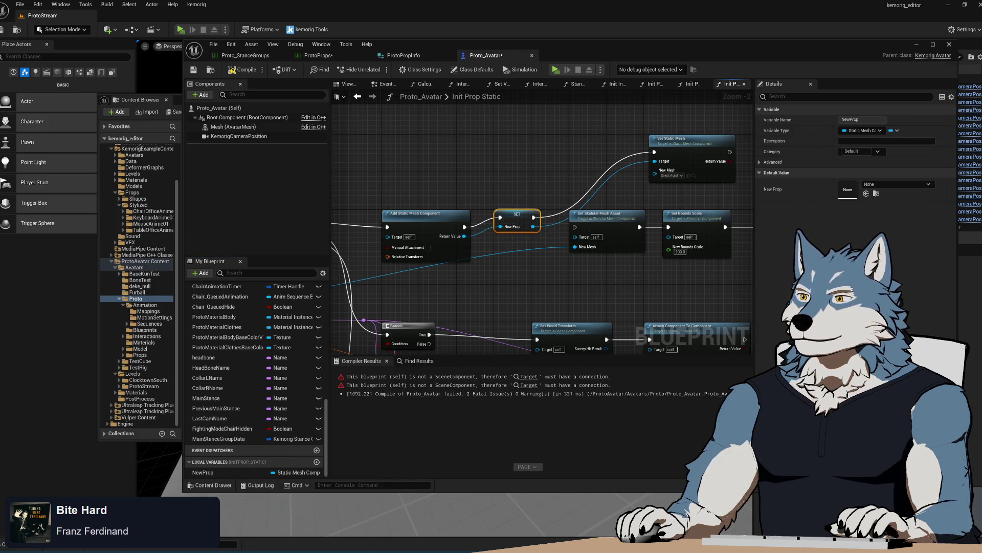
Step: Replace Set Skeletal Mesh Asset with Set Static Mesh, wiring it to the Bounds Scale, custom depth and Visibility targets
left_click(511, 205)
key("Delete")
mouse_move(595, 132)
left_mouse_down()
mouse_move(509, 207)
mouse_move(417, 219)
left_mouse_up()
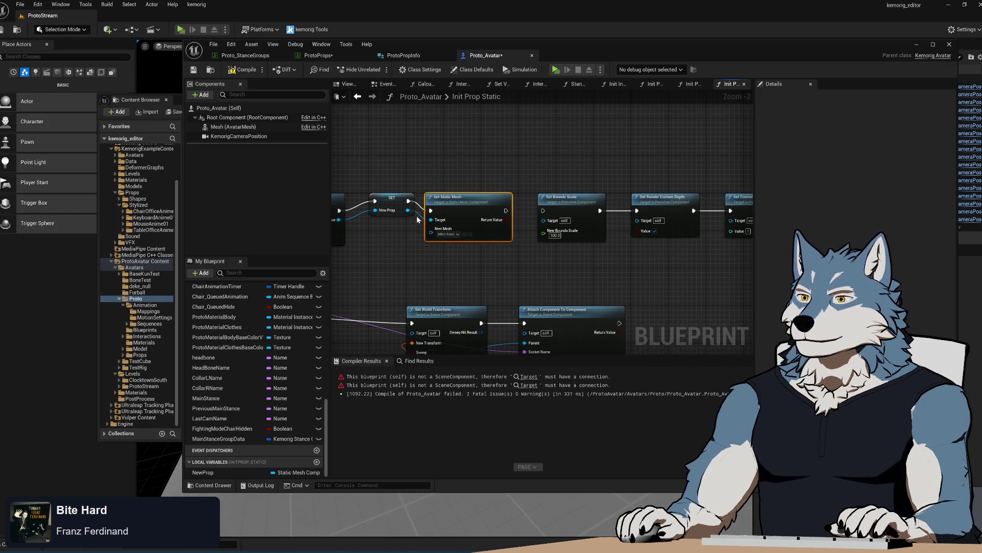
mouse_move(506, 220)
left_mouse_down()
mouse_move(544, 220)
mouse_move(544, 212)
left_mouse_up()
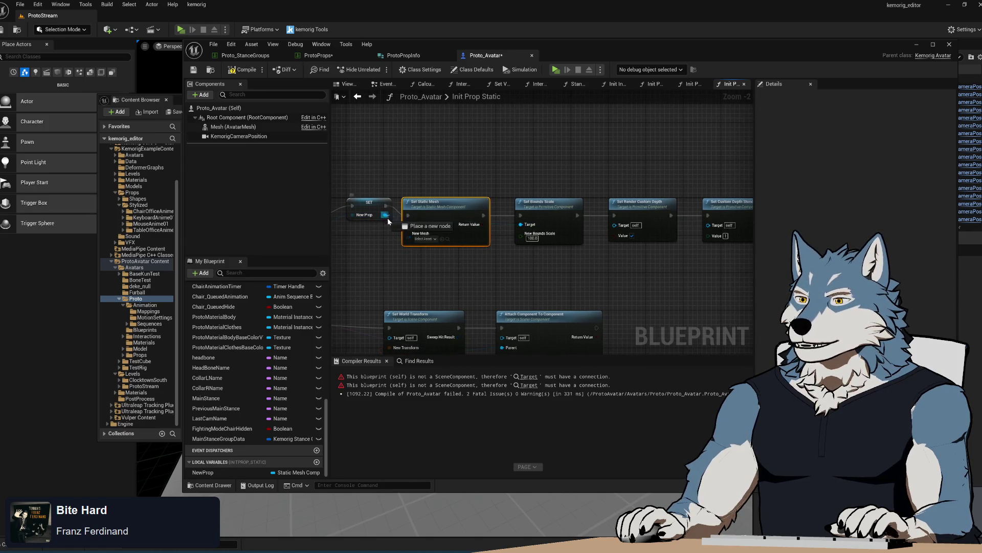
left_click_drag(387, 221, 408, 224)
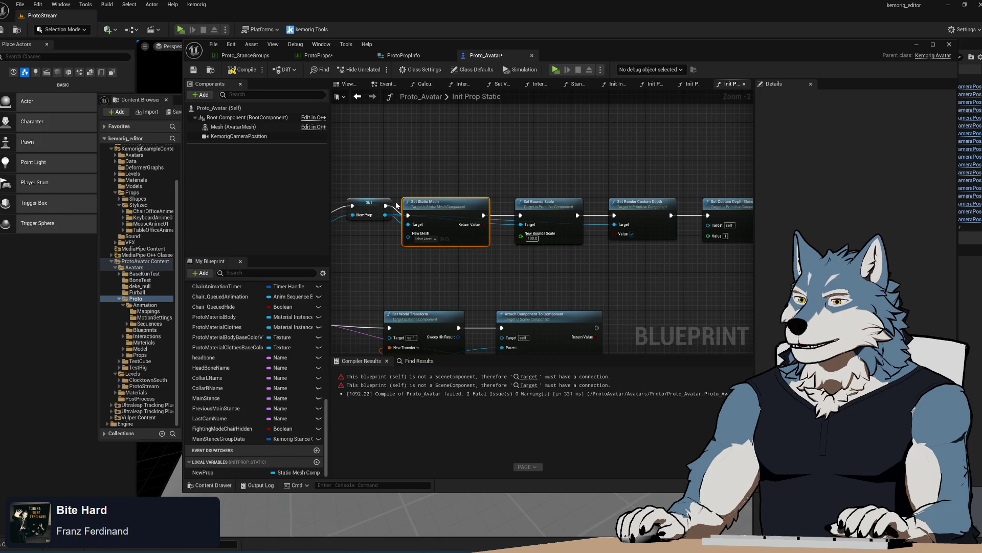
mouse_move(483, 224)
left_mouse_down()
mouse_move(756, 281)
mouse_move(553, 270)
mouse_move(615, 245)
mouse_move(621, 225)
left_mouse_up()
scroll(582, 258, "down", 2)
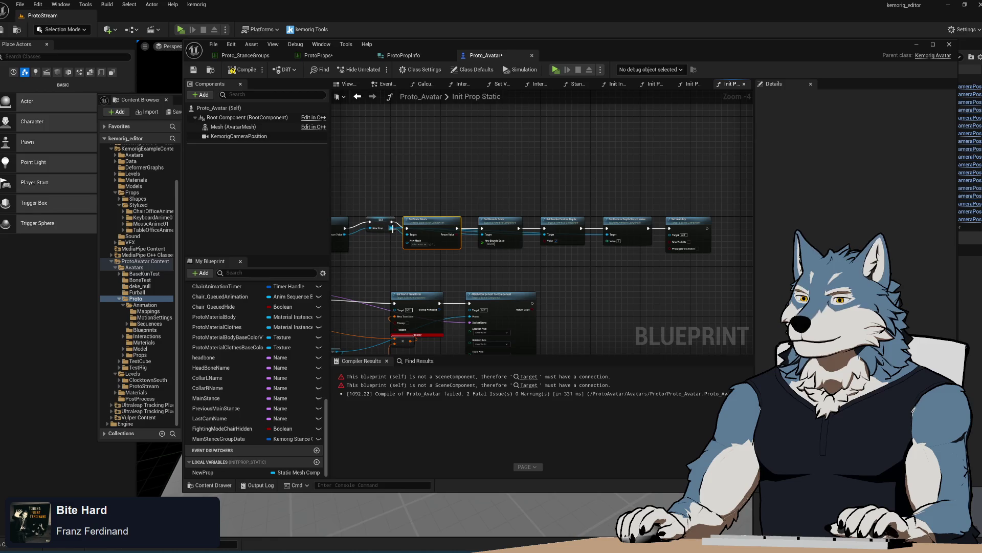
mouse_move(457, 235)
left_mouse_down()
mouse_move(680, 283)
mouse_move(672, 238)
left_mouse_up()
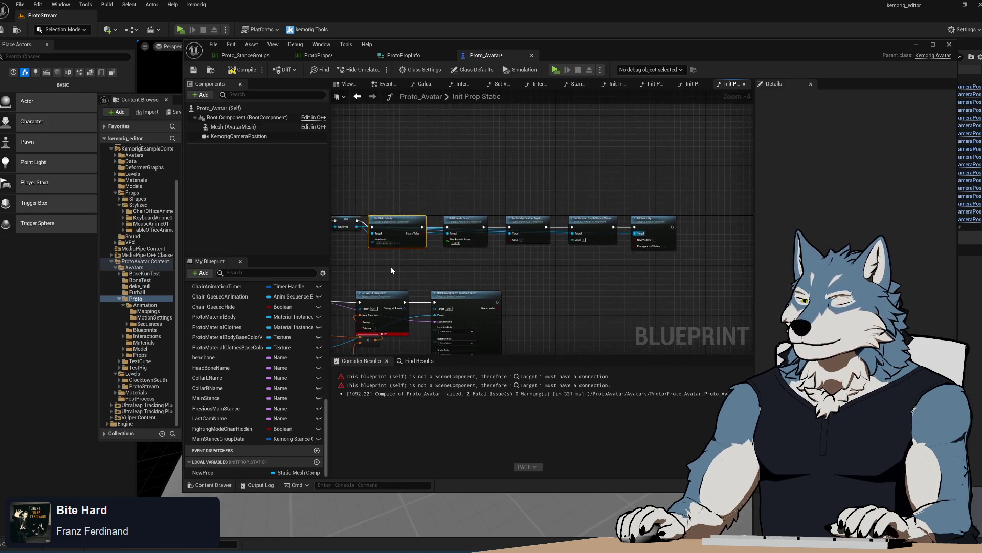
scroll(391, 266, "up", 5)
scroll(409, 308, "down", 5)
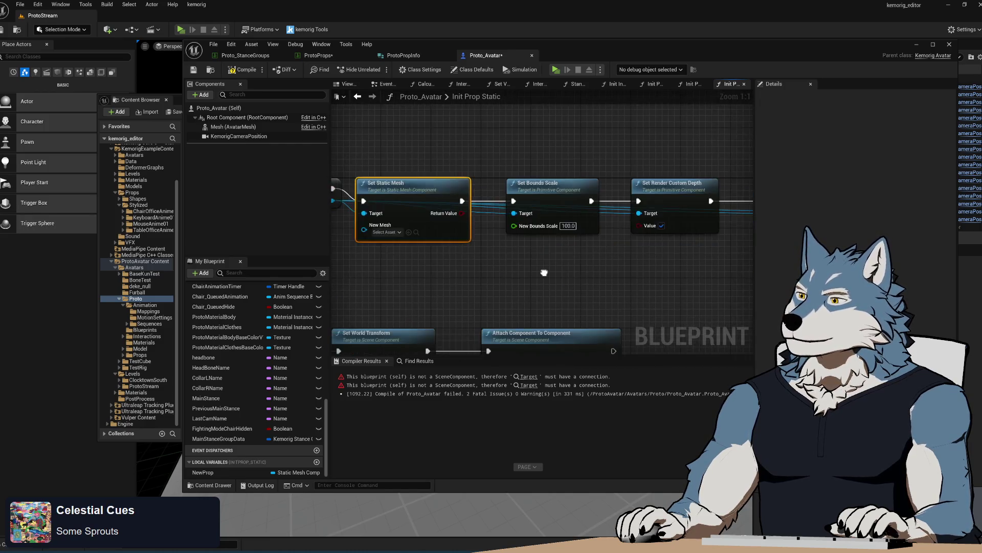
scroll(602, 139, "up", 2)
mouse_move(602, 140)
left_mouse_down()
mouse_move(572, 241)
mouse_move(400, 310)
left_mouse_up()
mouse_move(552, 142)
left_mouse_down()
mouse_move(497, 254)
mouse_move(522, 255)
mouse_move(536, 242)
left_mouse_up()
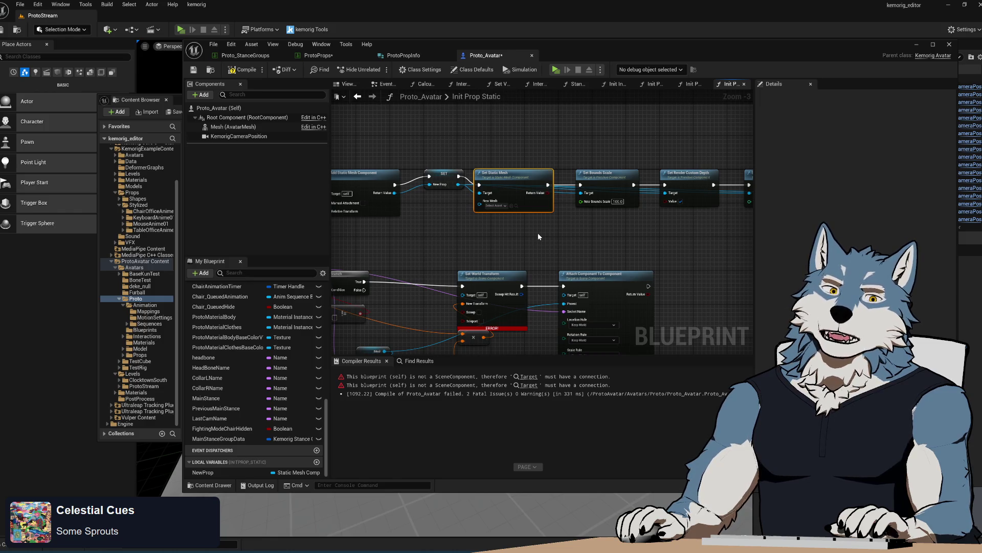
left_click_drag(530, 245, 600, 263)
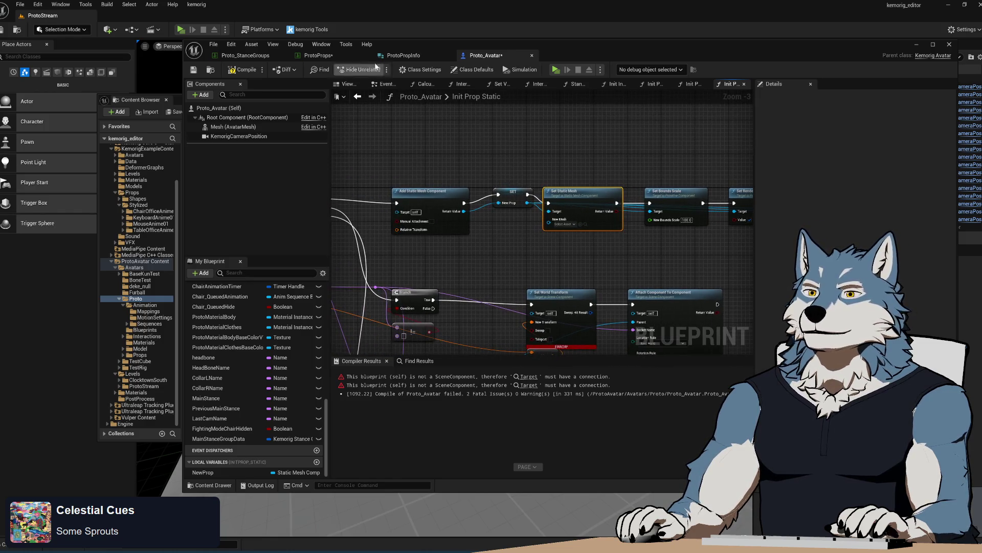
Step: In ProtoPropInfo, rename Internal_MeshComponent to Internal_Component and delete Internal_StaticMeshComponent
left_click(323, 56)
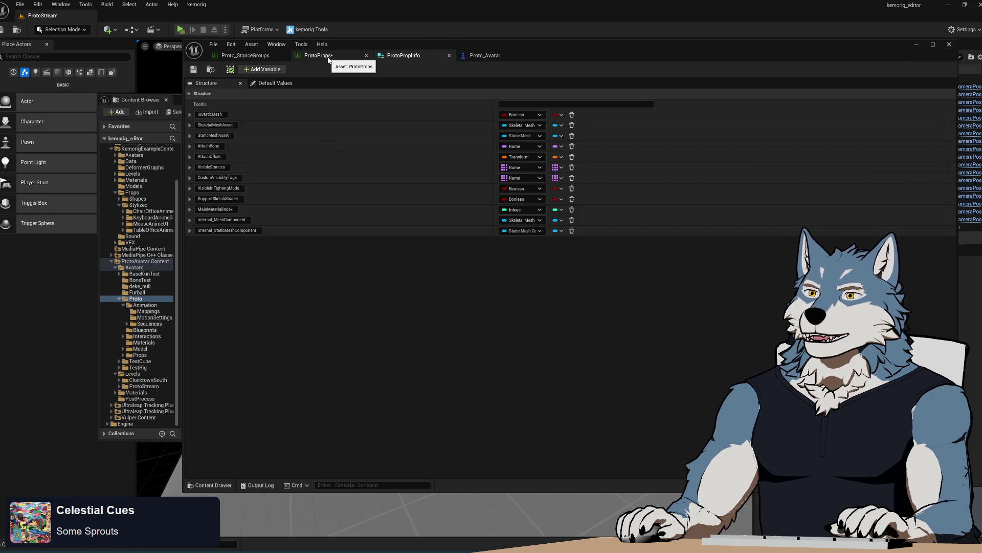
double_click(222, 220)
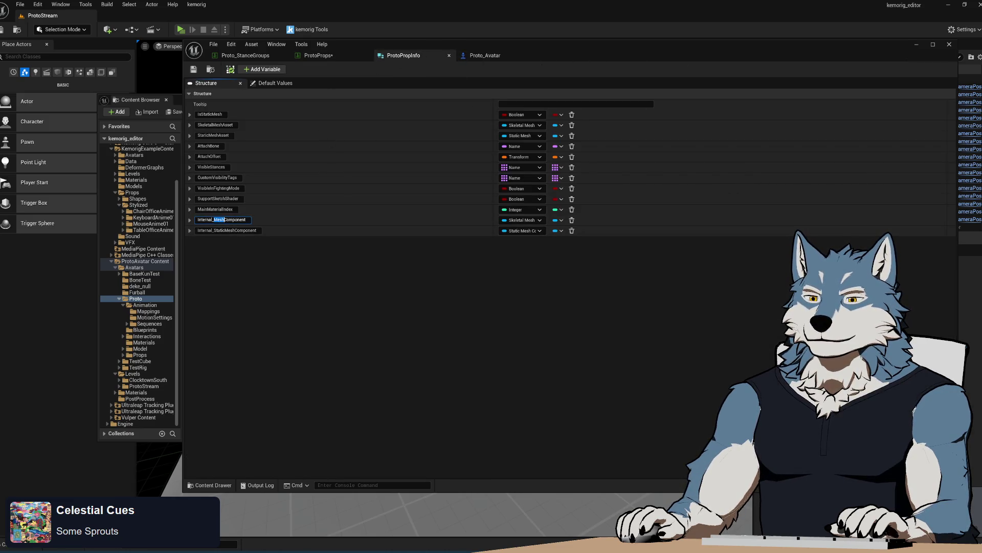
type("Internal_Component")
key("Return")
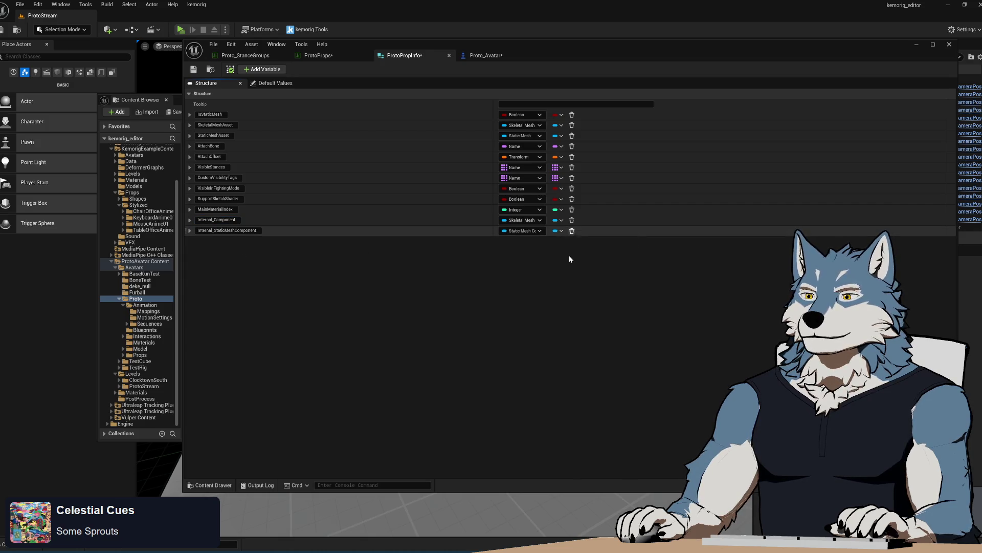
left_click(571, 231)
Step: Set Internal_Component's type to Primitive Component and return to Proto_Avatar
left_click(540, 220)
type("prim")
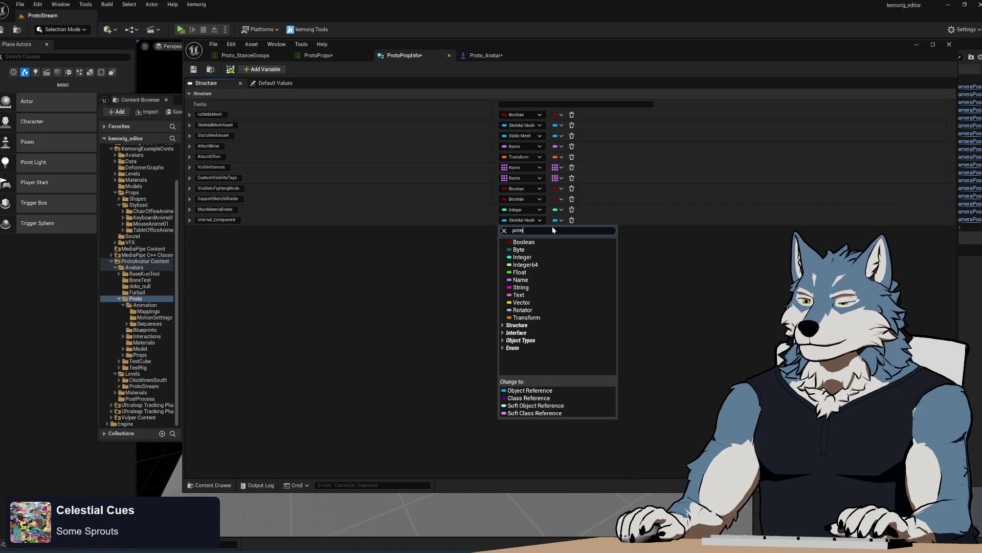
type("itivecom")
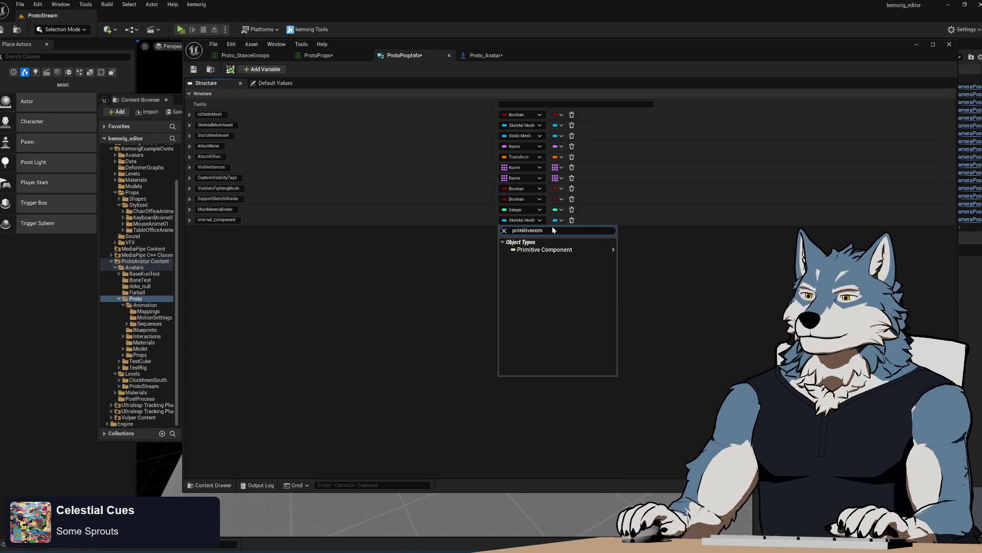
mouse_move(588, 249)
left_click(644, 250)
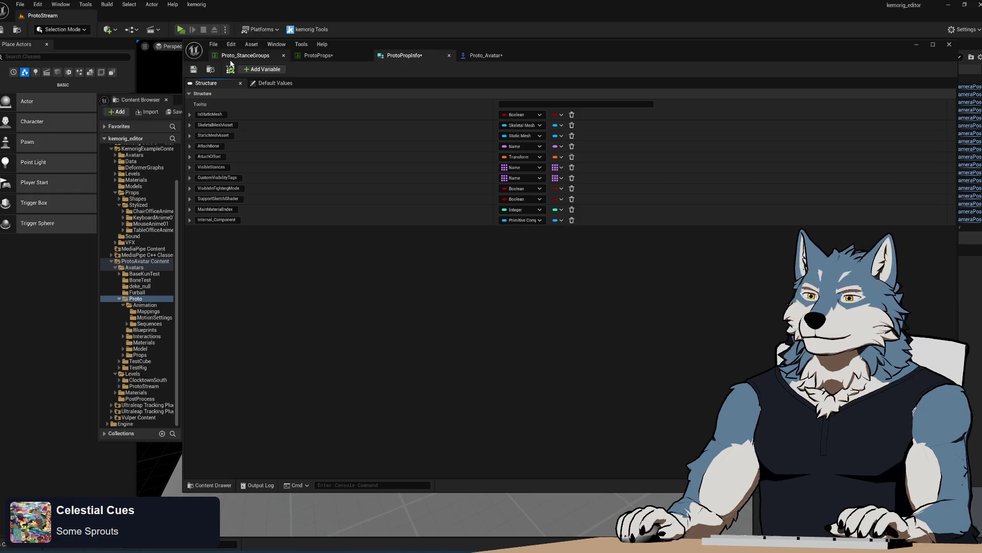
left_click(496, 57)
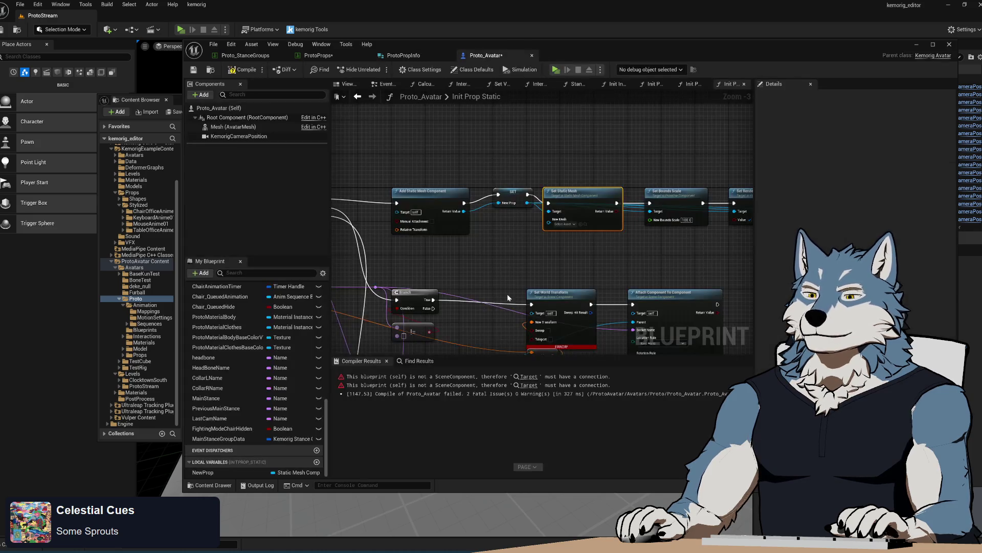
Step: Place a New Prop getter above Set World Transform and wire it into Attach Component's Target
scroll(547, 247, "down", 2)
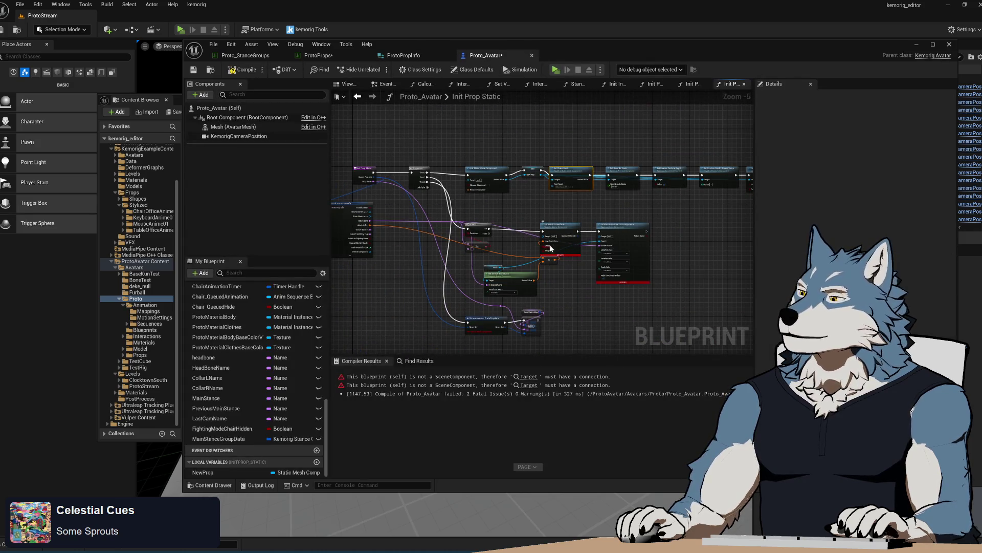
scroll(622, 244, "up", 3)
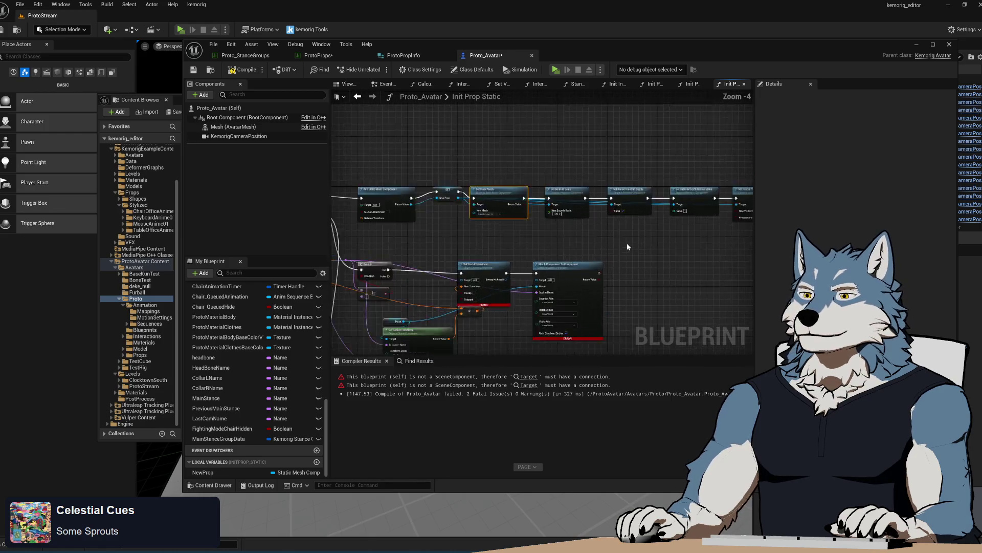
mouse_move(436, 248)
left_mouse_down()
mouse_move(517, 237)
mouse_move(584, 208)
mouse_move(488, 175)
left_mouse_up()
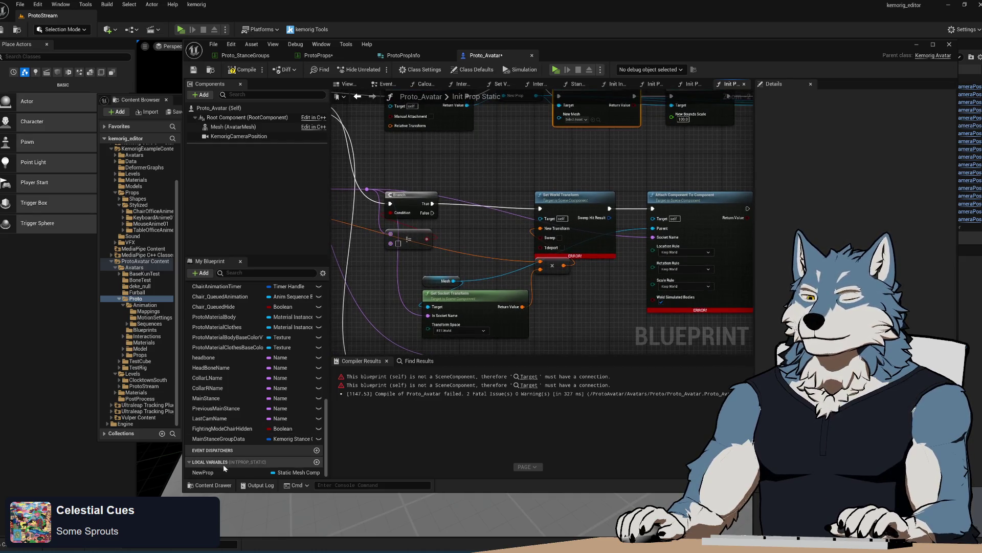
mouse_move(202, 472)
left_mouse_down()
mouse_move(481, 384)
mouse_move(532, 176)
mouse_move(540, 218)
left_mouse_up()
left_click_drag(555, 176, 541, 186)
left_click_drag(646, 180, 542, 170)
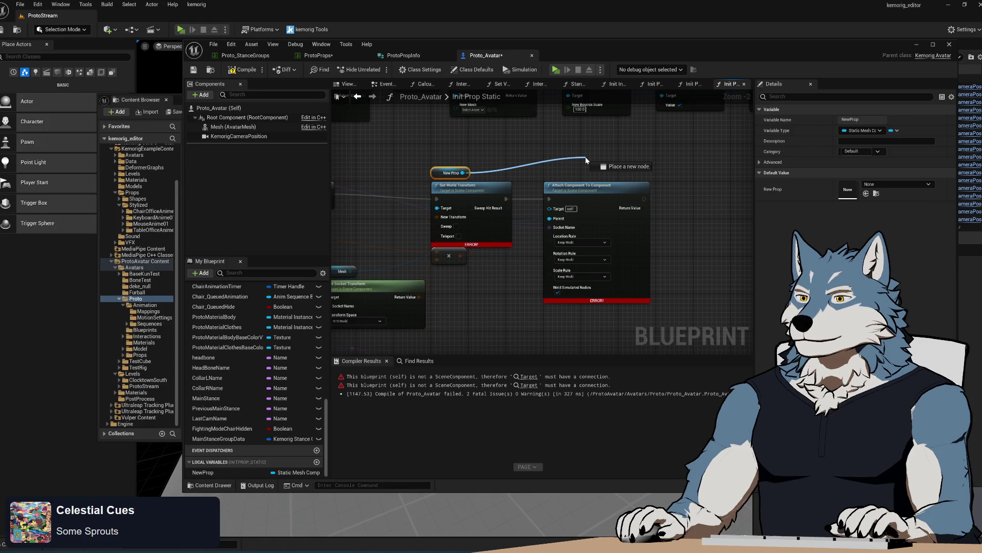
left_click_drag(587, 160, 553, 214)
Step: Refresh the Set members in ProtoPropInfo node, expose Internal Component, and add a NewProp getter
mouse_move(496, 300)
left_mouse_down()
mouse_move(509, 287)
mouse_move(637, 292)
mouse_move(629, 190)
mouse_move(649, 194)
left_mouse_up()
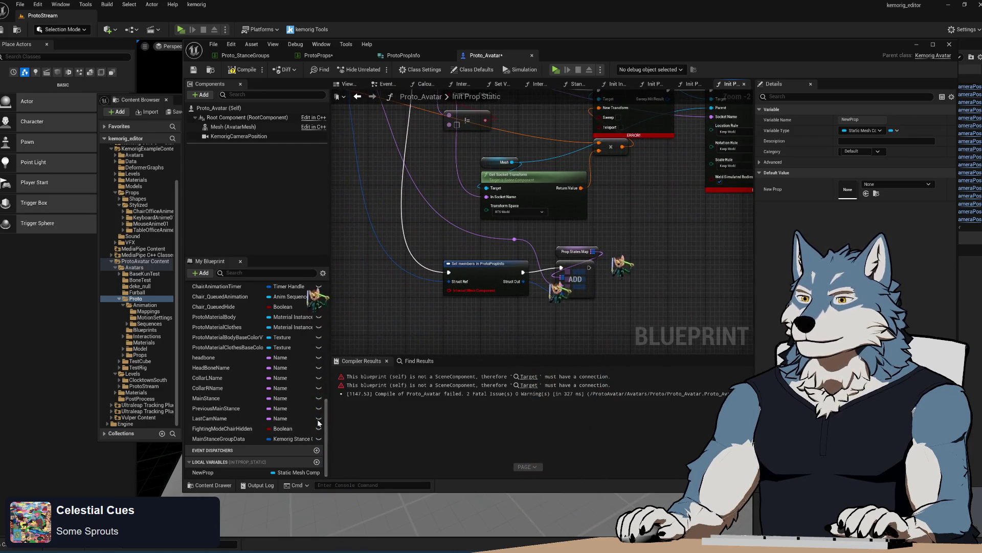
left_click_drag(450, 315, 483, 317)
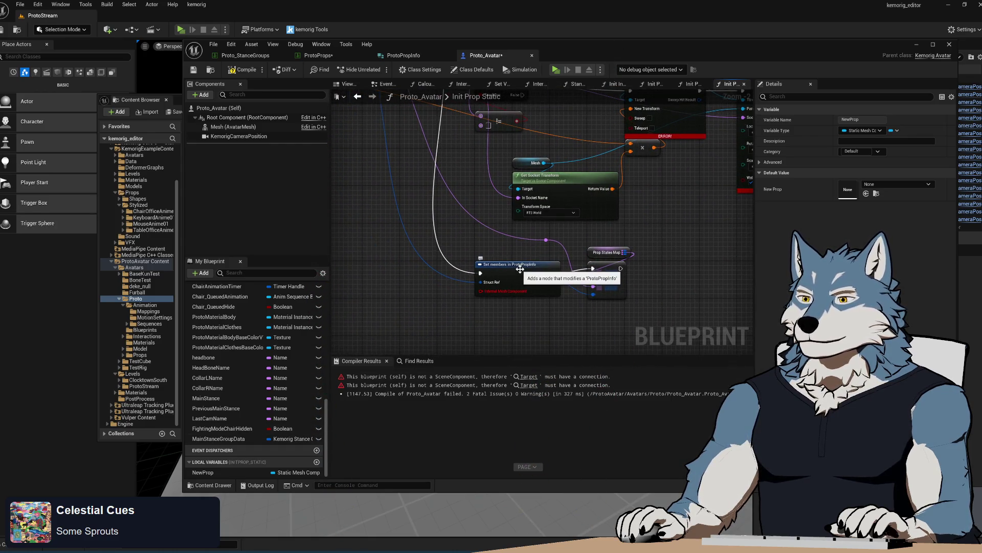
left_click(532, 280)
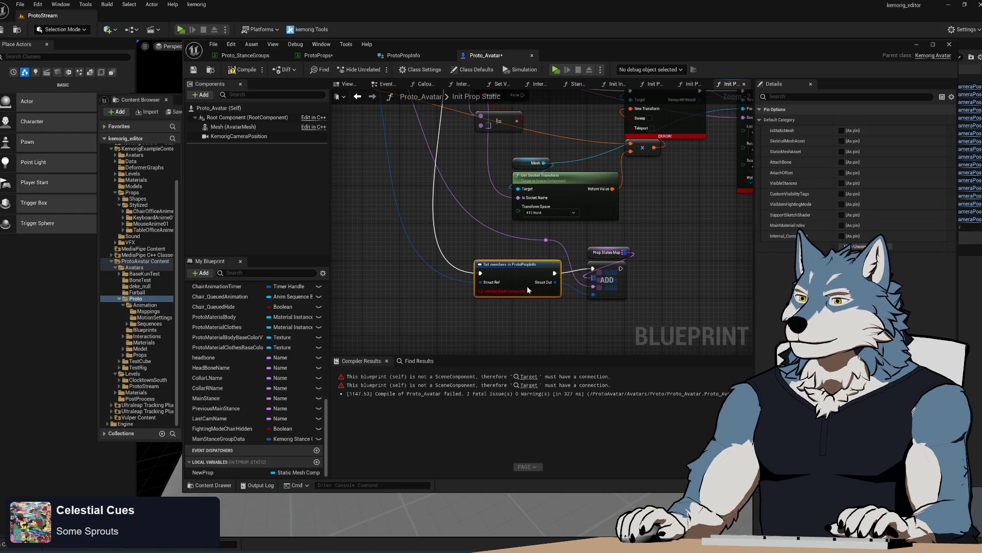
right_click(529, 279)
left_click(556, 331)
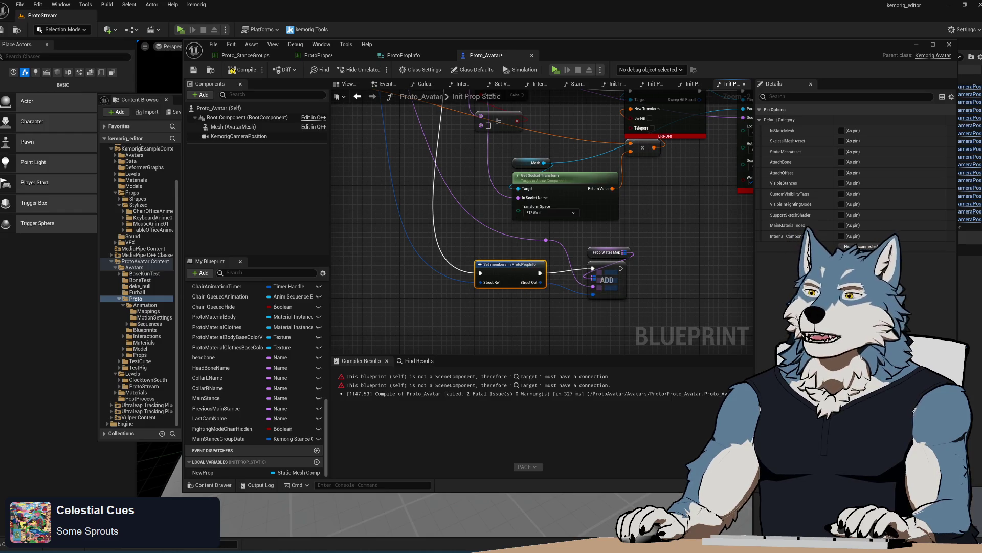
left_click(842, 237)
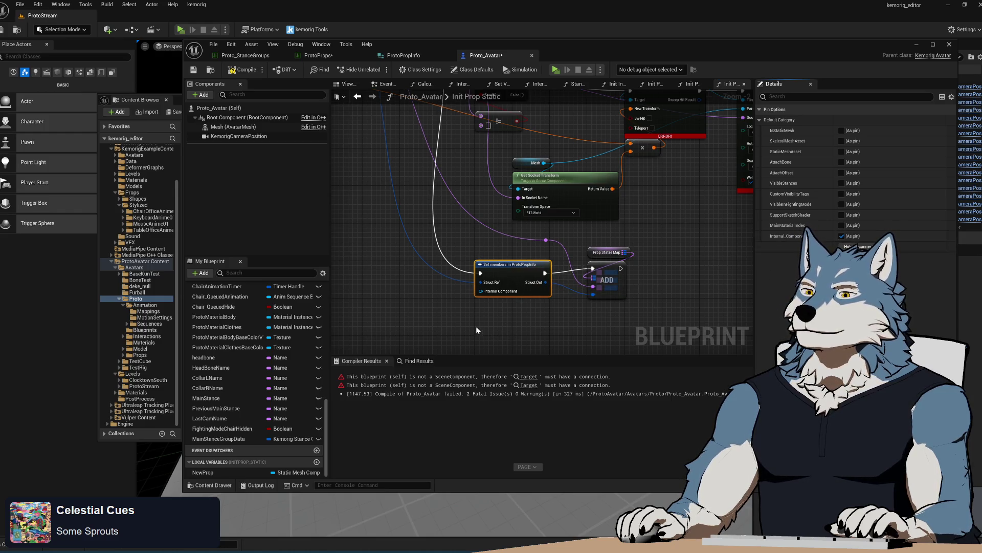
mouse_move(203, 473)
left_mouse_down()
mouse_move(510, 333)
mouse_move(482, 304)
left_mouse_up()
left_click(510, 331)
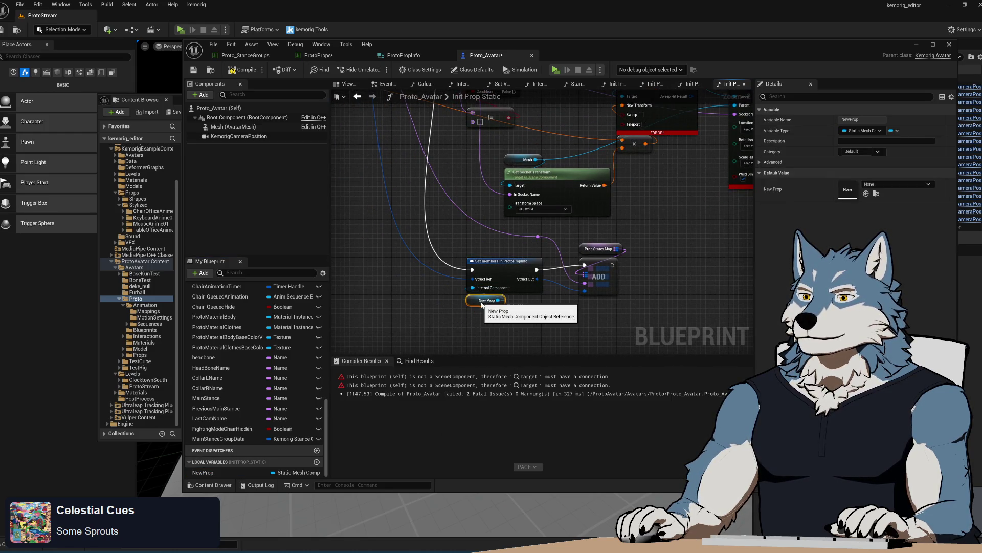
Step: Compile Proto_Avatar and jump to the first of three stale-pin errors
left_click(384, 201)
left_click(247, 70)
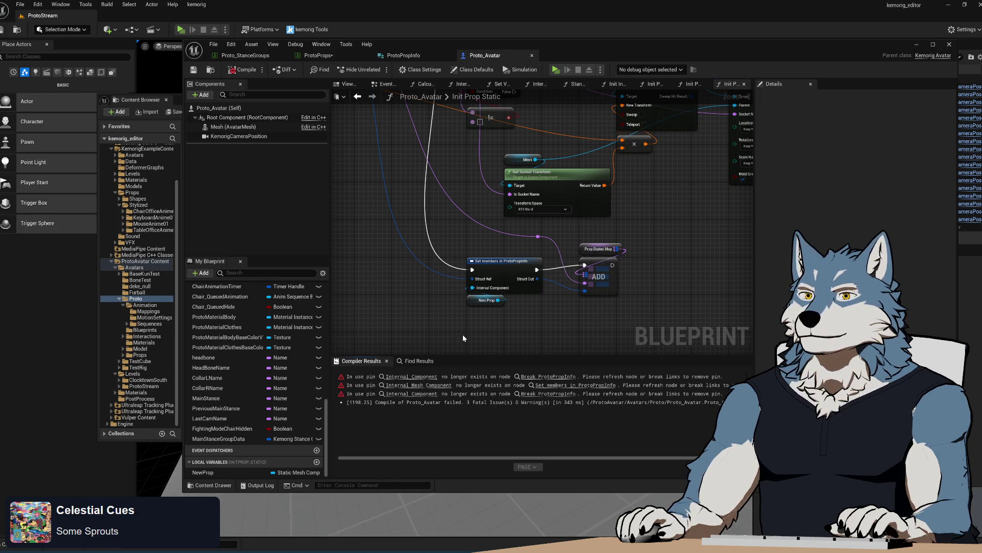
left_click_drag(463, 333, 400, 331)
scroll(491, 235, "down", 5)
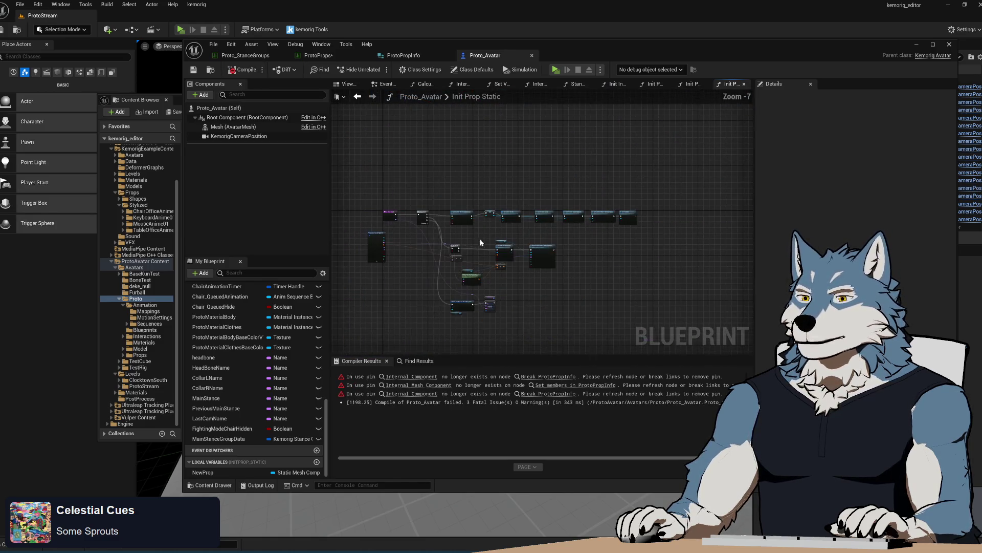
left_click(411, 379)
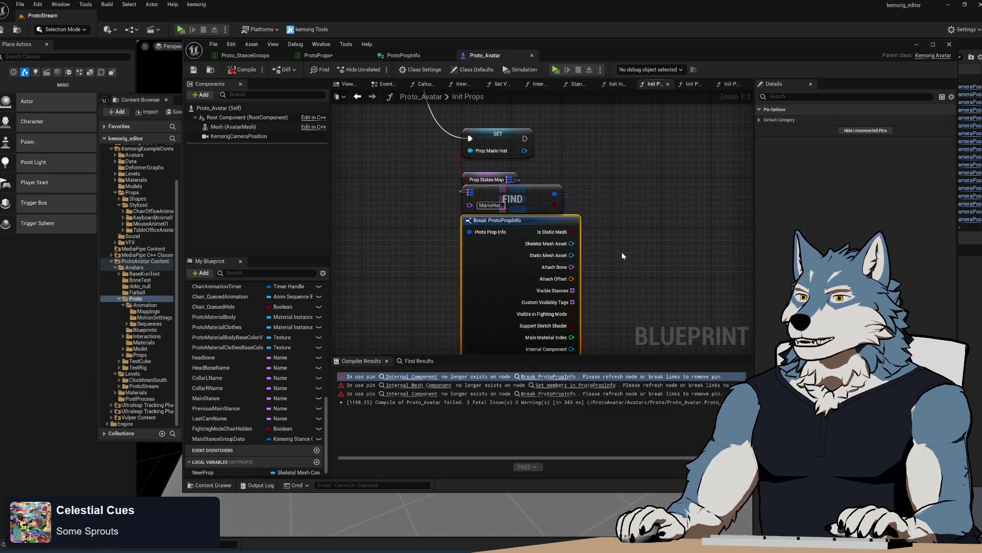
Step: Cast Break ProtoPropInfo's Internal Component to SkeletalMeshComponent and refresh the Break node
left_click_drag(628, 253, 592, 200)
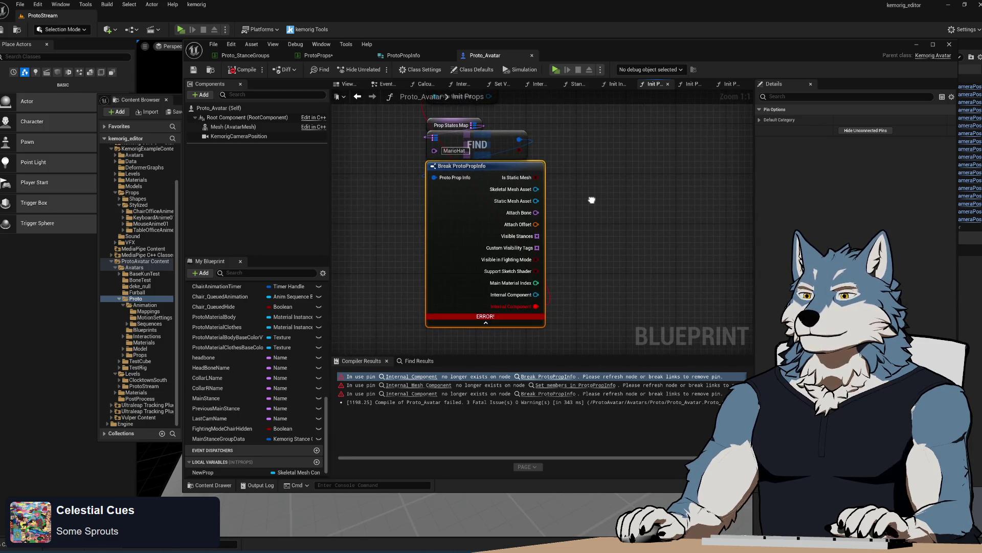
left_click_drag(485, 166, 493, 269)
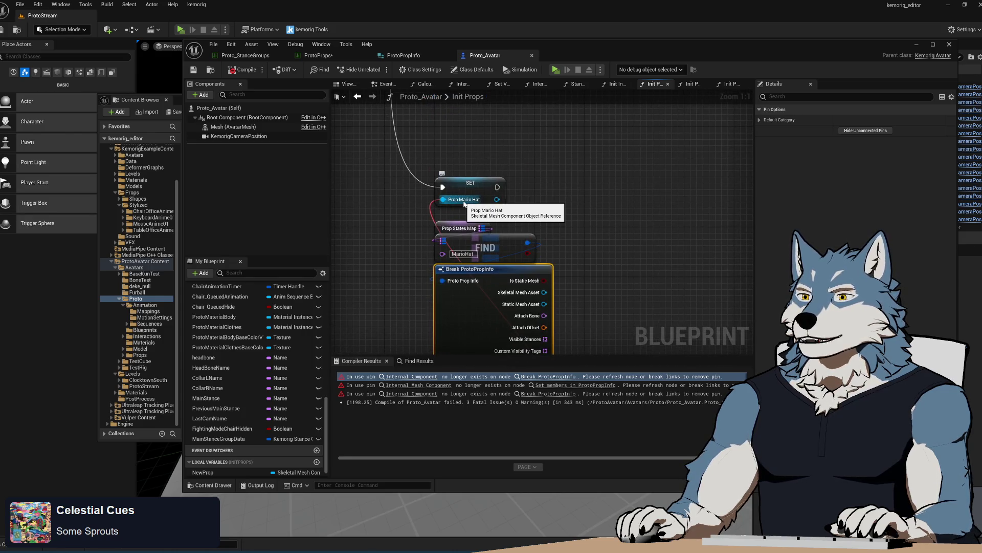
mouse_move(623, 287)
left_mouse_down()
mouse_move(599, 187)
mouse_move(599, 205)
left_mouse_up()
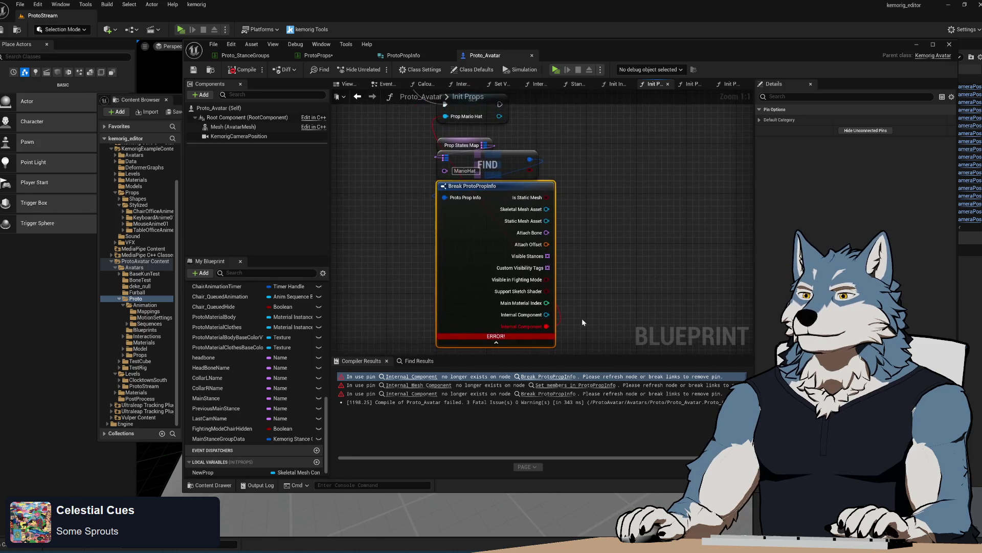
left_click_drag(549, 315, 610, 233)
type("castto")
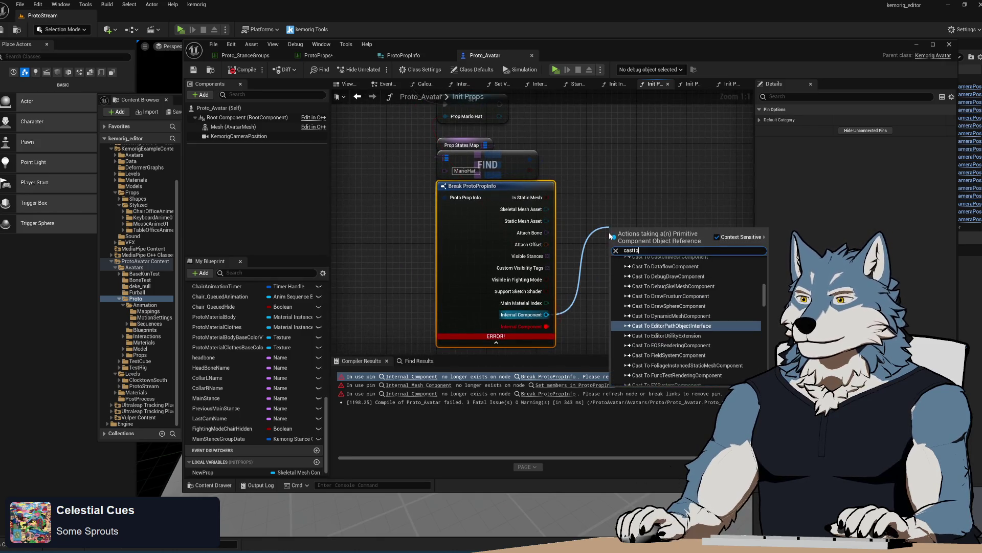
type("skel")
key("Return")
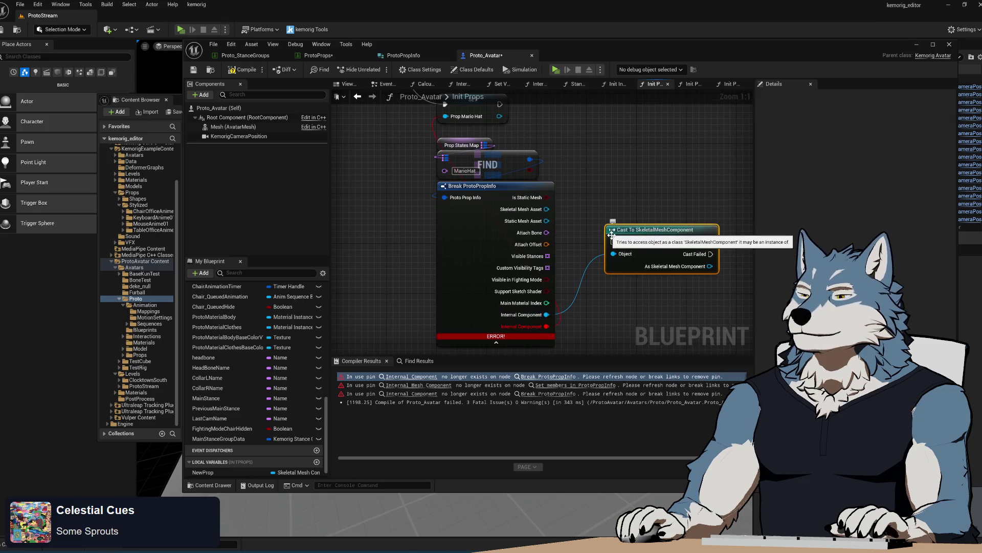
left_click_drag(648, 306, 592, 150)
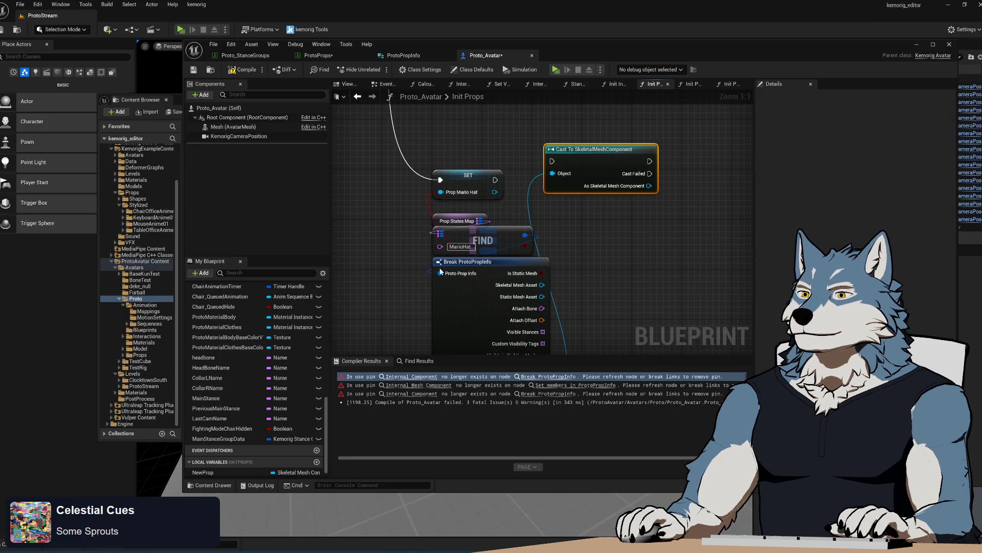
left_click_drag(623, 275, 635, 191)
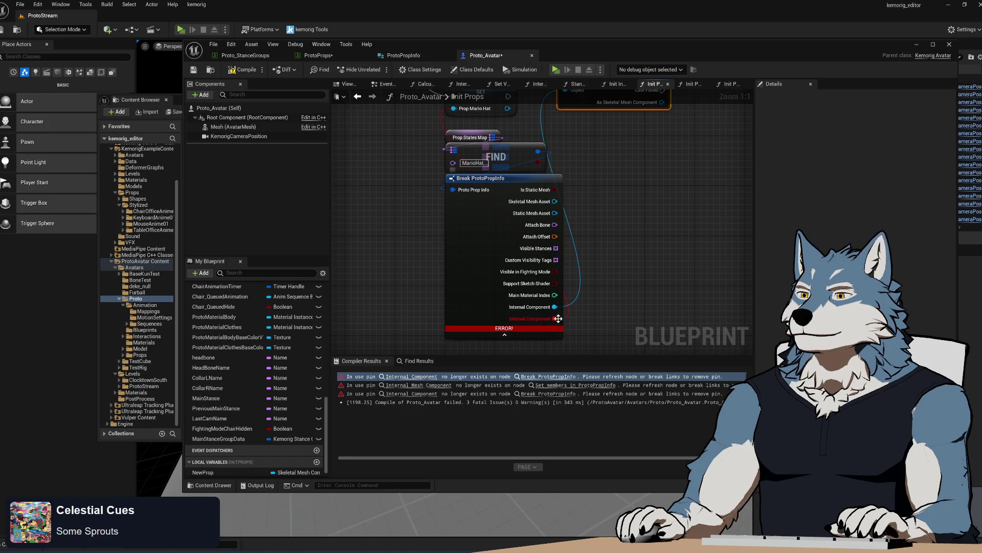
right_click(507, 179)
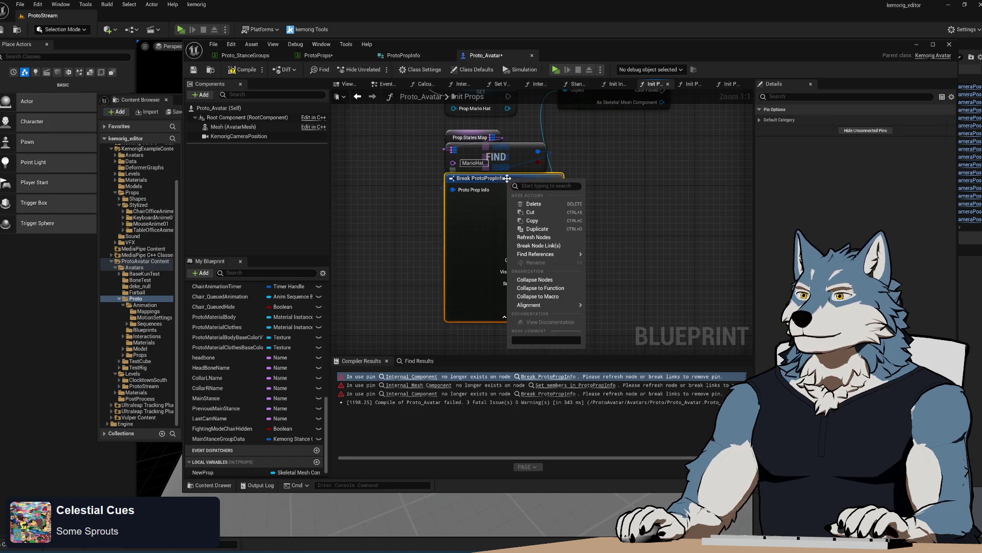
left_click(534, 237)
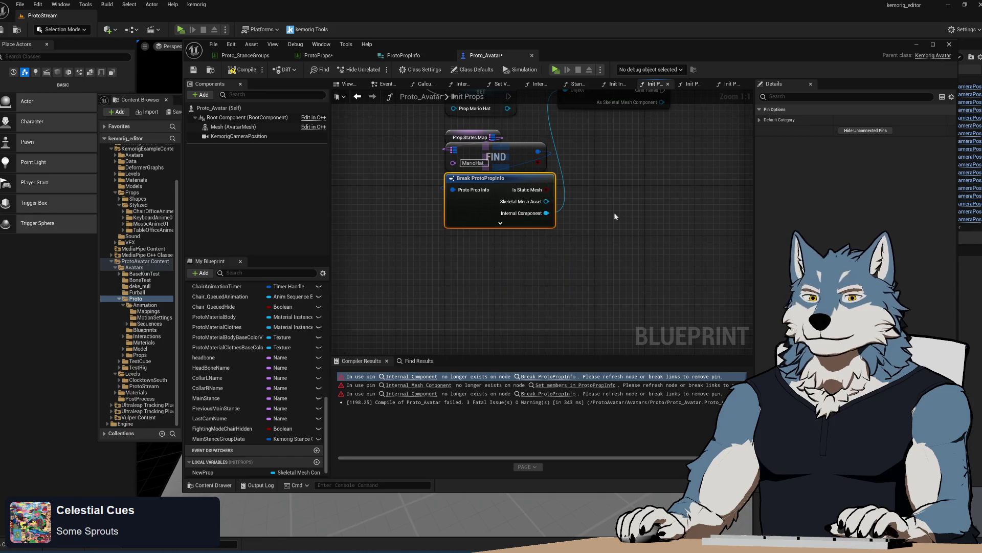
Step: Route execution through the cast into SET Prop Mario Hat, fed by As Skeletal Mesh Component
left_click_drag(609, 189, 607, 290)
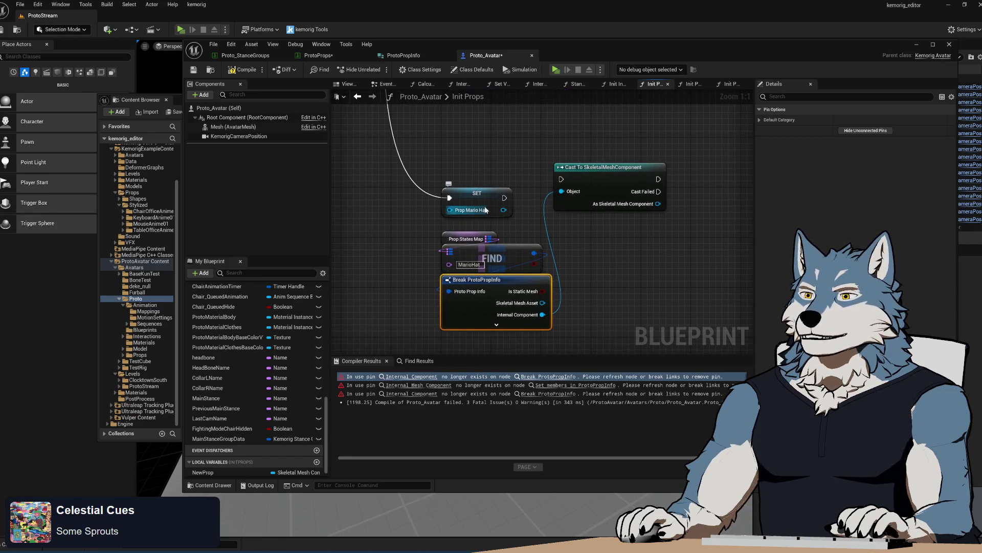
mouse_move(450, 198)
left_mouse_down()
mouse_move(434, 168)
mouse_move(562, 179)
mouse_move(590, 237)
mouse_move(655, 193)
mouse_move(716, 181)
left_mouse_up()
mouse_move(576, 167)
left_mouse_down()
mouse_move(475, 170)
mouse_move(462, 191)
left_mouse_up()
mouse_move(433, 350)
left_mouse_down()
mouse_move(439, 233)
mouse_move(439, 254)
left_mouse_up()
left_click(587, 239)
mouse_move(515, 194)
left_mouse_down()
mouse_move(688, 182)
mouse_move(629, 195)
mouse_move(555, 189)
left_mouse_up()
left_click_drag(515, 219, 569, 200)
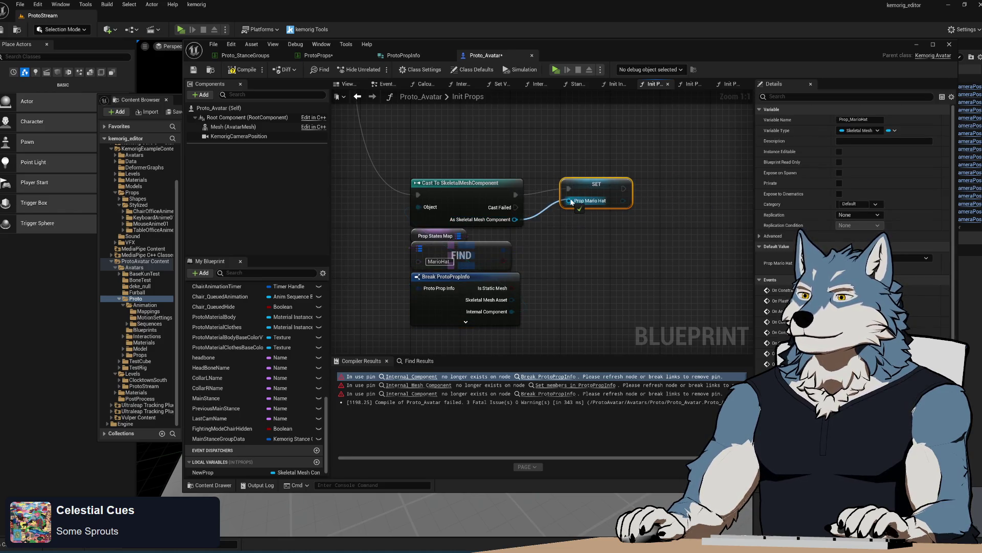
left_click_drag(518, 145, 518, 171)
Step: Recompile Proto_Avatar, leaving two fatal errors
scroll(523, 243, "down", 6)
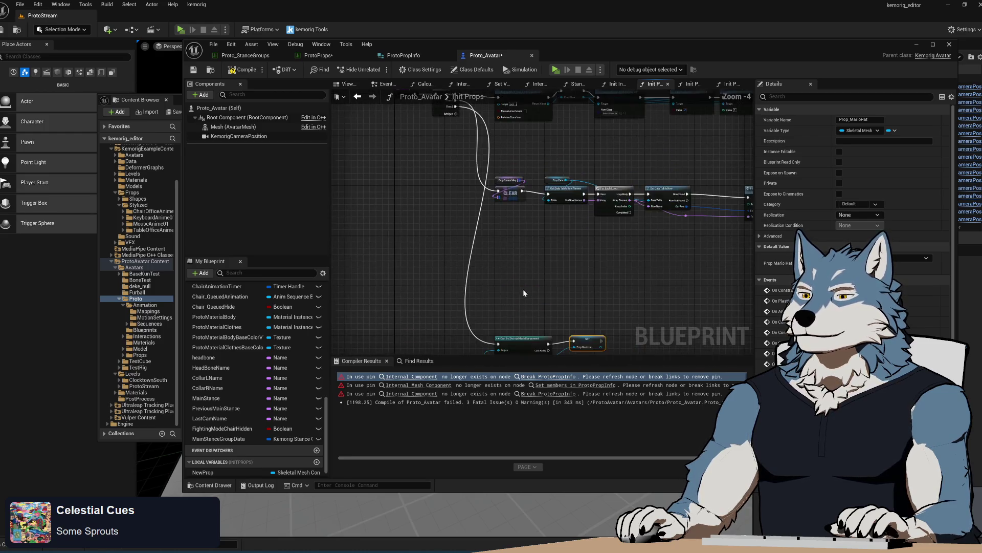
left_click_drag(484, 204, 530, 251)
scroll(529, 229, "up", 3)
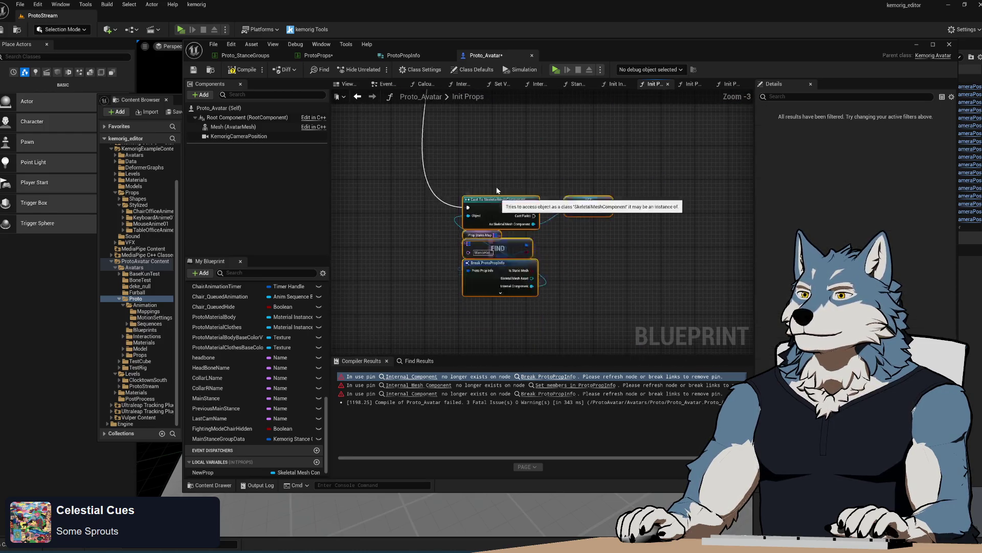
mouse_move(507, 129)
left_mouse_down()
mouse_move(505, 213)
mouse_move(496, 219)
mouse_move(344, 173)
left_mouse_up()
left_click(572, 296)
left_click(254, 73)
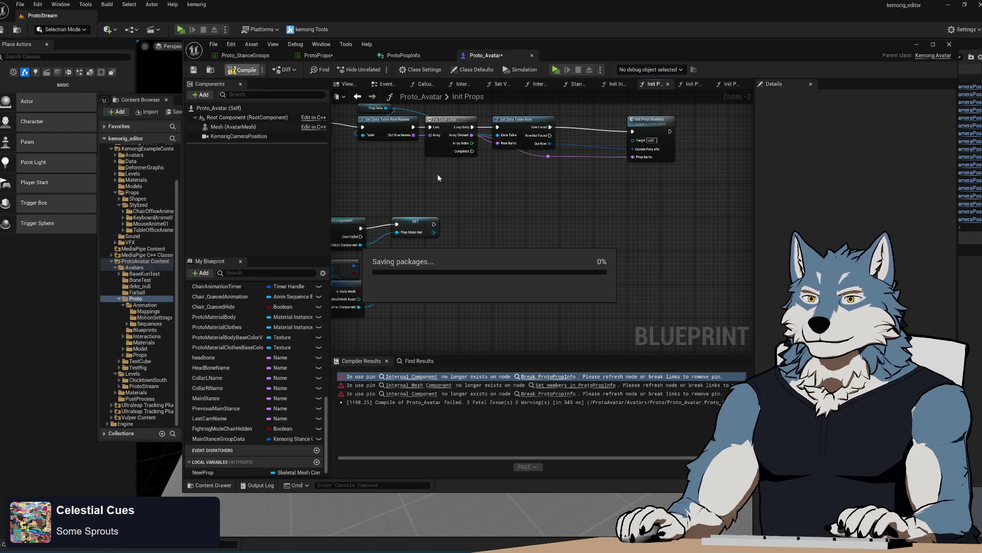
Step: Refresh the erroring Set members node, expose its Internal Component pin, and recompile
left_click(428, 380)
left_click_drag(553, 291, 555, 312)
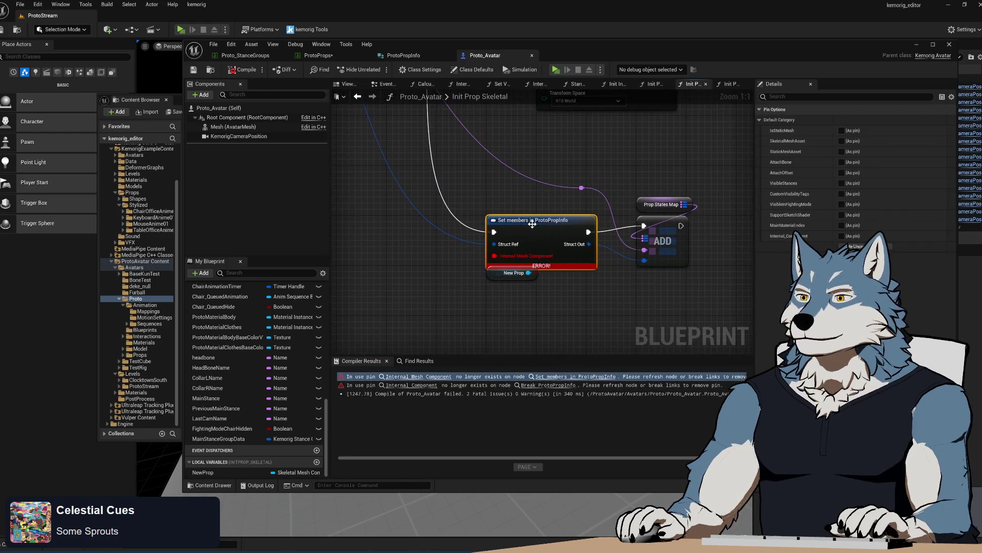
right_click(532, 223)
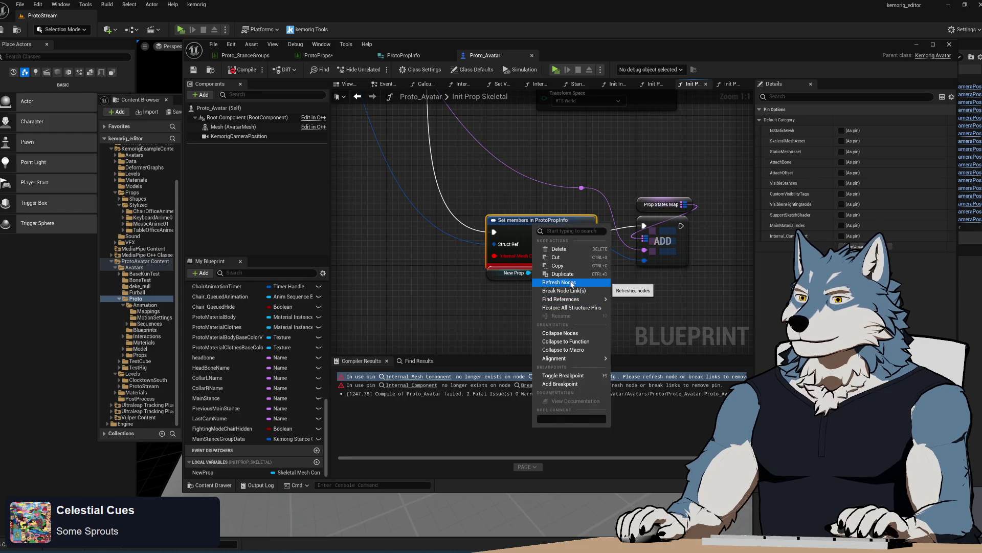
left_click(553, 283)
left_click(843, 236)
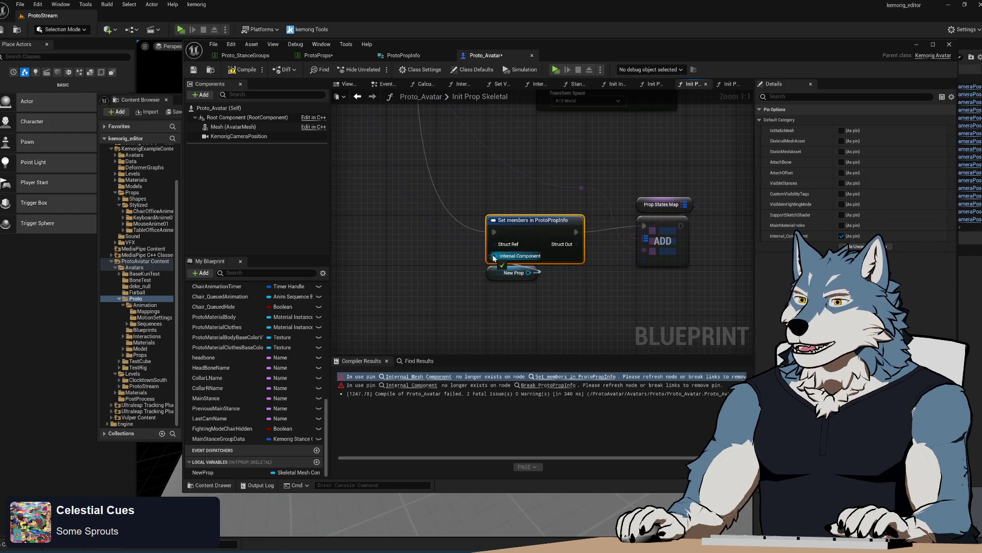
left_click(423, 214)
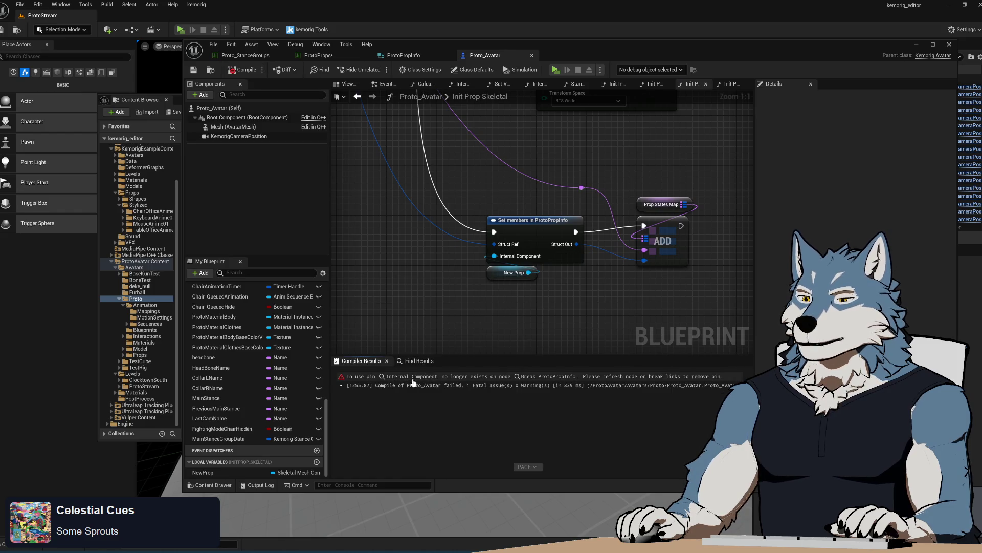
Step: In Props Update Visibility, refresh Break ProtoPropInfo and wire Internal Component to Set Visibility's Target
left_click(412, 376)
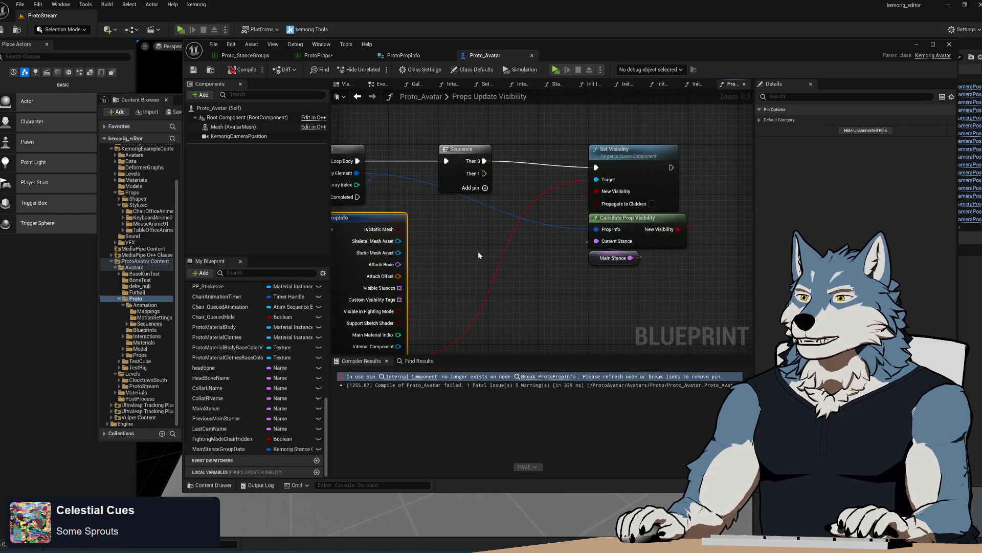
right_click(368, 306)
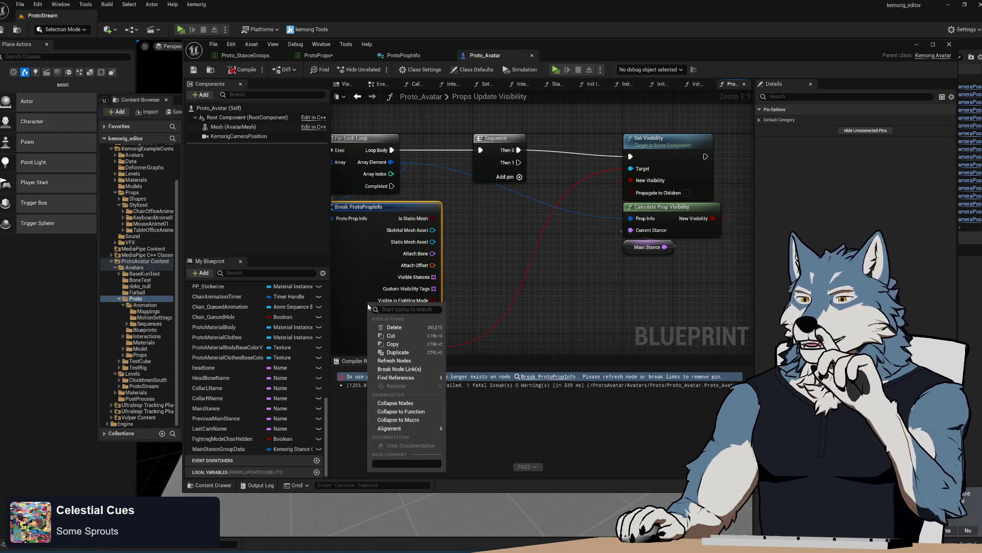
left_click(435, 360)
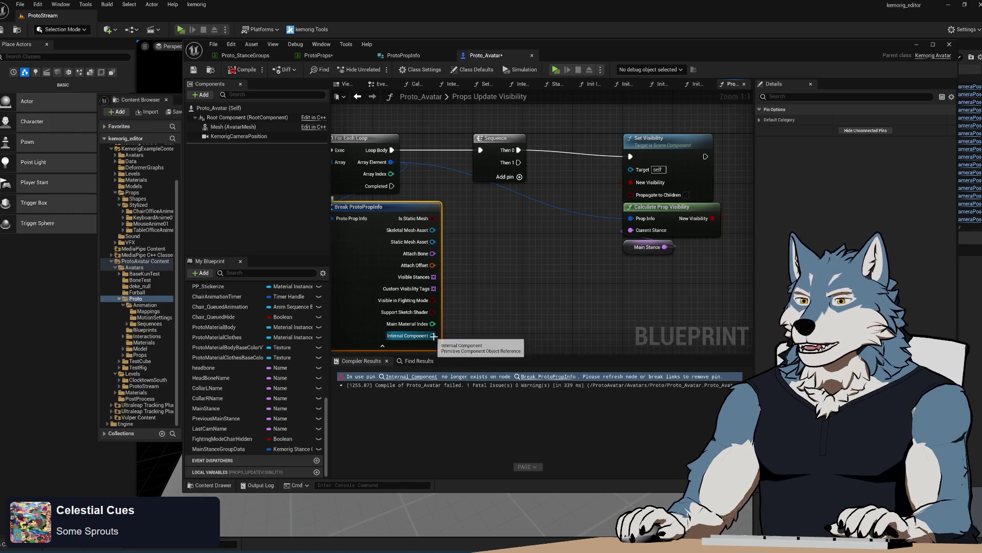
mouse_move(434, 336)
left_mouse_down()
mouse_move(604, 220)
mouse_move(631, 169)
left_mouse_up()
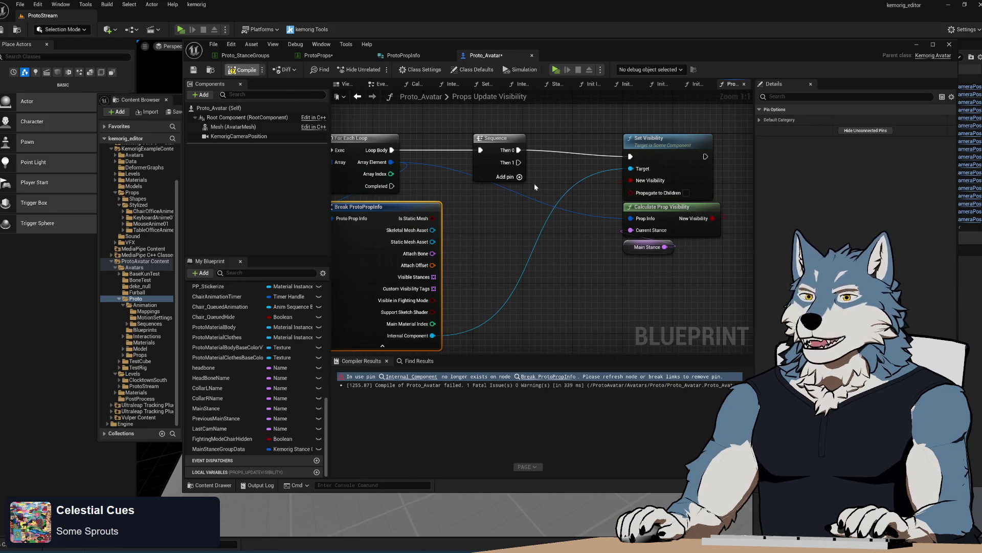
left_click(244, 69)
Step: Review the Init Prop Static and Skeletal graphs, then add Break ProtoPropInfo from Init Props' Out Row
left_click_drag(492, 230, 646, 212)
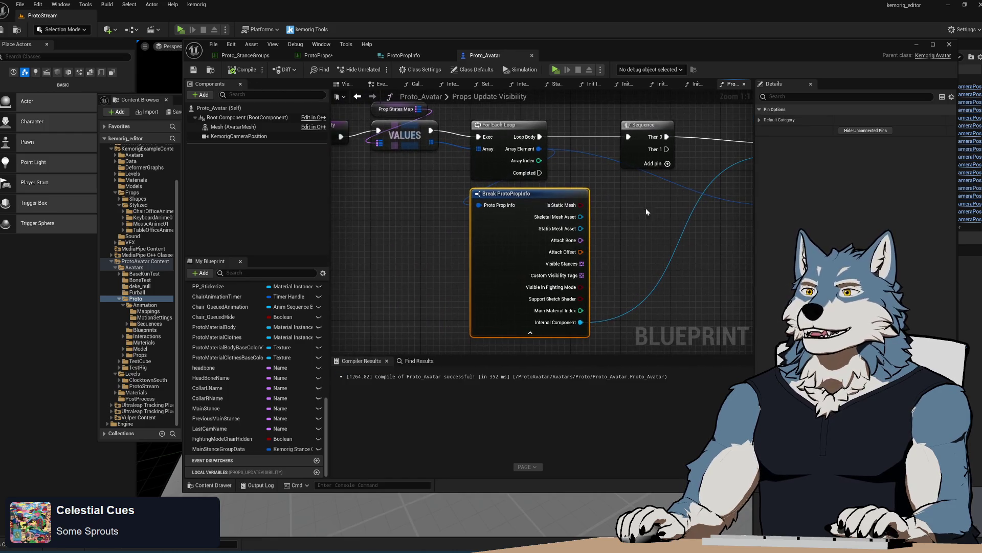
left_click(697, 84)
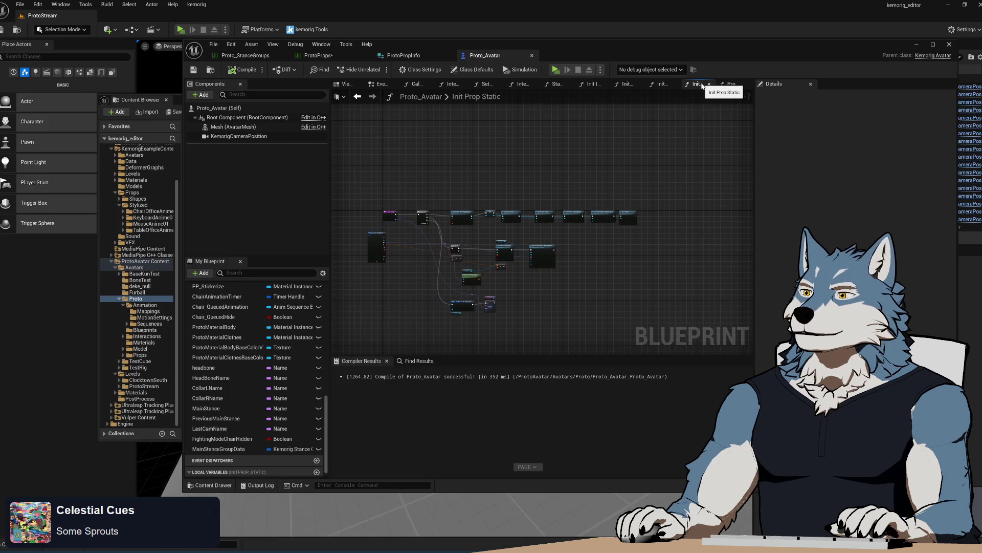
scroll(699, 95, "up", 5)
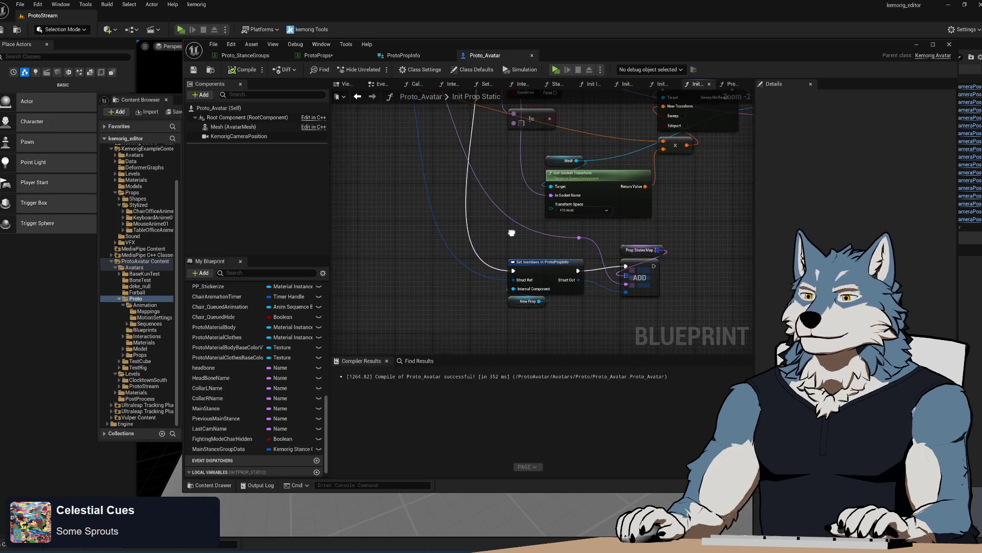
left_click(662, 84)
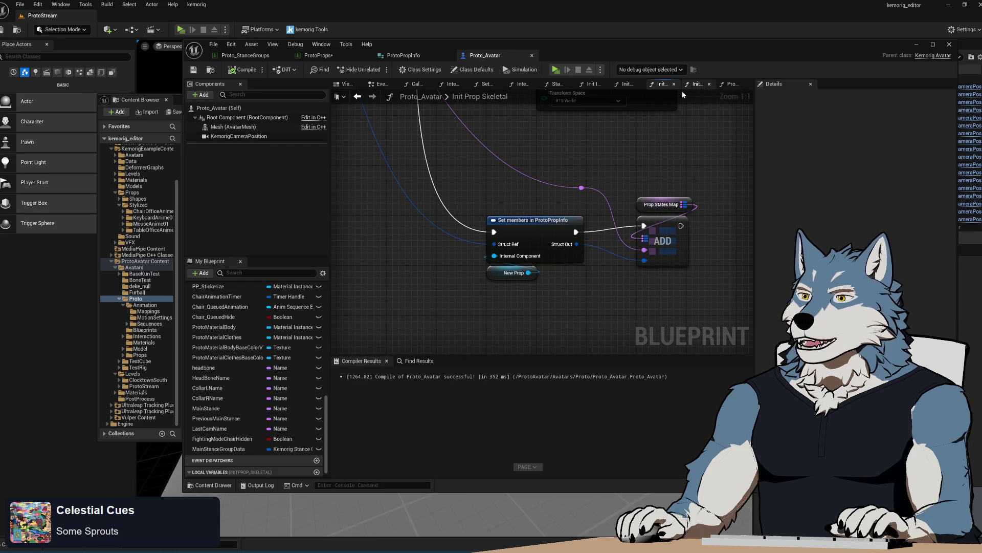
scroll(603, 158, "down", 4)
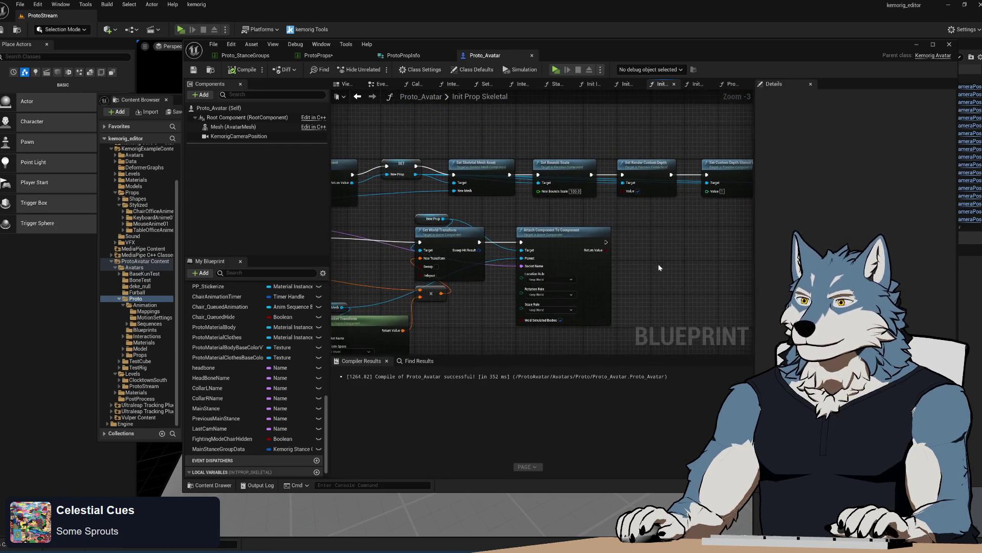
left_click(625, 84)
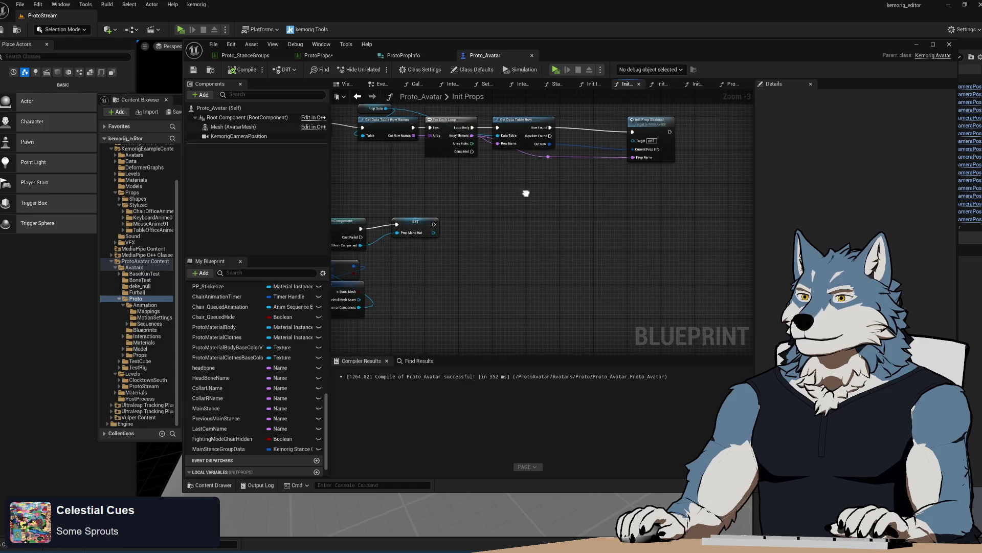
scroll(526, 193, "up", 3)
mouse_move(483, 223)
left_mouse_down()
mouse_move(491, 236)
mouse_move(448, 291)
mouse_move(453, 260)
left_mouse_up()
type("break")
key("Return")
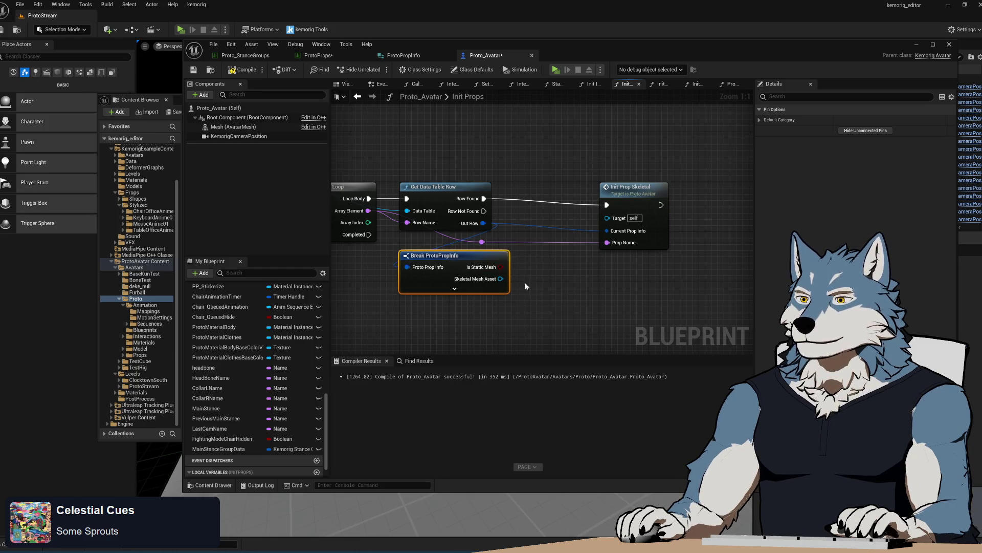
Step: Add a Branch on Is Static Mesh after Row Found, with False running Init Prop Skeletal
left_click(565, 286)
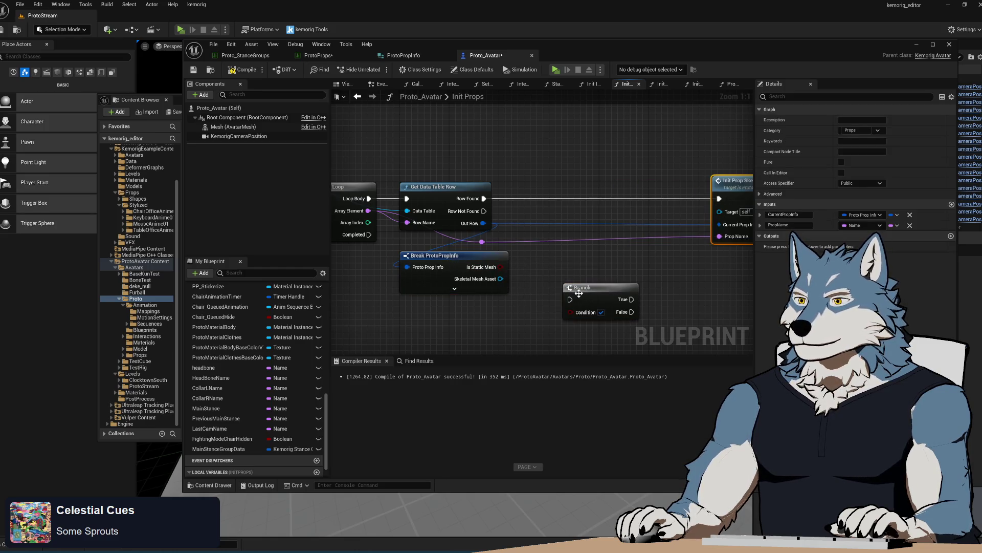
mouse_move(579, 292)
left_mouse_down()
mouse_move(563, 188)
mouse_move(540, 190)
left_mouse_up()
mouse_move(502, 267)
left_mouse_down()
mouse_move(512, 275)
mouse_move(537, 223)
mouse_move(532, 211)
left_mouse_up()
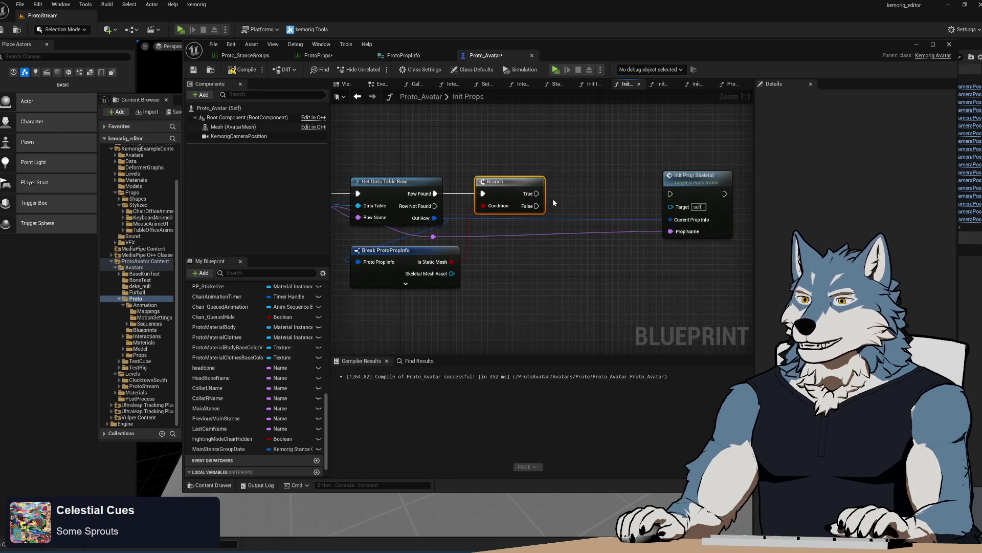
mouse_move(537, 206)
left_mouse_down()
mouse_move(671, 193)
mouse_move(596, 240)
mouse_move(583, 230)
mouse_move(582, 257)
left_mouse_up()
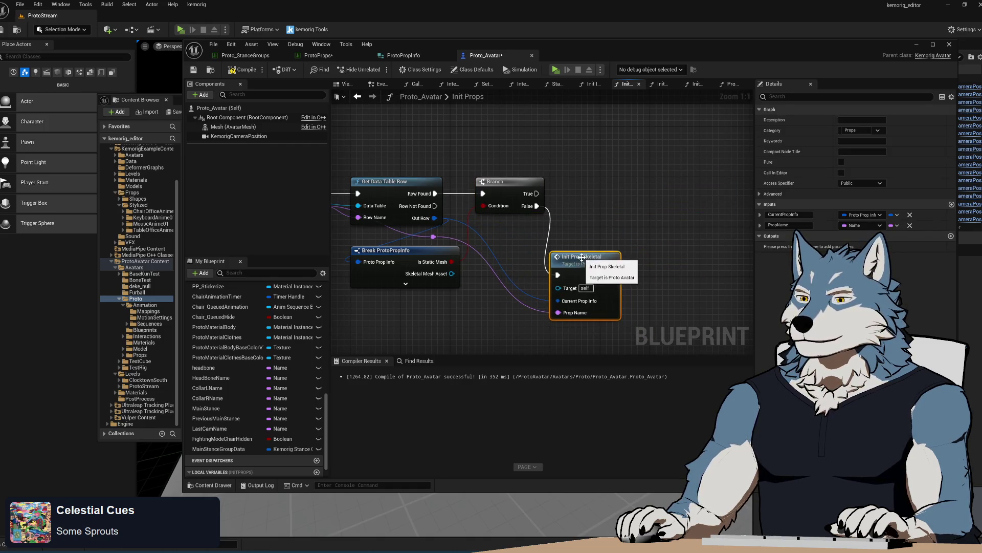
Step: Call Init Prop Static on the True branch and pass it the prop name
scroll(241, 384, "up", 10)
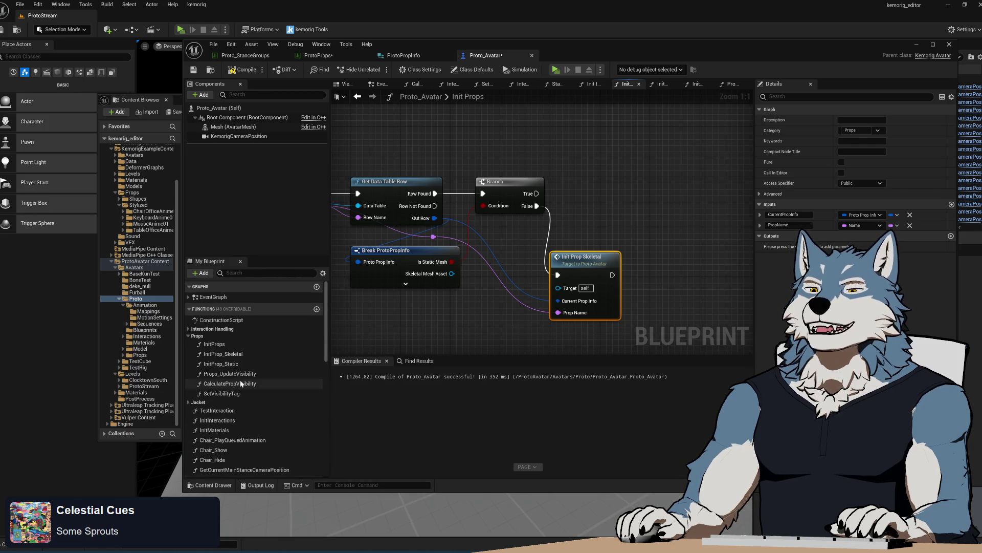
left_click(225, 364)
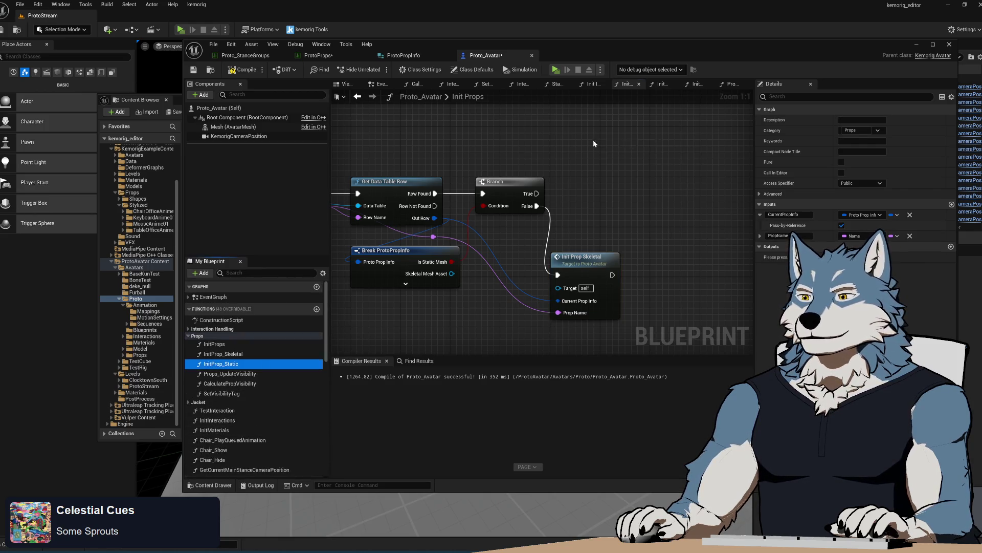
left_click_drag(594, 144, 614, 181)
mouse_move(577, 269)
left_mouse_down()
mouse_move(651, 298)
mouse_move(627, 293)
left_mouse_up()
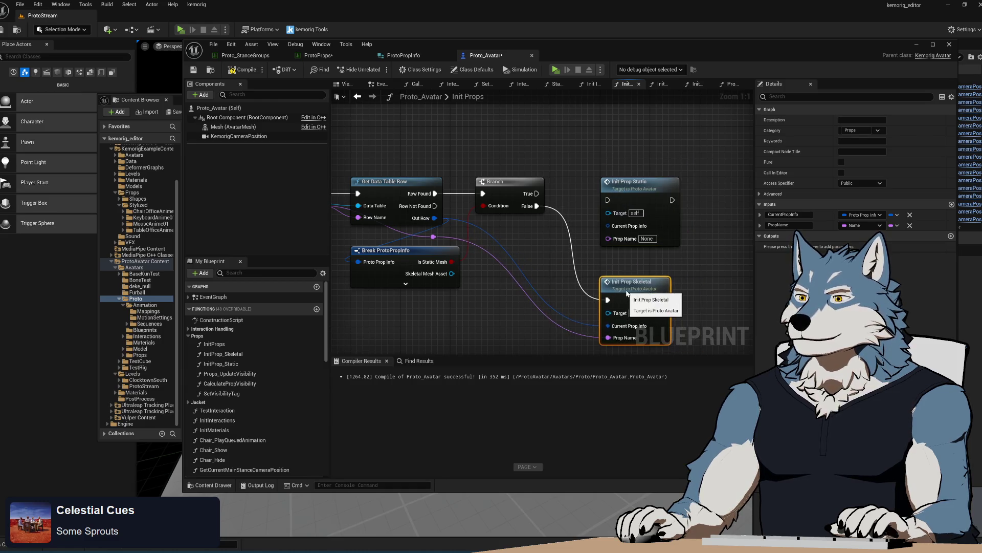
mouse_move(537, 206)
left_mouse_down()
mouse_move(614, 209)
mouse_move(608, 200)
left_mouse_up()
left_click_drag(435, 218, 609, 226)
left_click_drag(434, 237, 608, 238)
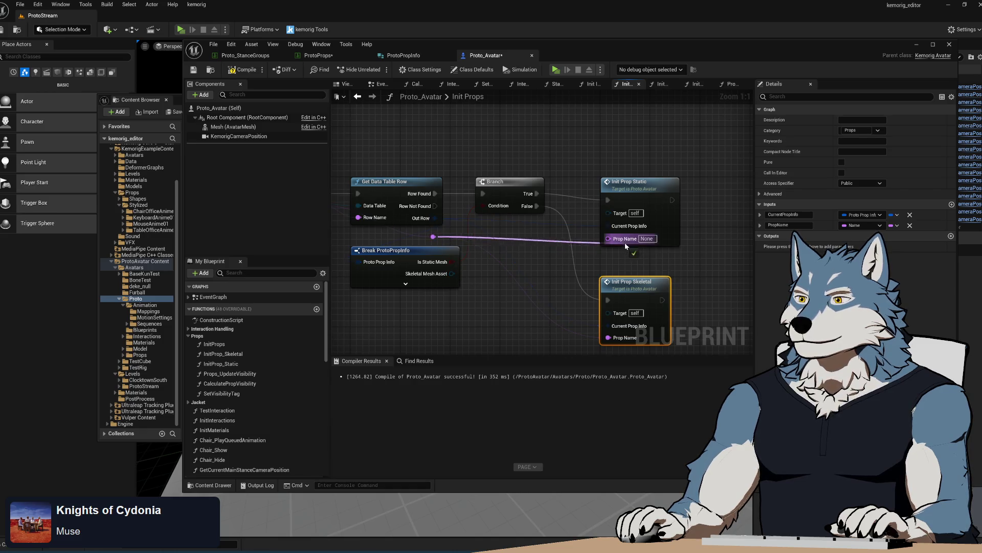
Step: Open the ProtoProps data table
scroll(574, 247, "down", 3)
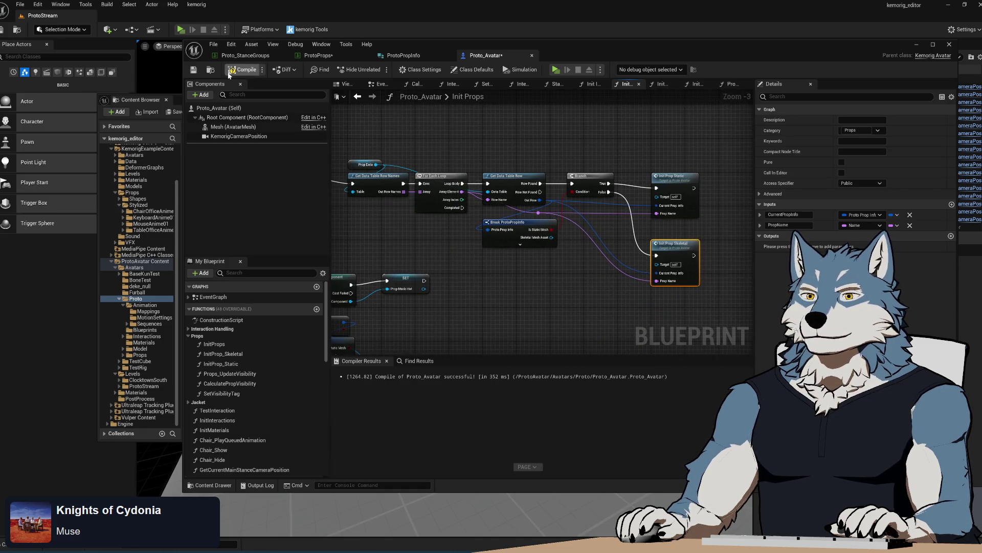
mouse_move(616, 298)
left_mouse_down()
mouse_move(600, 271)
mouse_move(622, 188)
mouse_move(625, 216)
mouse_move(564, 241)
mouse_move(472, 244)
left_mouse_up()
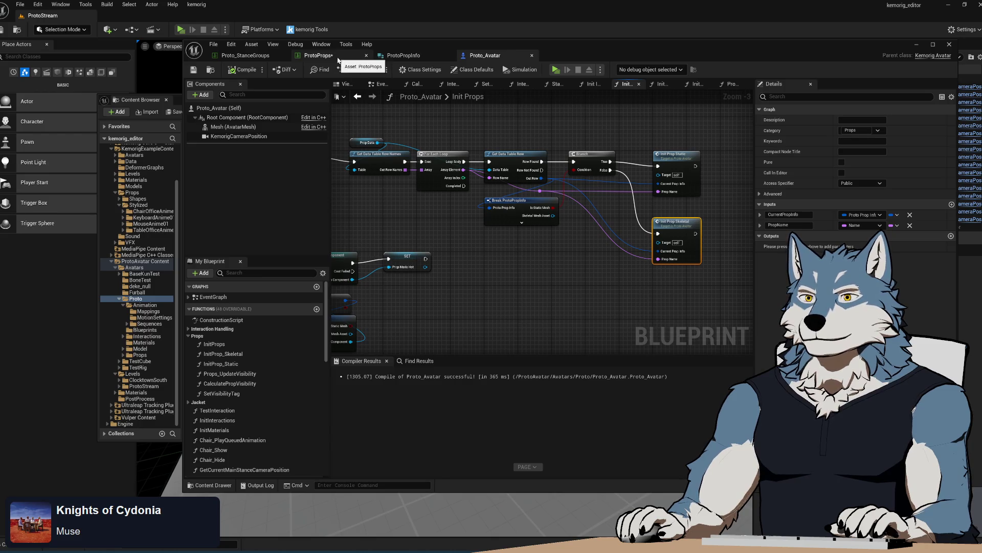
left_click(337, 57)
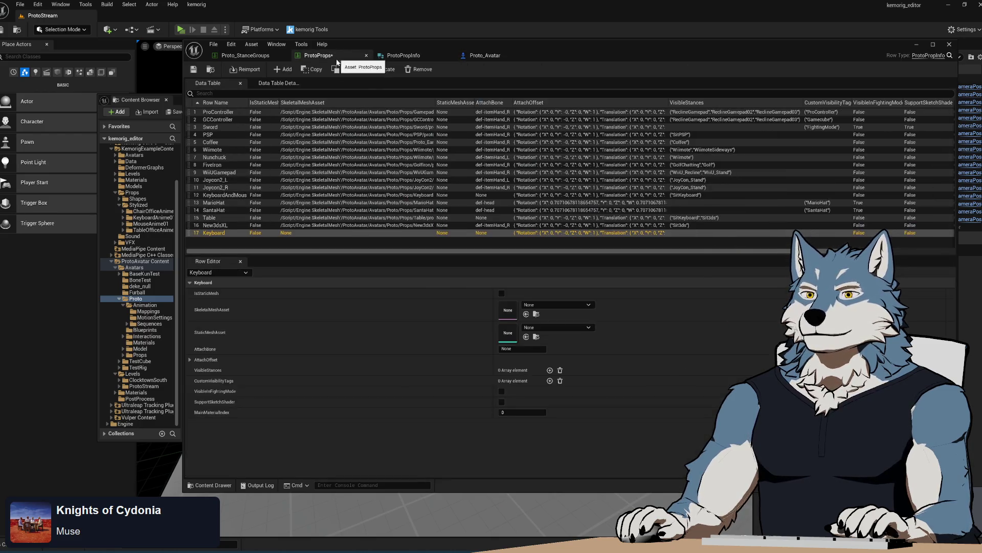
Step: Make the Keyboard row a static mesh KeyboardAnime01_Unreal with visible stance SitKeyboard
key("ctrl+s")
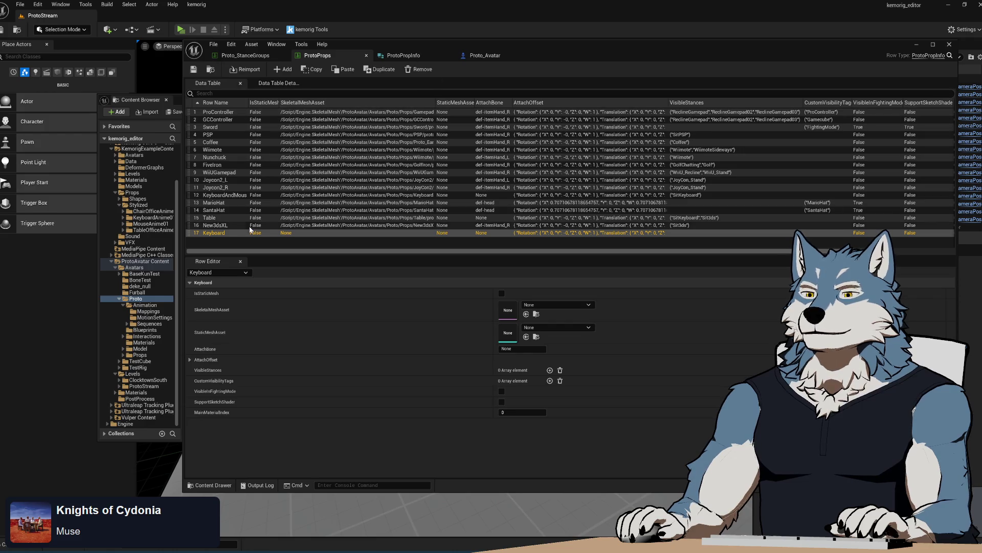
left_click(502, 293)
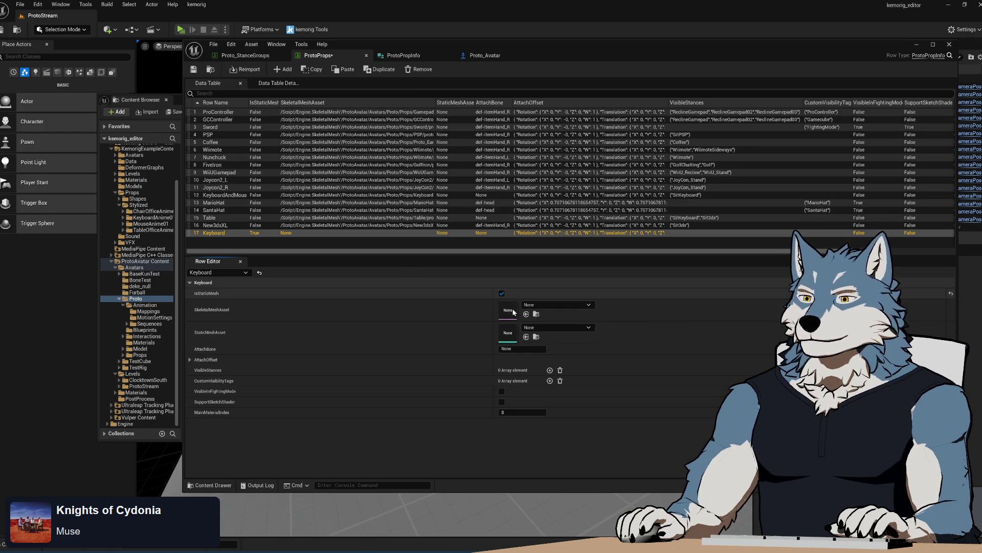
left_click(565, 328)
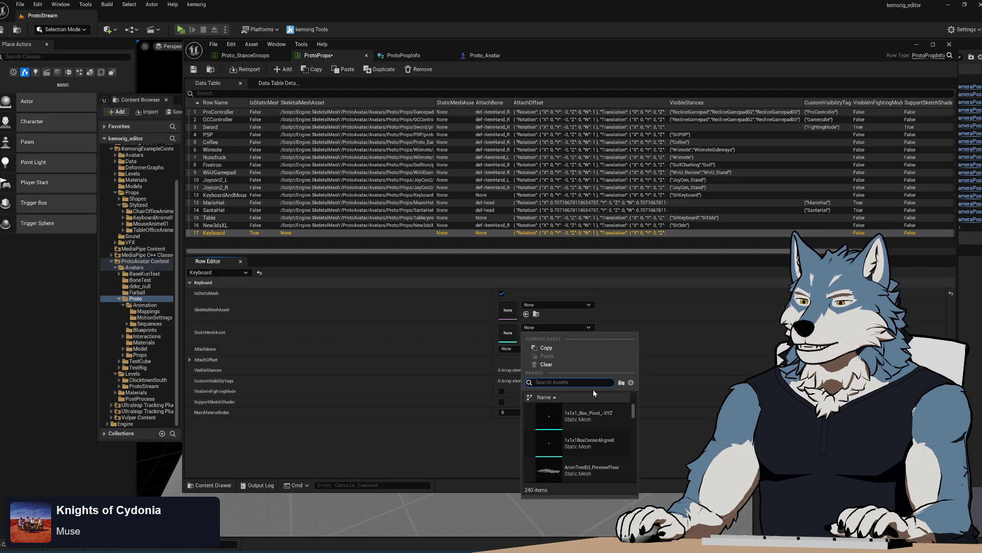
type("keyboard")
left_click(589, 420)
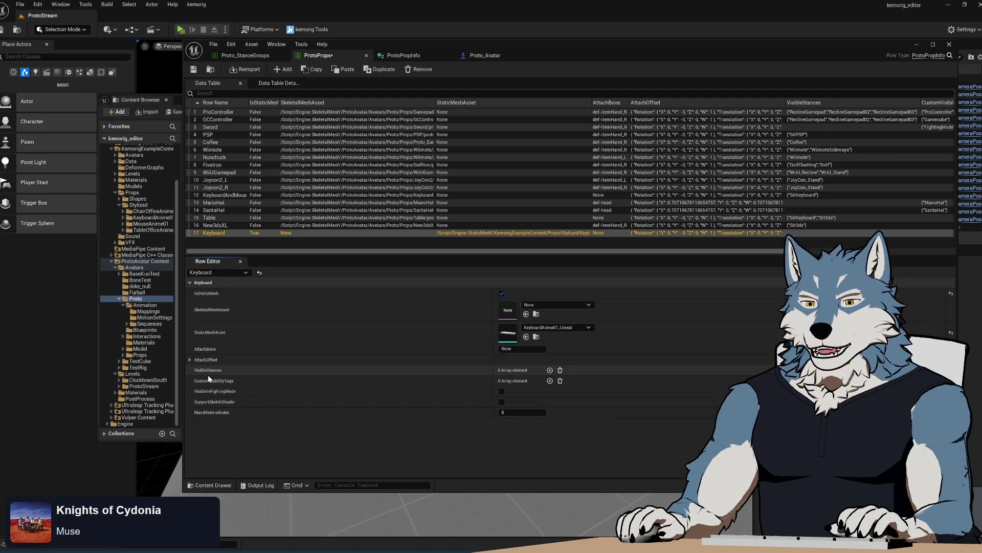
left_click(550, 370)
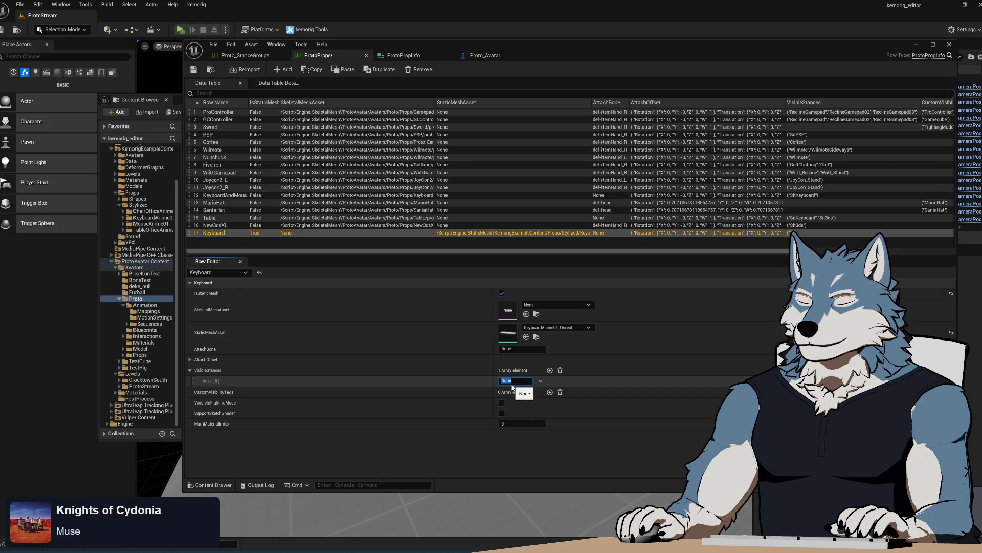
type("SitKeyboard")
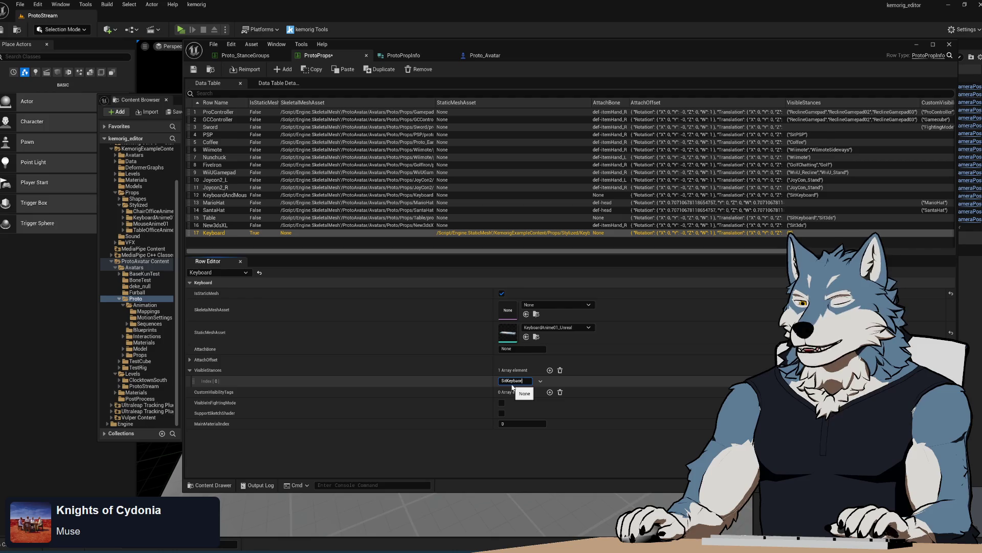
key("Return")
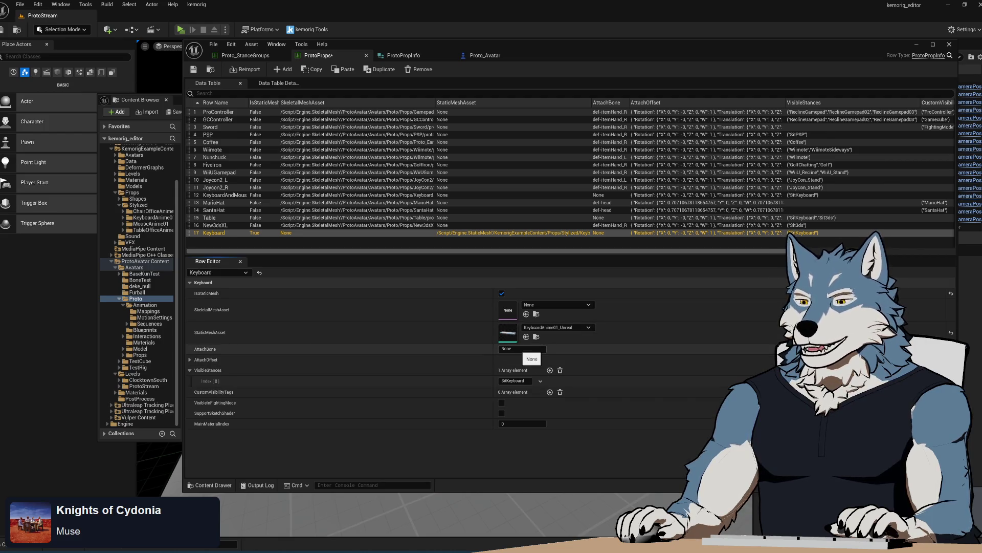
Step: Open the Proto Model folder in the Content Browser
left_click(179, 100)
scroll(141, 278, "up", 2)
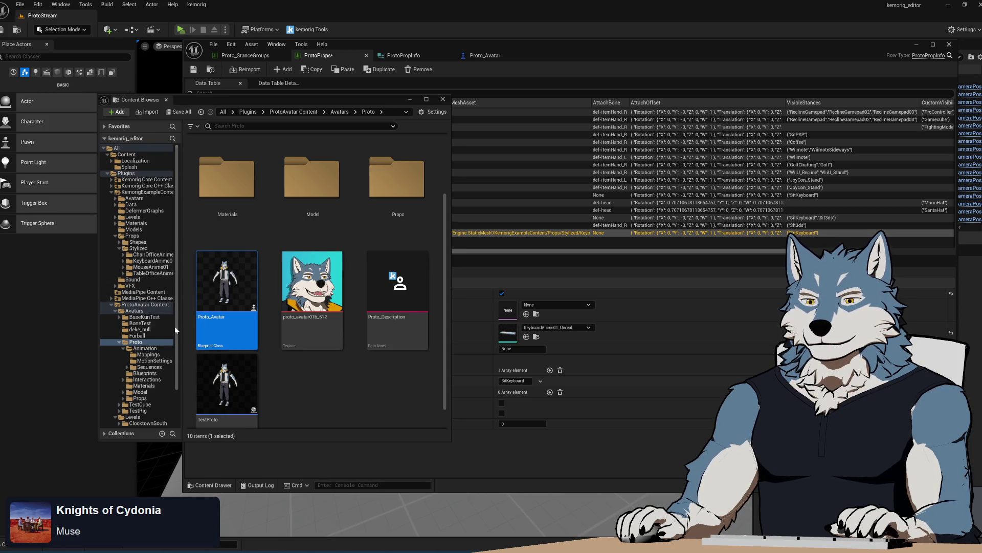
double_click(331, 201)
Step: Open the Proto skeletal mesh and locate bone def-item_L in its Skeleton Tree
double_click(397, 164)
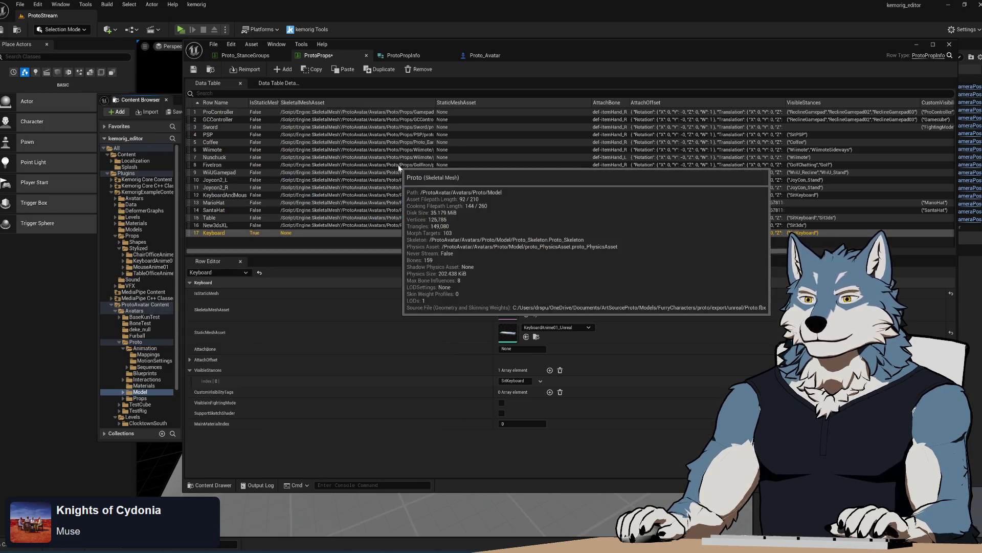
left_click(759, 83)
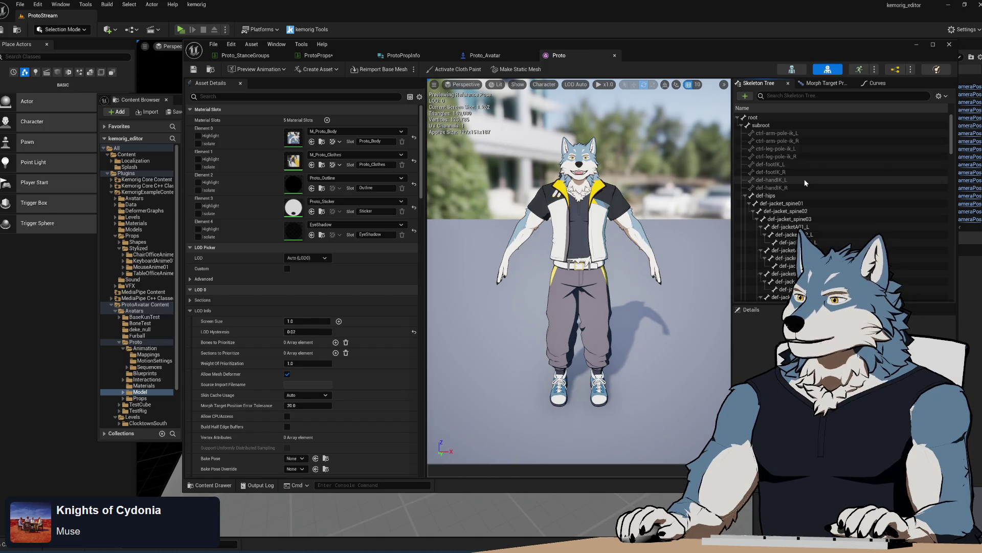
left_click(744, 196)
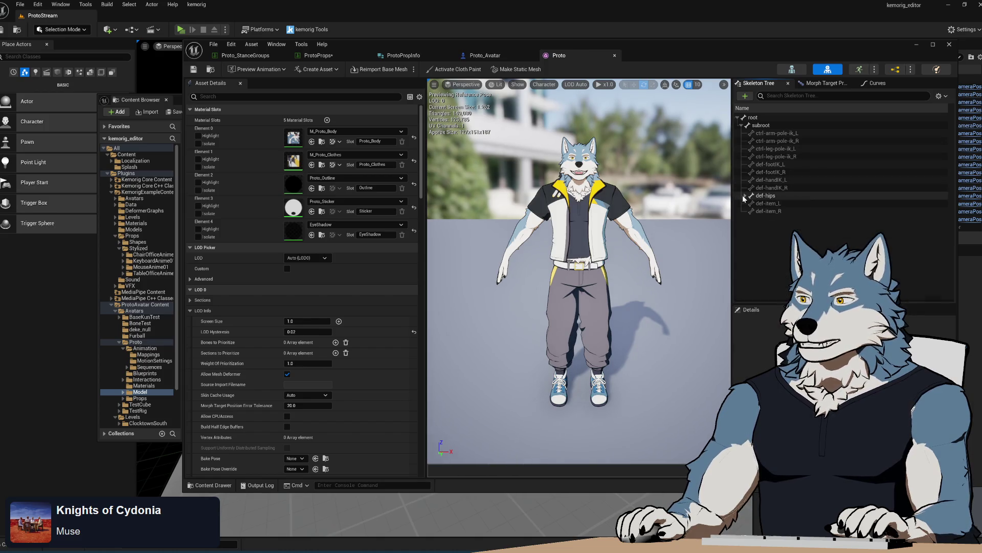
right_click(774, 204)
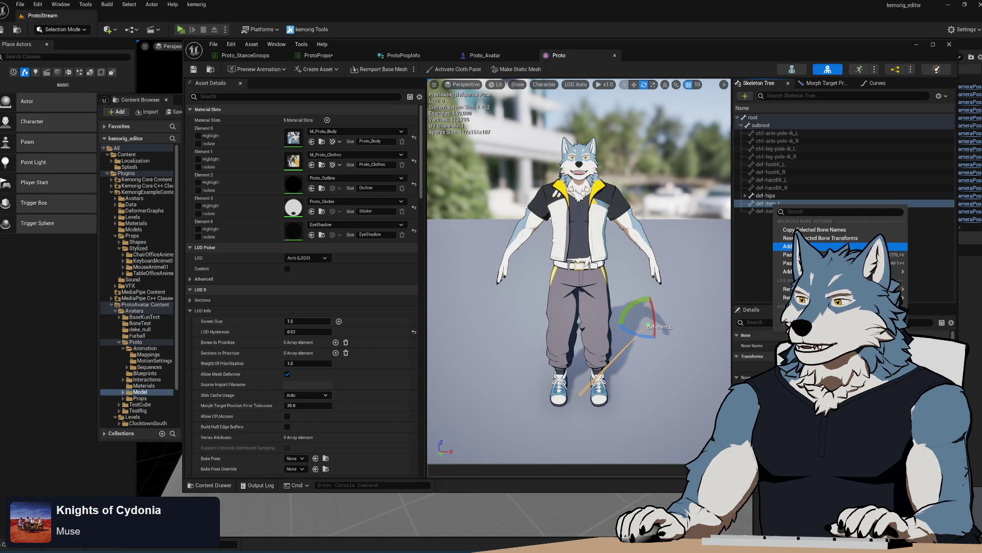
left_click(814, 230)
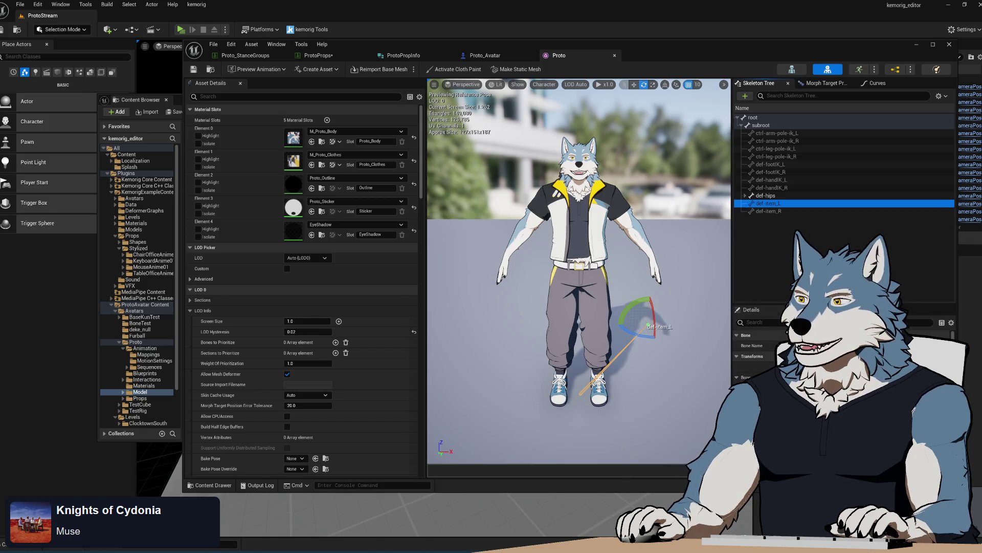
left_click(488, 61)
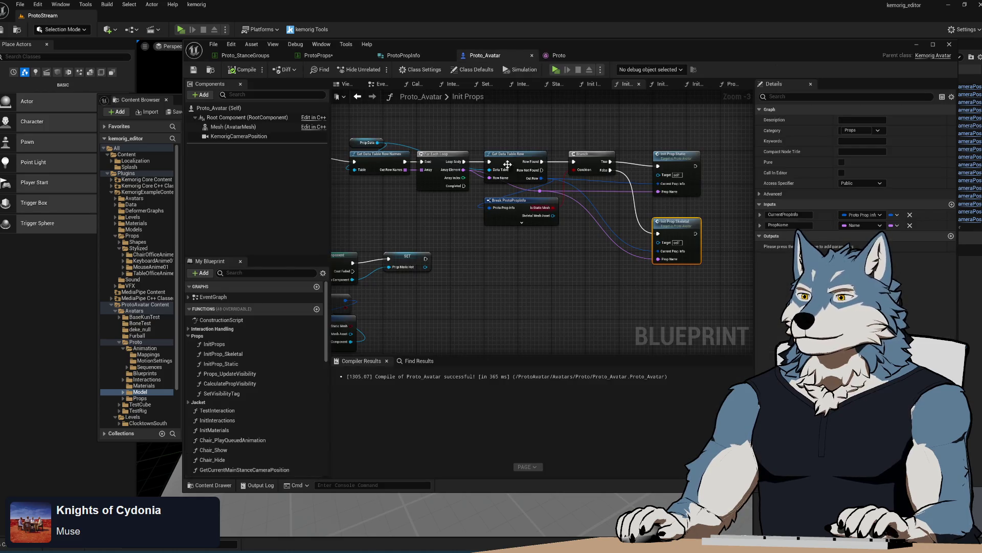
Step: Set the Keyboard row's AttachBone to def-item_L
left_click(319, 55)
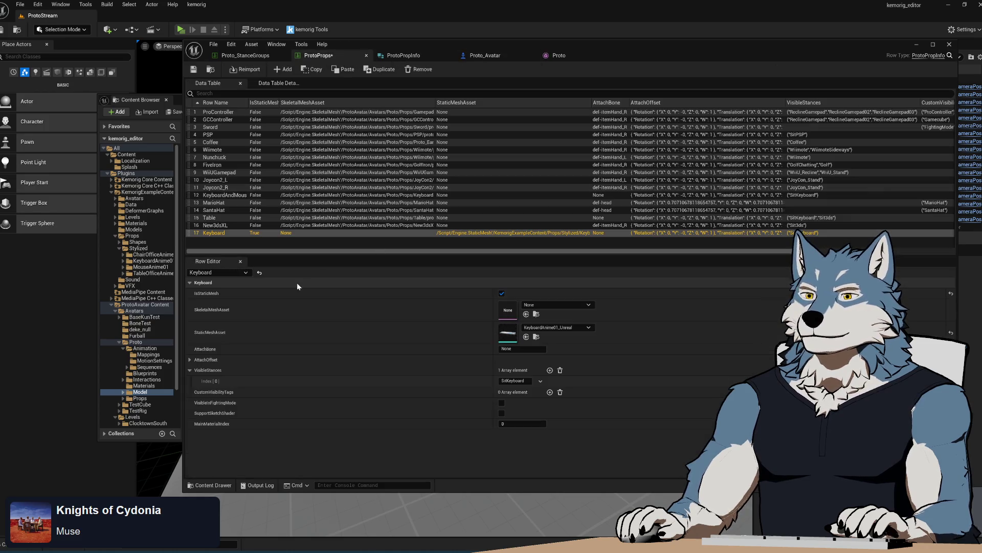
left_click(514, 349)
type("def-item_L")
key("Return")
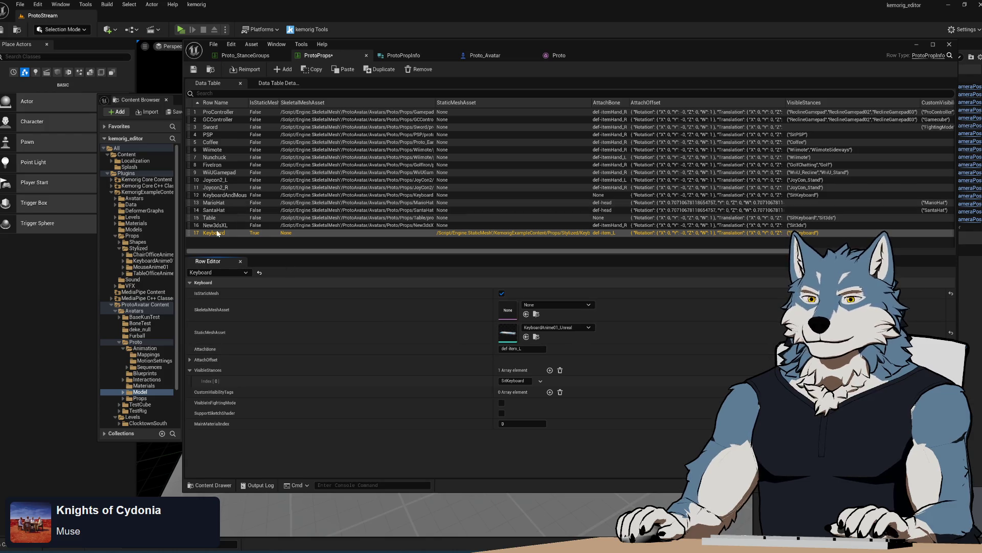
Step: Duplicate the Keyboard row as Mouse, keeping its static mesh unchanged after searching 'mouse'
right_click(219, 233)
left_click(247, 288)
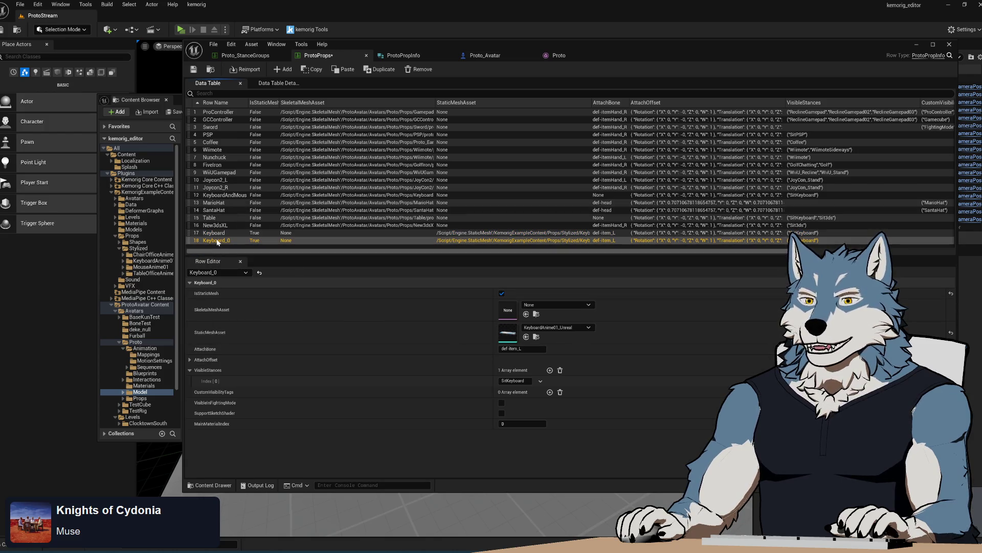
type("Mouse")
key("Return")
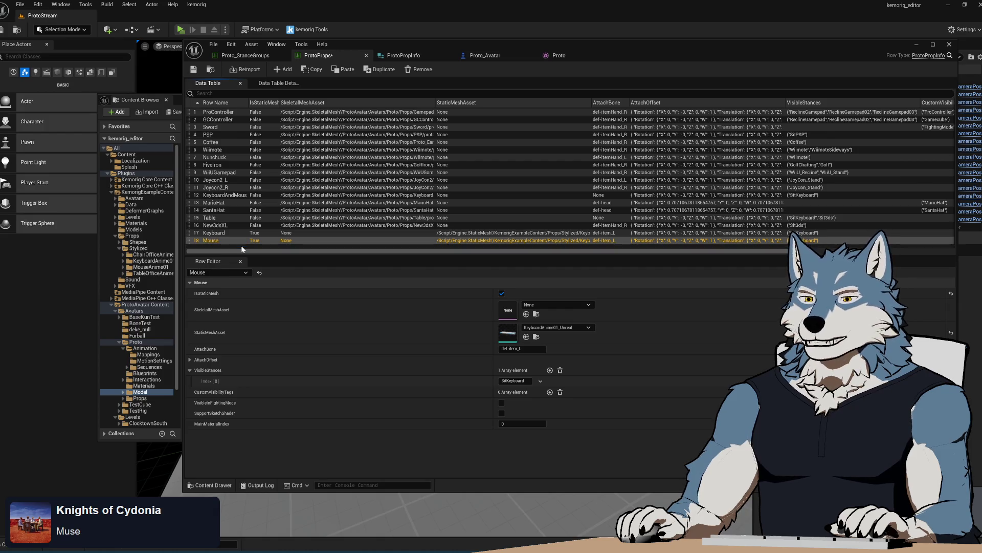
left_click(589, 327)
type("mouse")
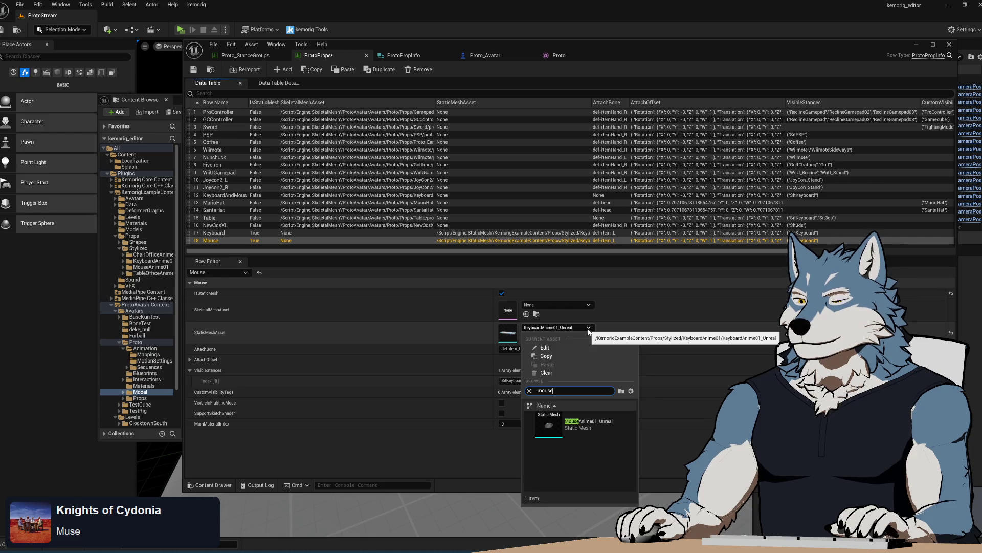
mouse_move(589, 431)
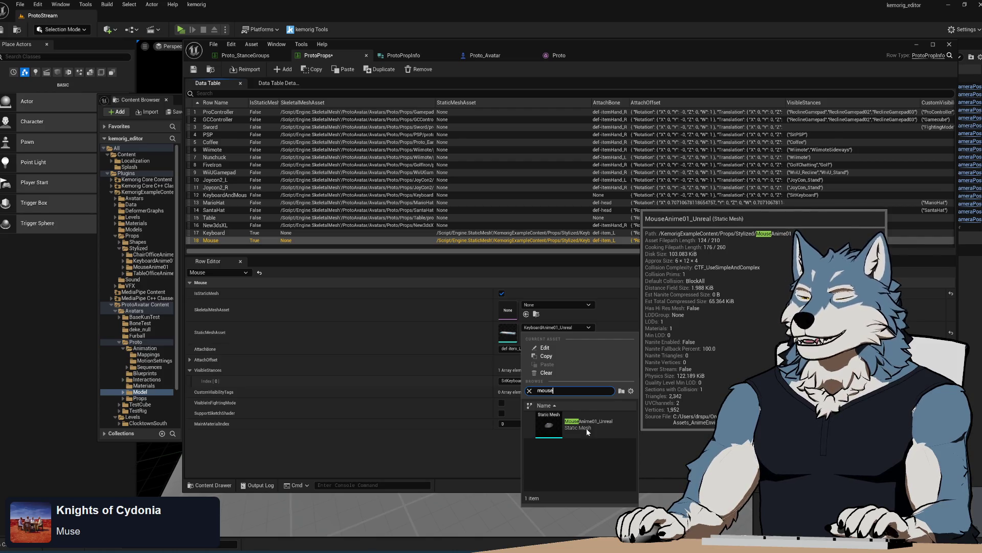
left_click(478, 456)
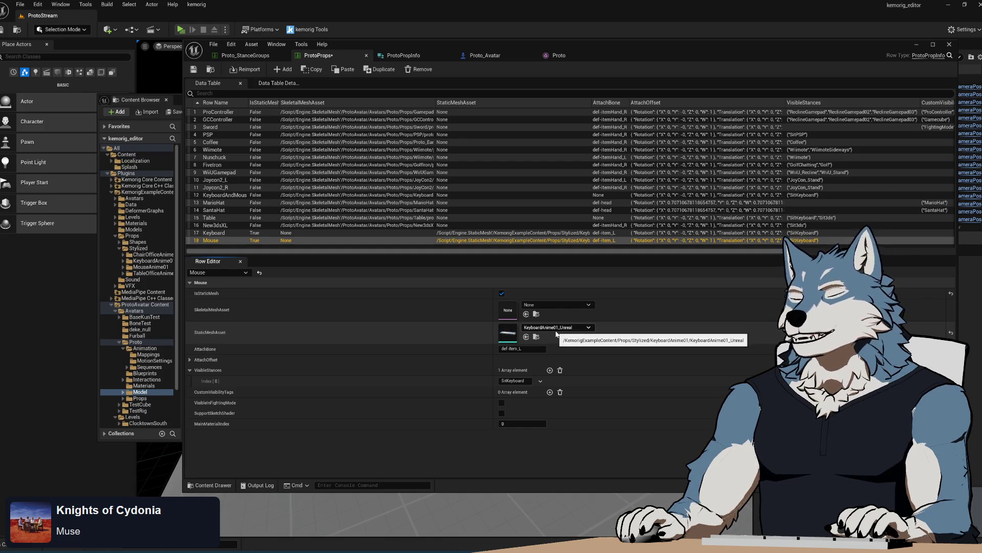
Step: Save the ProtoProps table, close its editor, and quit Unreal Editor
left_click(194, 70)
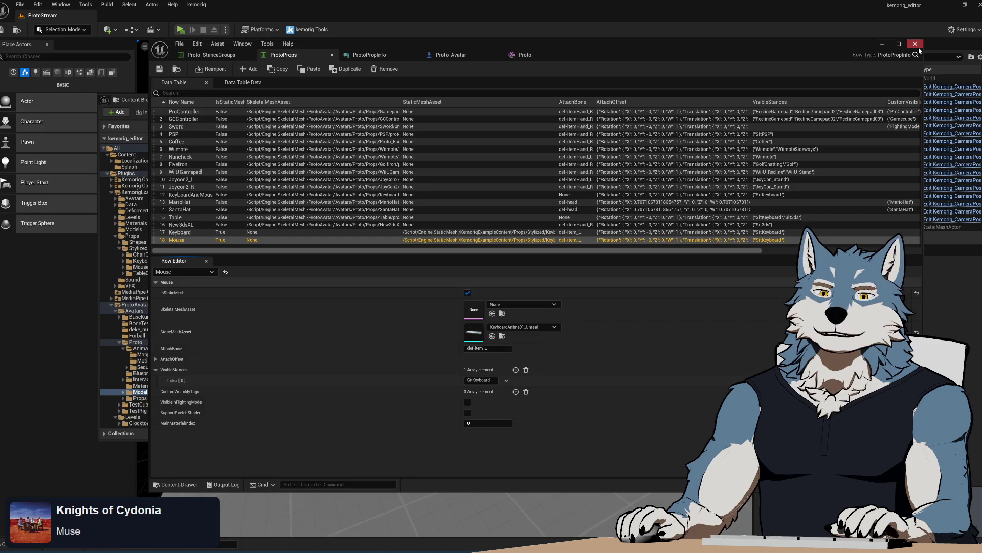
left_click(917, 46)
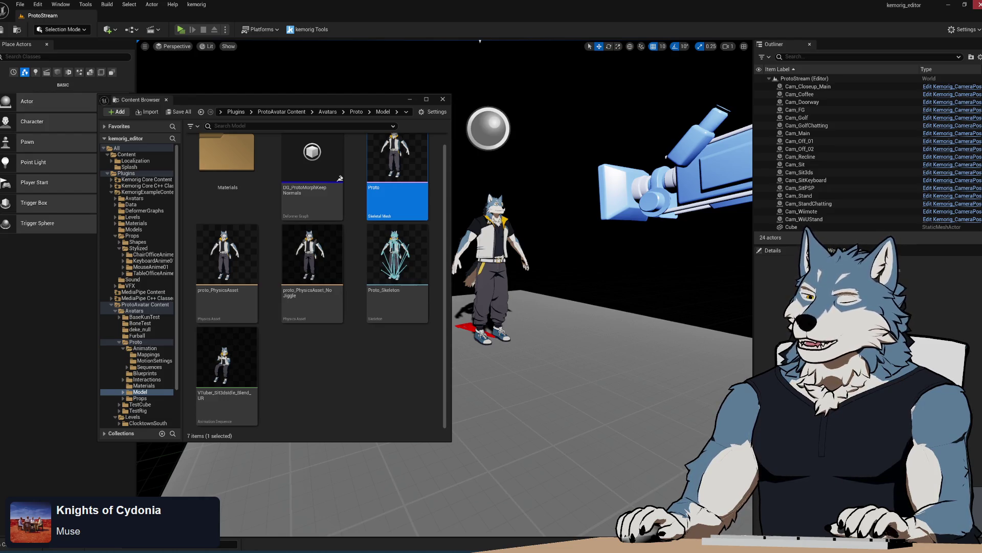
left_click(979, 4)
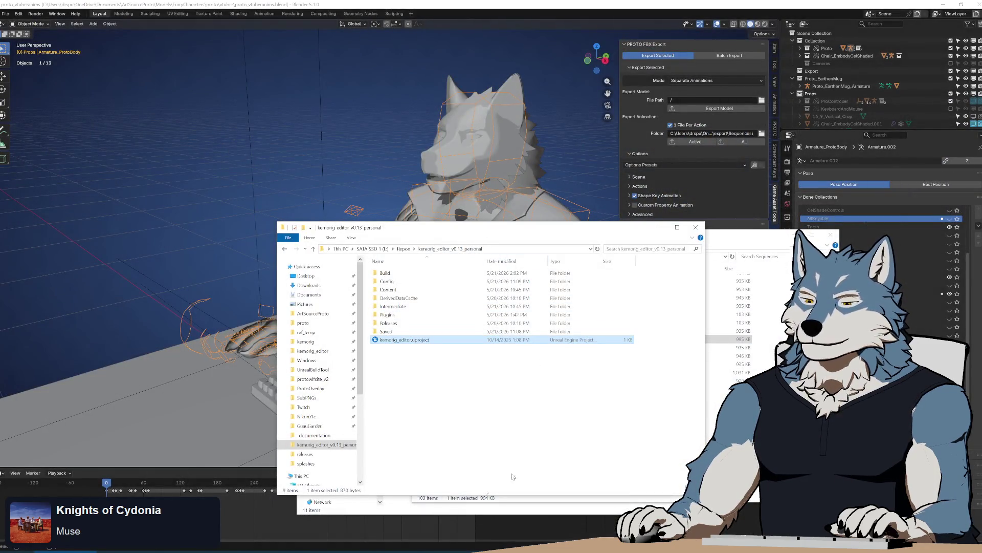
Step: Open a new File Explorer window, go to the kemorig folder, and launch kemorig.uproject
left_click(75, 548)
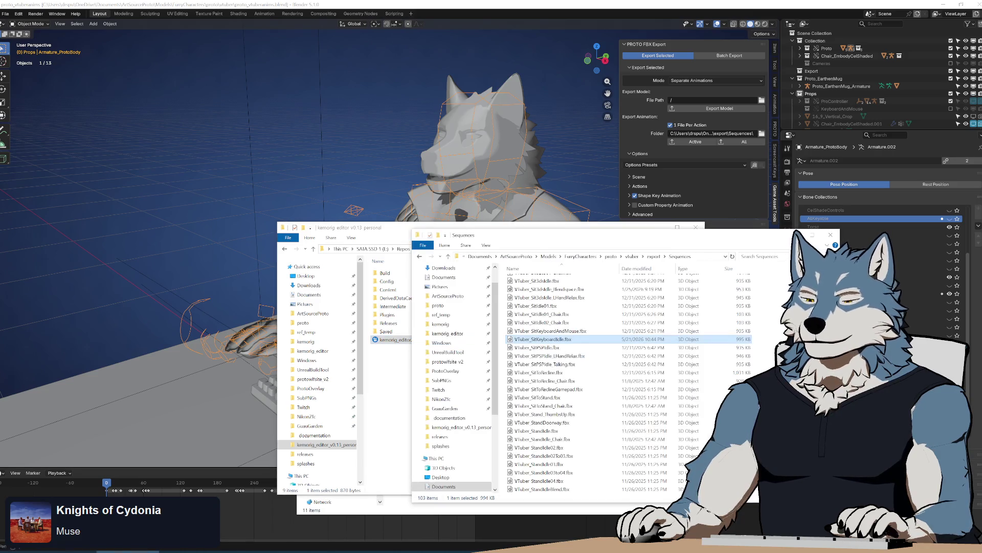
right_click(75, 549)
left_click(75, 504)
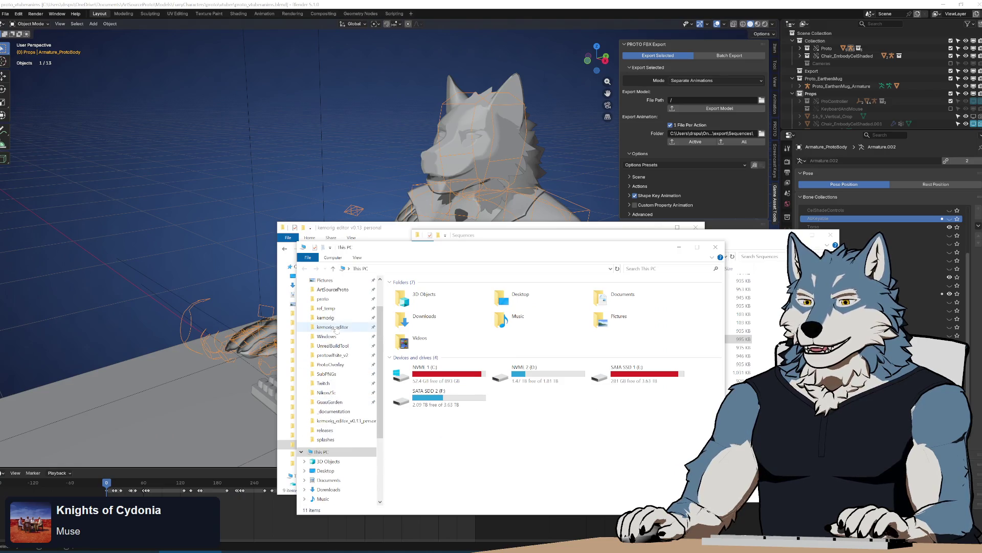
left_click(326, 317)
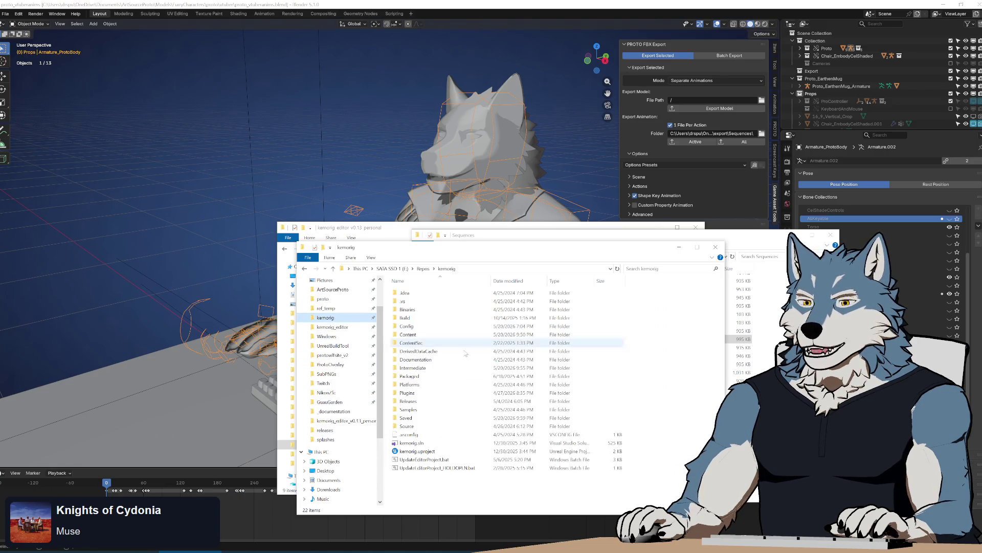
double_click(414, 452)
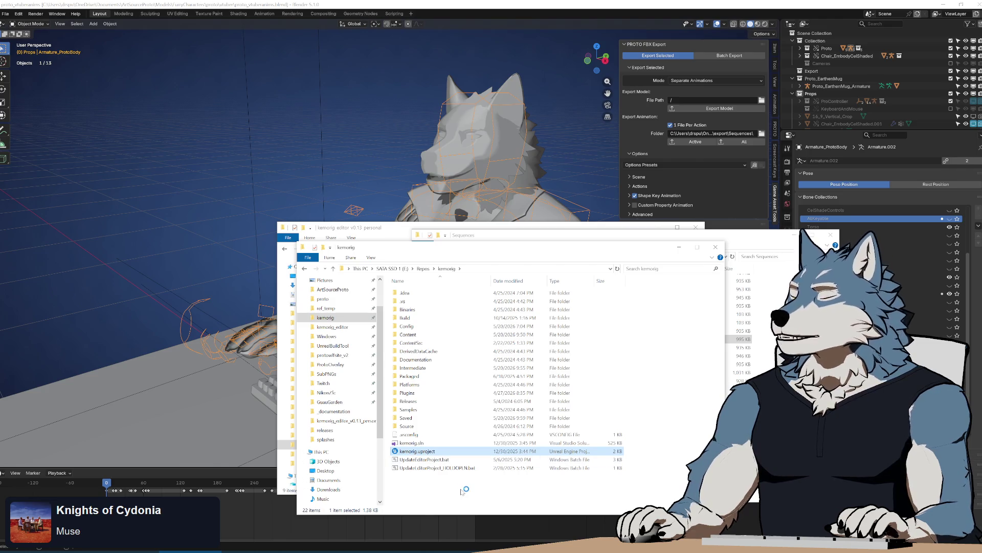
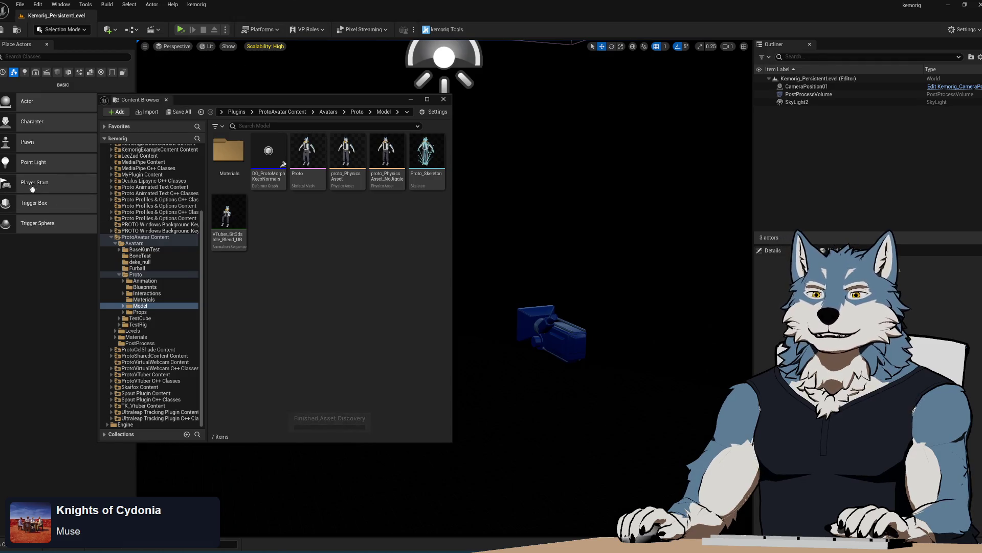
Step: Navigate the Content Browser to KemorigExampleContent > Props > Stylized > KeyboardAnime01
scroll(140, 293, "up", 5)
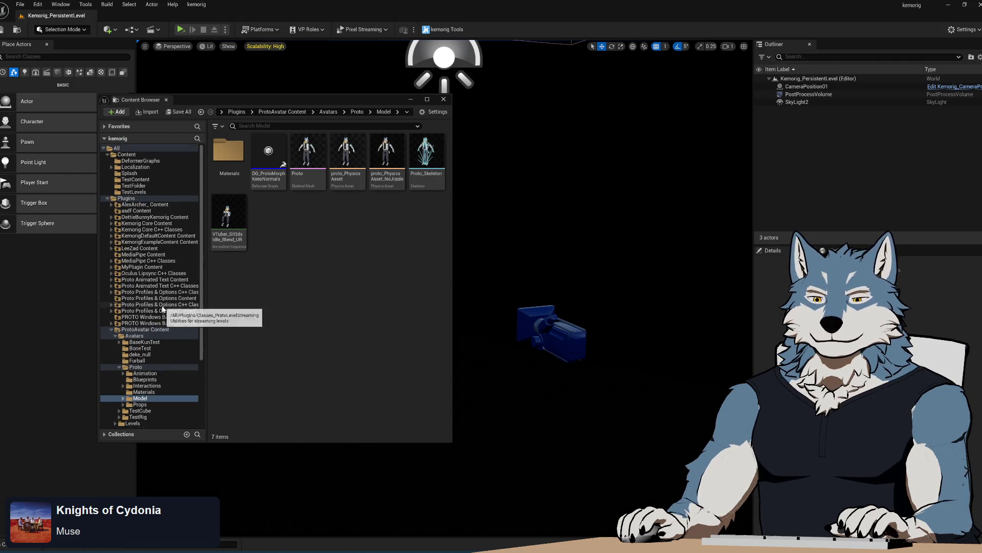
left_click(109, 236)
left_click(108, 235)
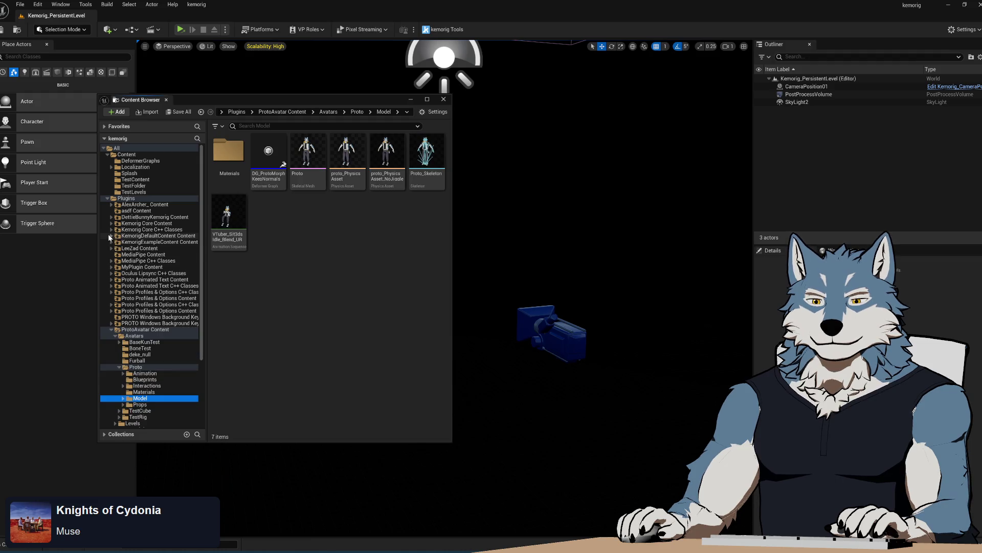
left_click(111, 241)
left_click(135, 287)
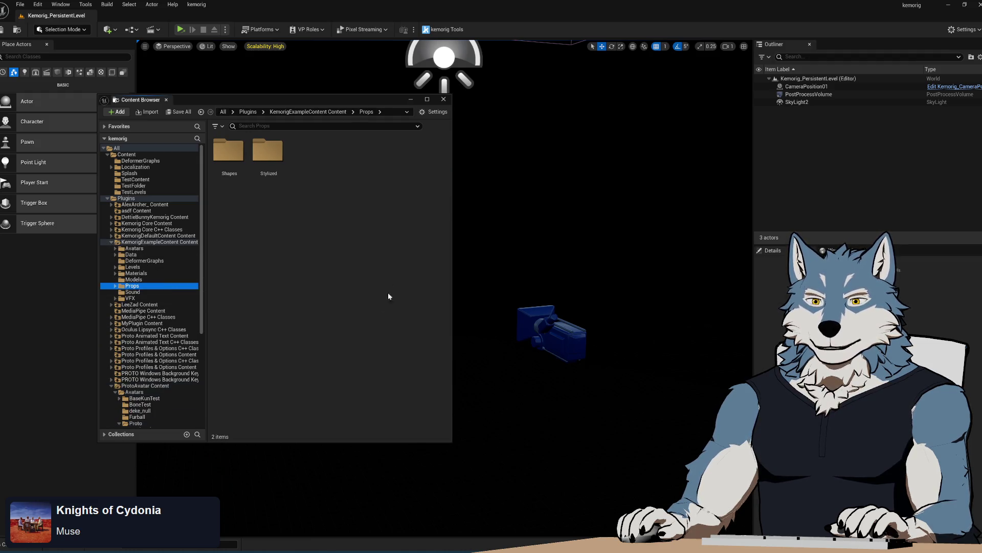
double_click(268, 151)
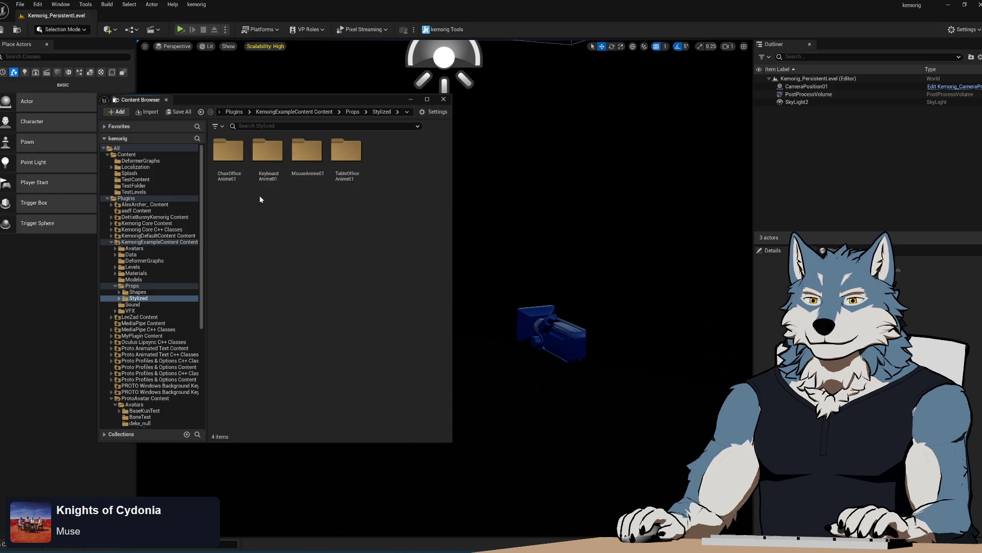
double_click(228, 154)
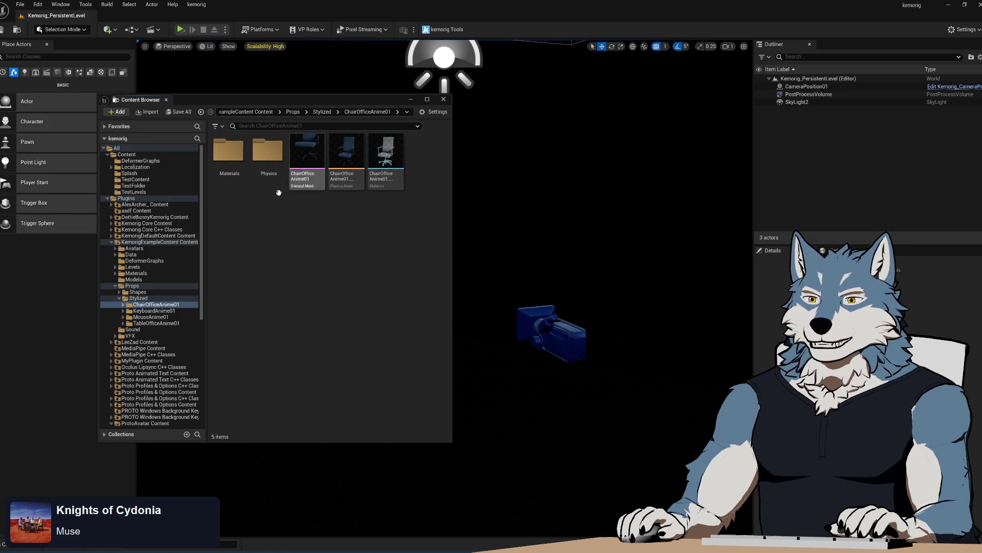
left_click(153, 311)
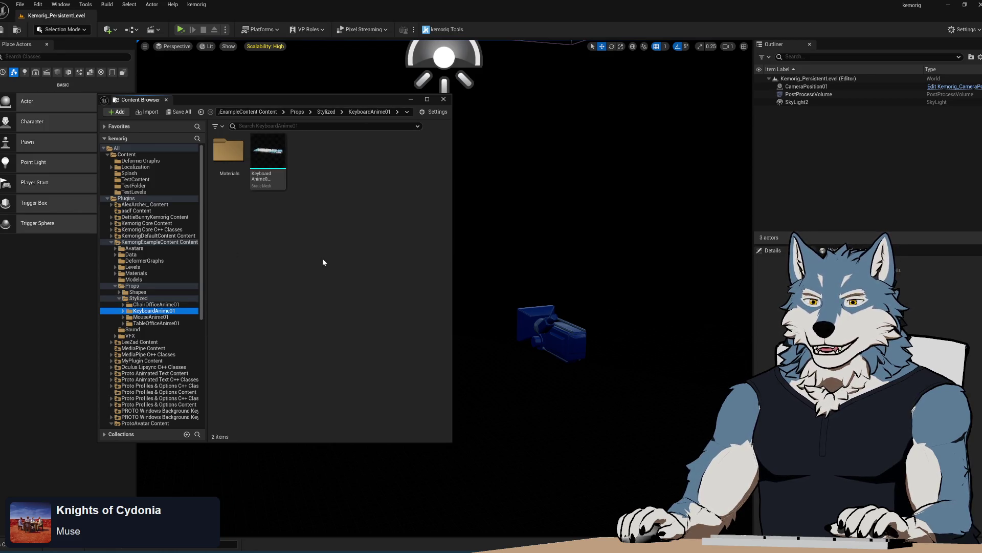
Step: Rename the KeyboardAnime01_Unreal mesh to KeyboardAnime01
left_click(275, 160)
key("F2")
key("End")
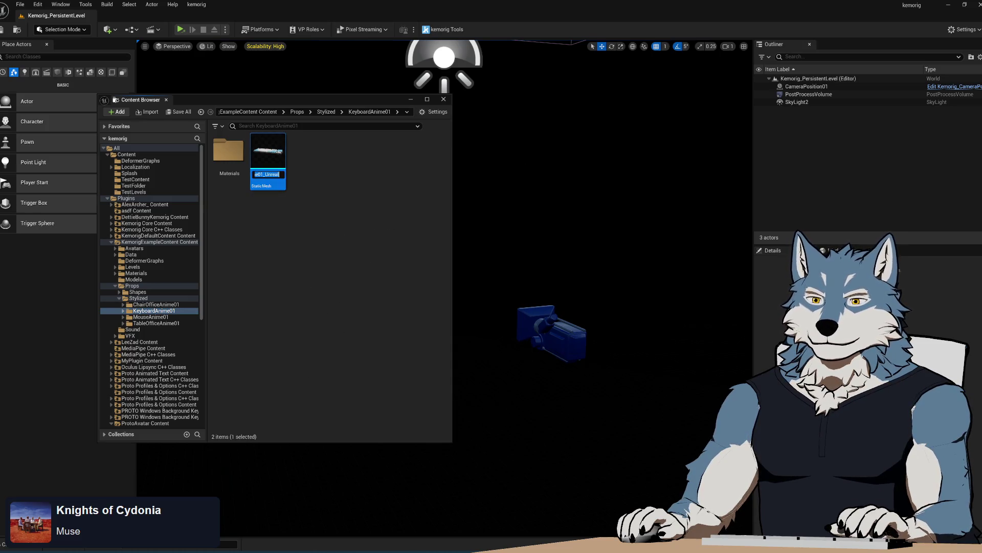
key("BackSpace")
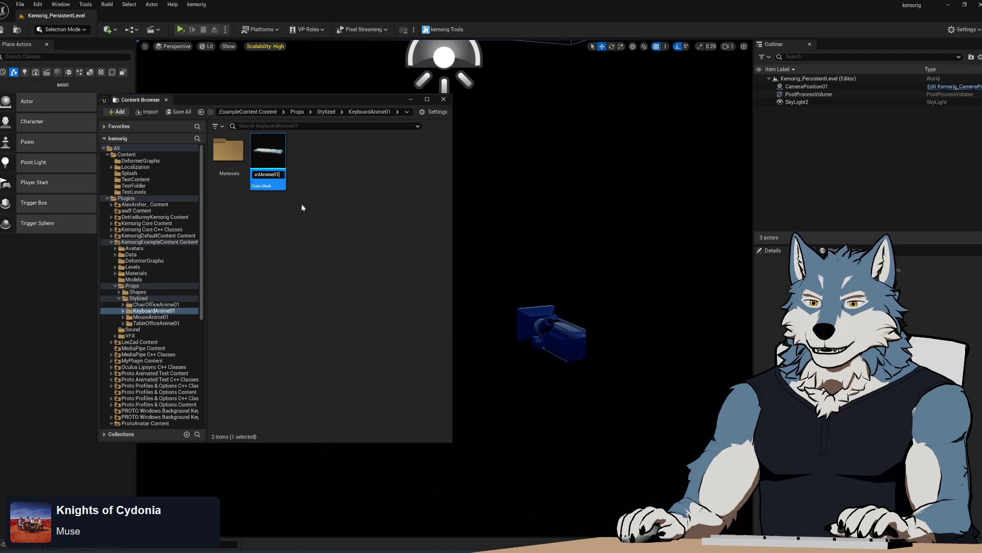
key("Return")
Step: Open the keyboard's Materials folder
scroll(333, 246, "up", 3)
scroll(363, 293, "down", 1)
left_click(317, 280)
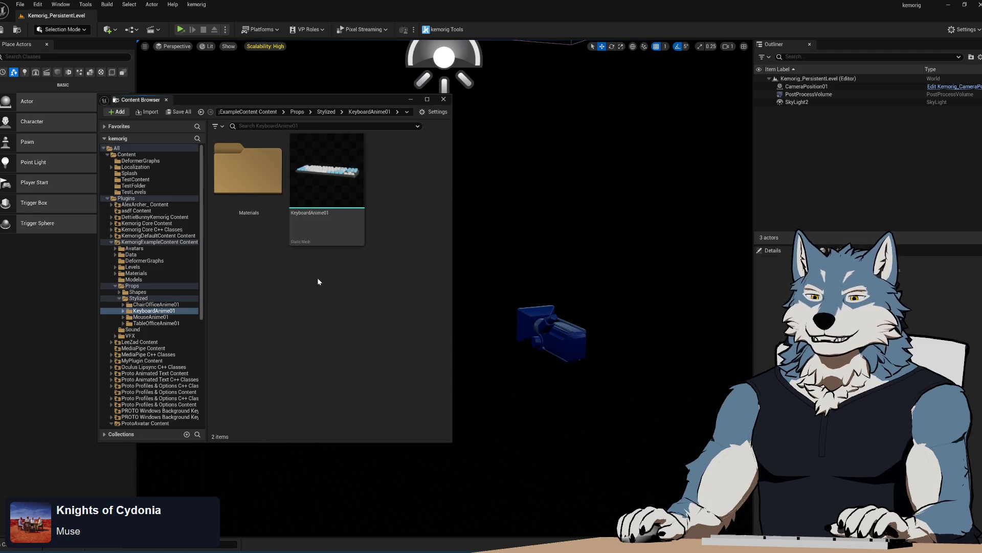
key("Right")
key("Return")
Step: Give the BlueGlow, Scientist and Transistor keyboard material instances the MI prefix
scroll(336, 252, "down", 2)
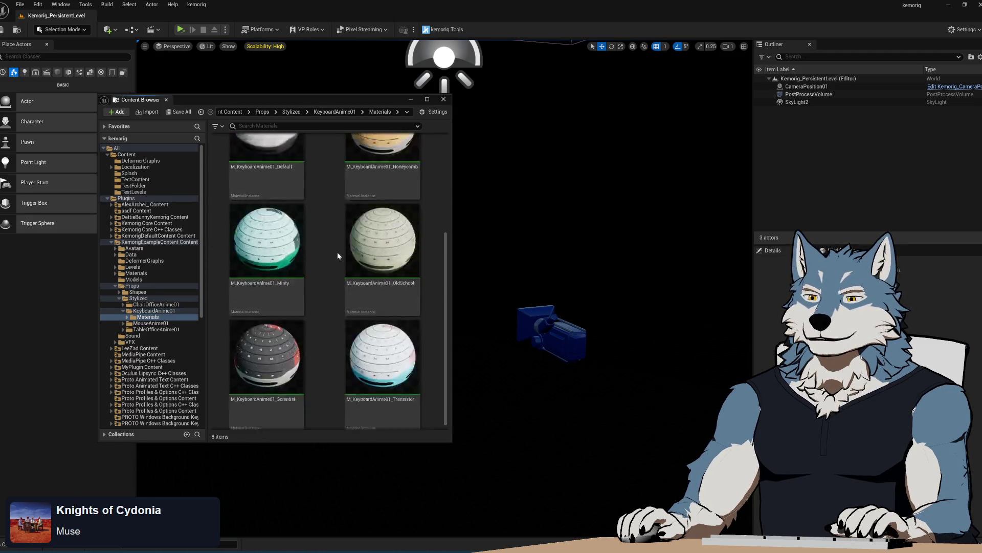
scroll(336, 251, "up", 2)
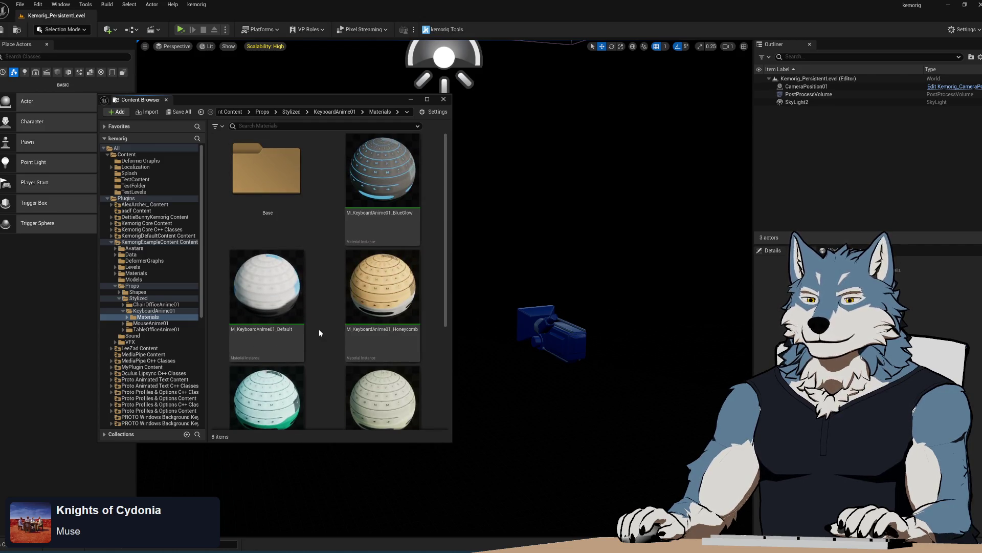
scroll(319, 329, "down", 3)
scroll(337, 380, "up", 1)
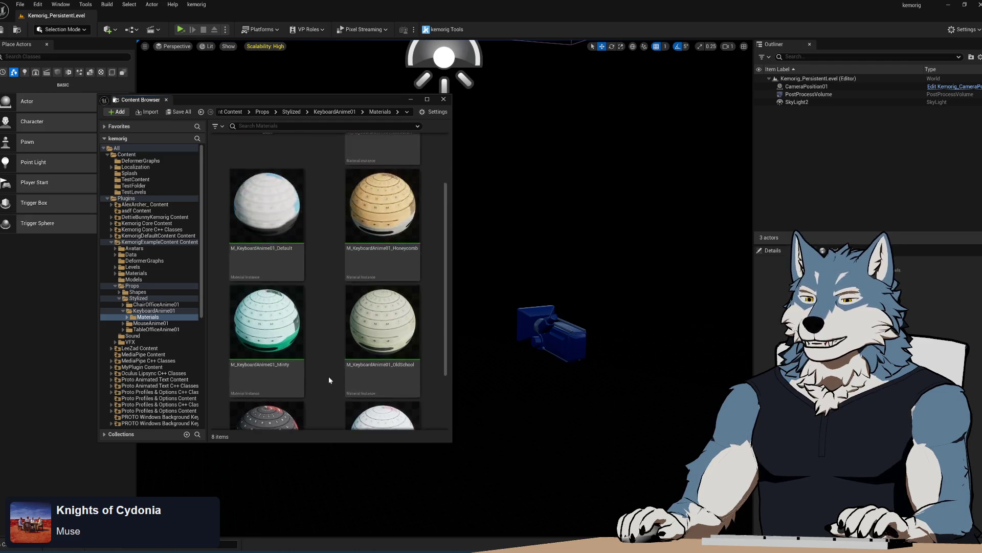
scroll(328, 379, "up", 2)
left_click(368, 238)
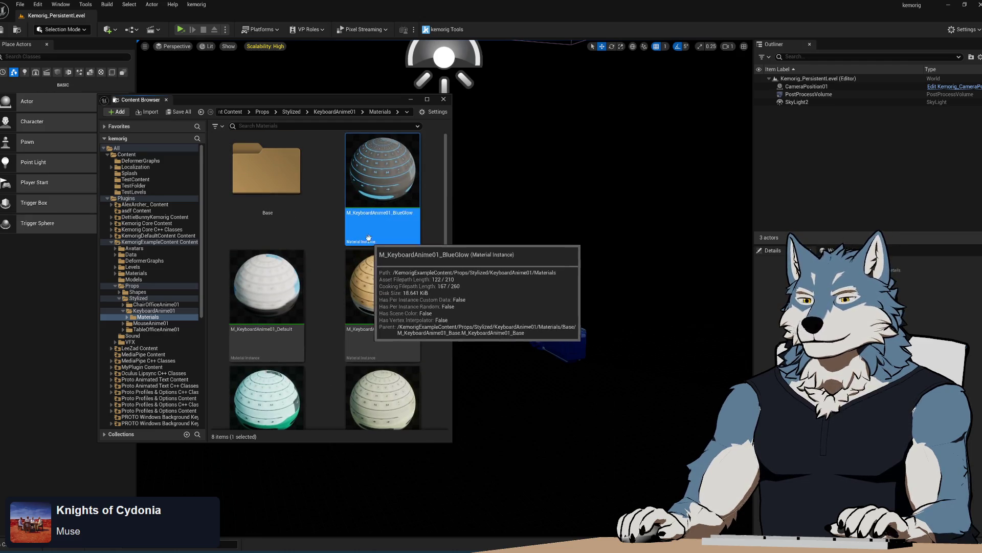
left_click(357, 213)
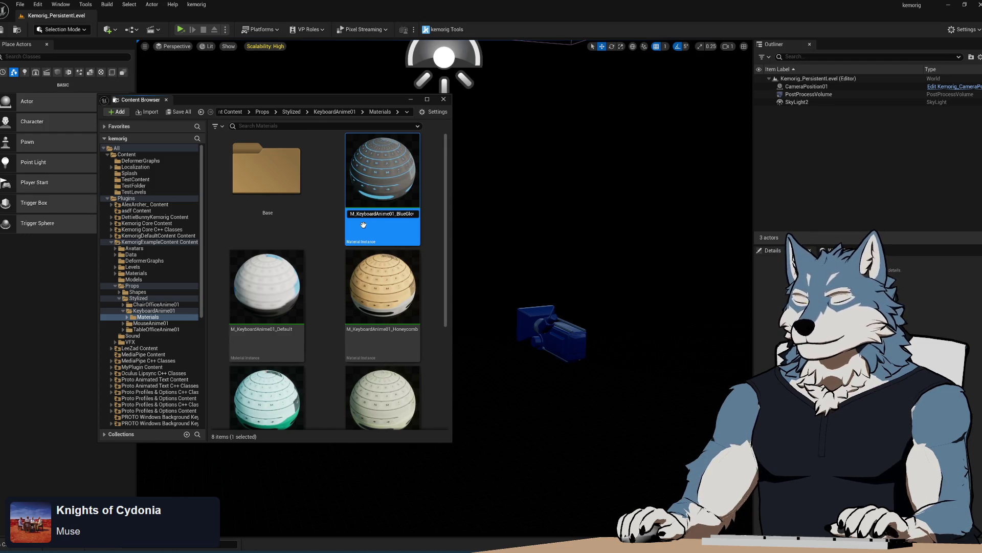
key("Home")
key("Right")
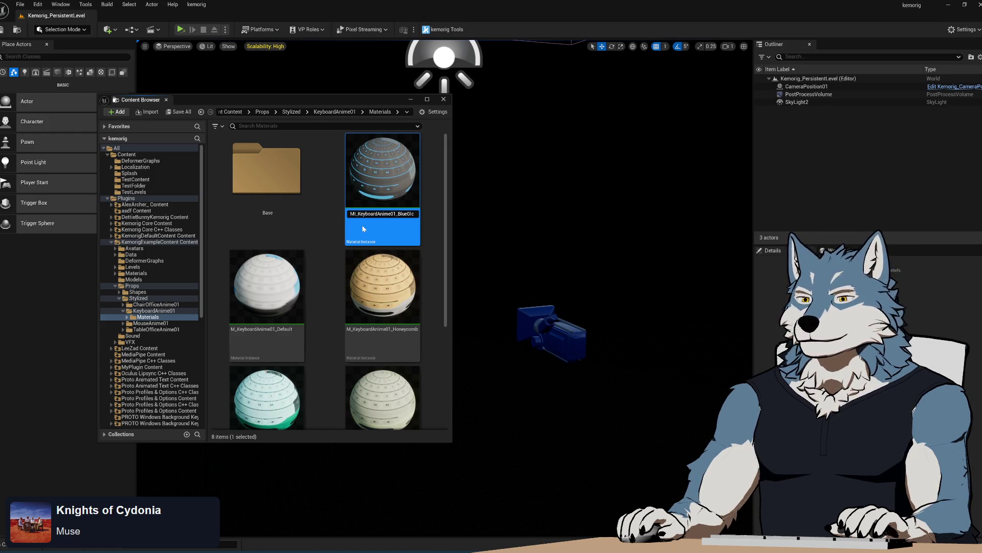
key("Return")
left_click(361, 225)
key("F2")
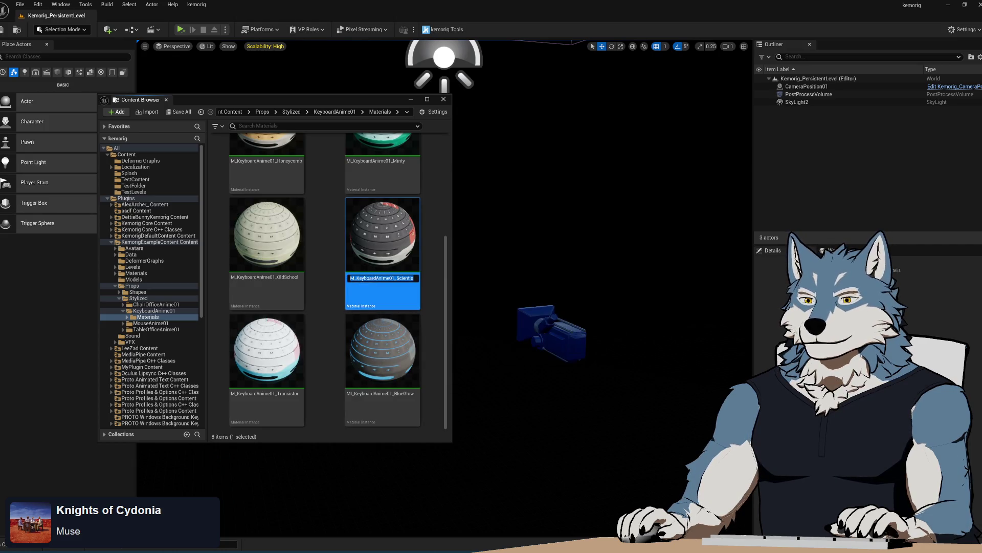
key("Home")
key("Right")
type("I")
key("Return")
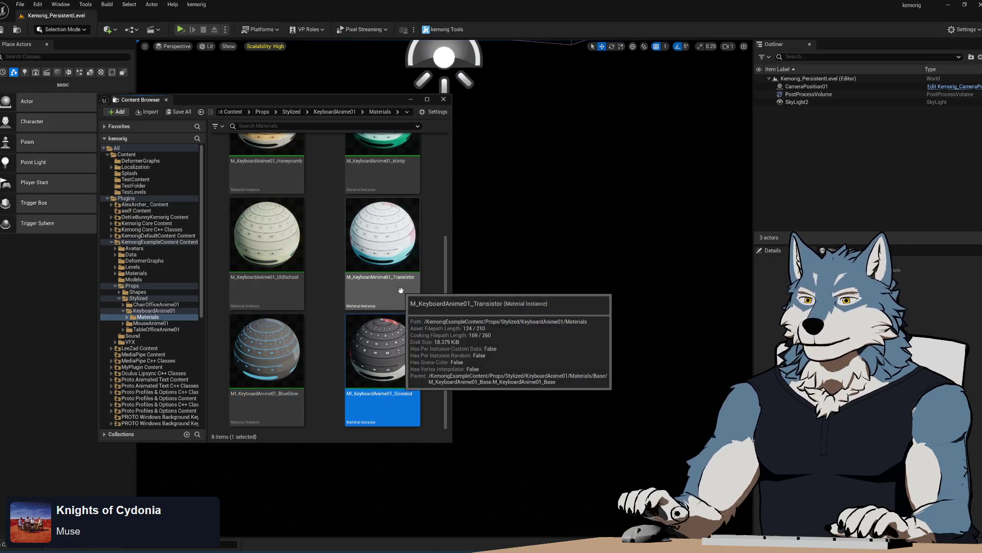
left_click(360, 275)
key("F2")
key("Home")
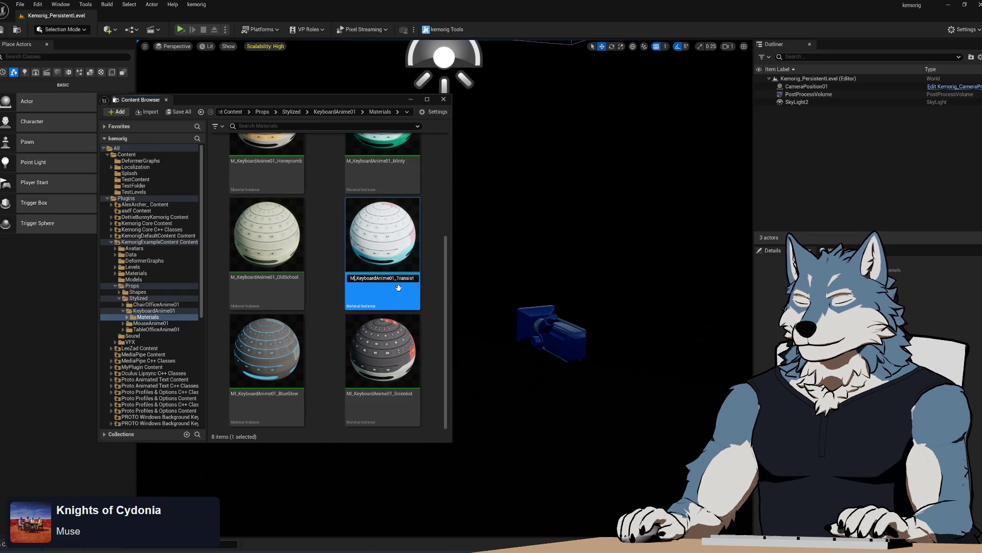
type("I")
key("Return")
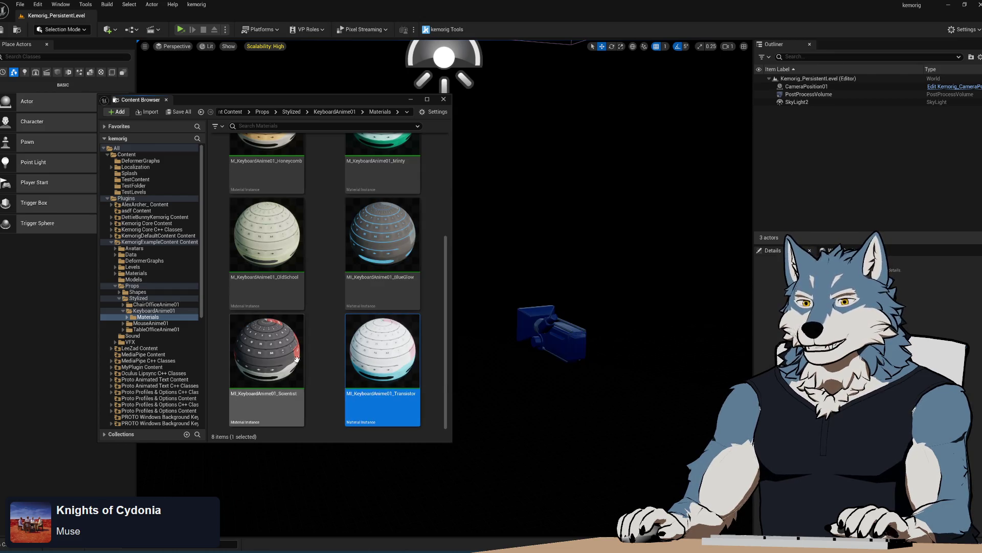
Step: Give the OldSchool, Minty and Honeycomb material instances the MI prefix
key("Up")
key("Left")
key("F2")
key("Home")
key("Right")
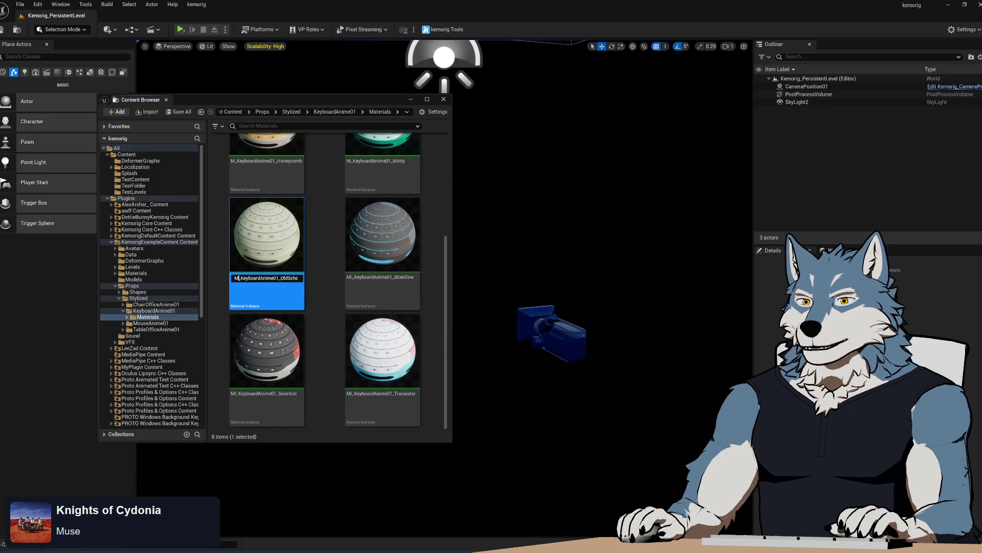
type("I")
key("Return")
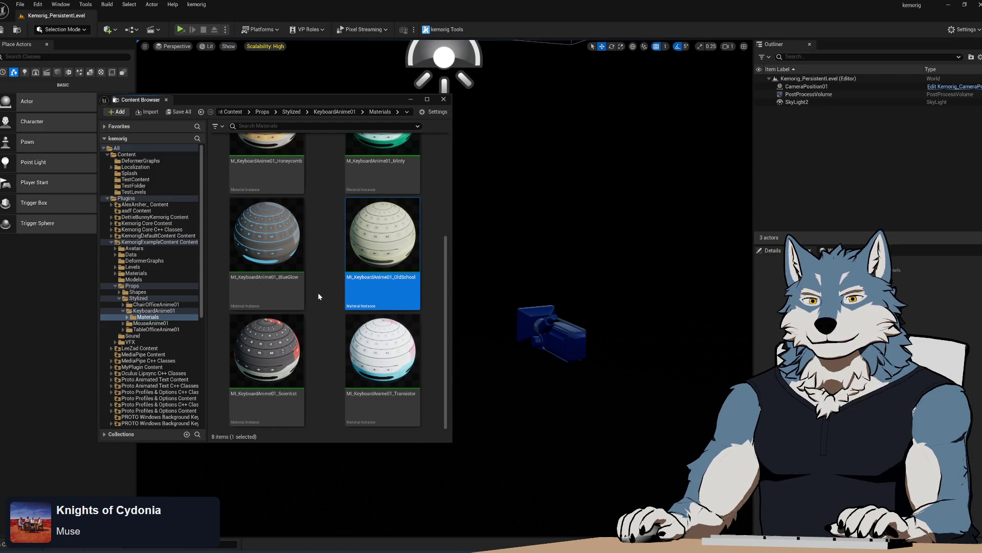
scroll(318, 293, "up", 2)
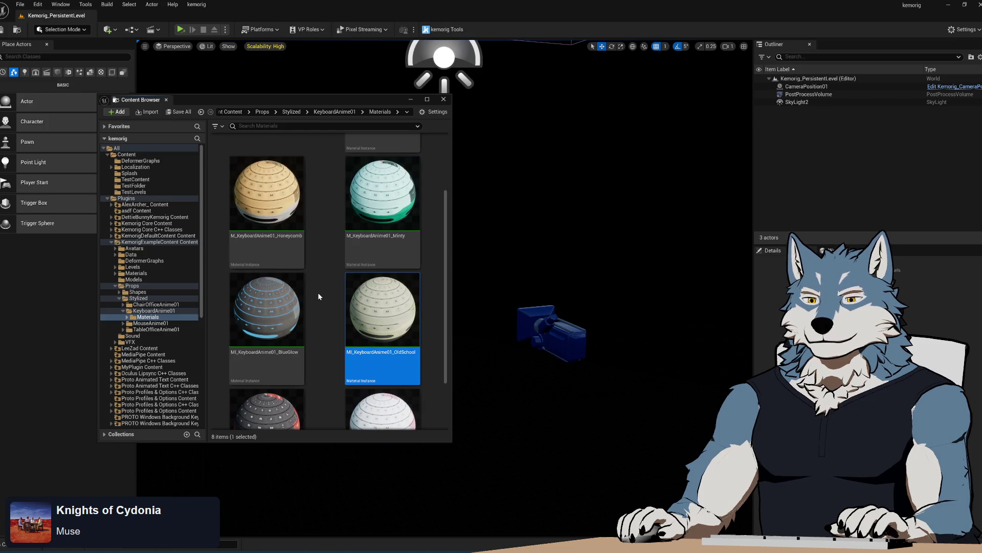
left_click(383, 194)
key("F2")
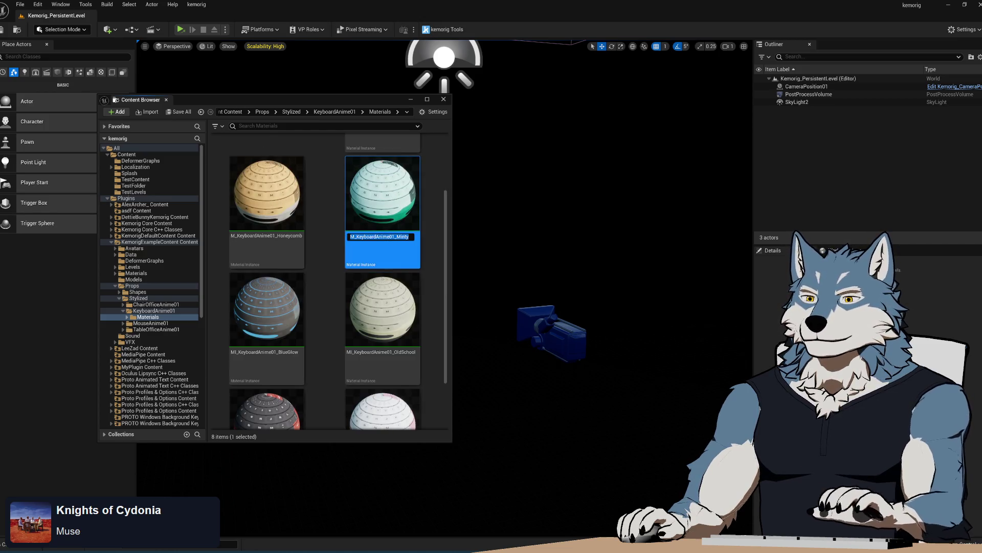
key("Home")
key("Right")
type("I")
key("Return")
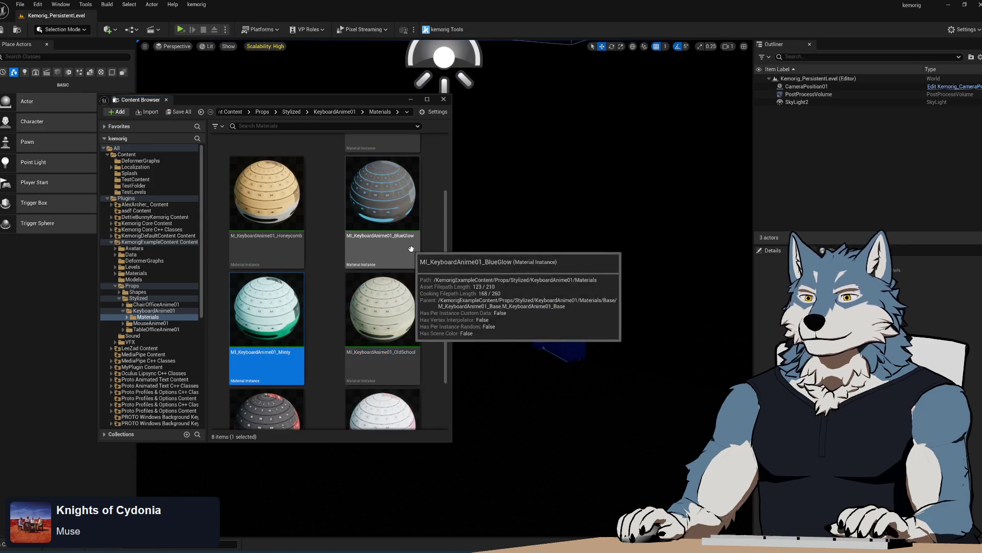
scroll(358, 266, "up", 1)
left_click(266, 245)
key("F2")
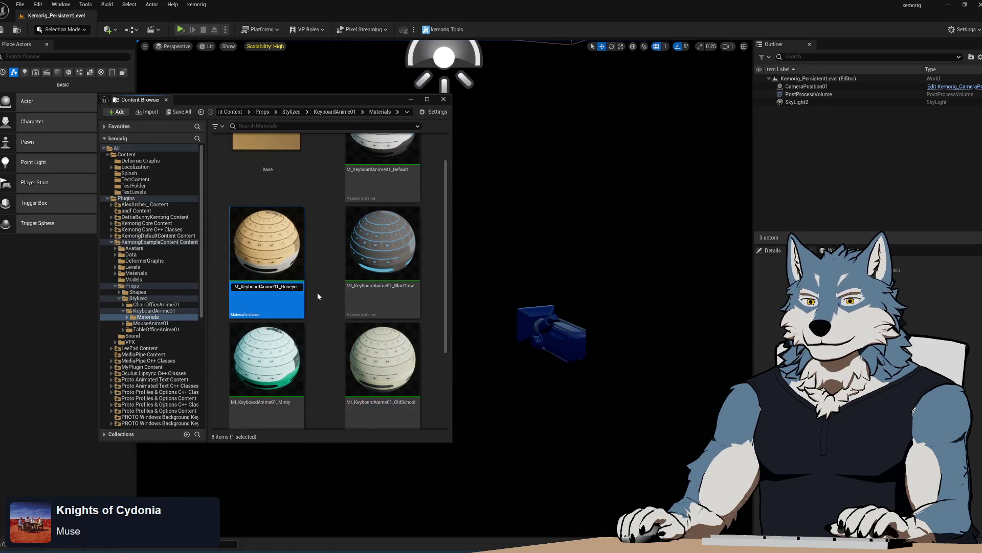
key("Home")
key("Right")
type("I")
key("Return")
Step: Rename M_KeyboardAnime01_Default to MI_KeyboardAnime01_Default
scroll(324, 290, "up", 1)
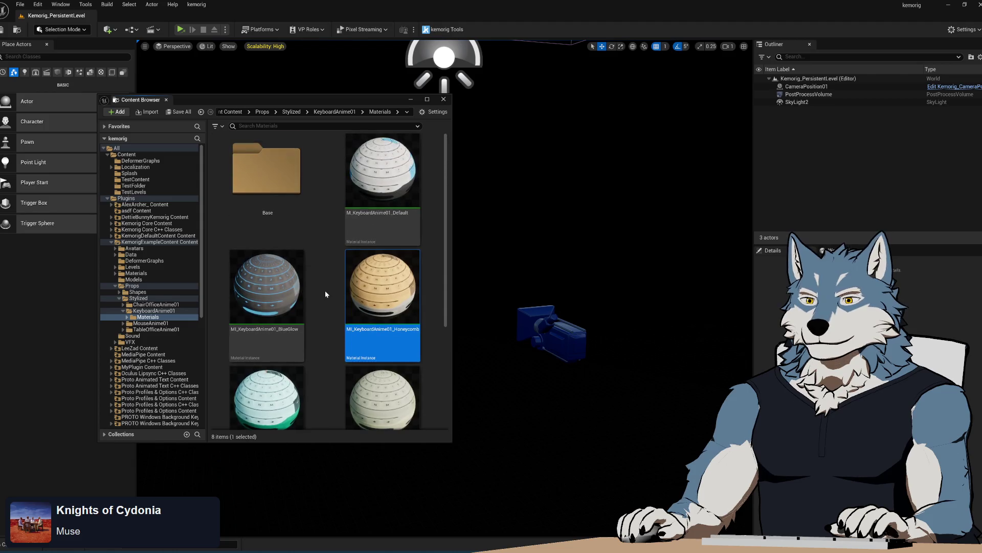
left_click(384, 181)
key("F2")
key("Home")
key("Right")
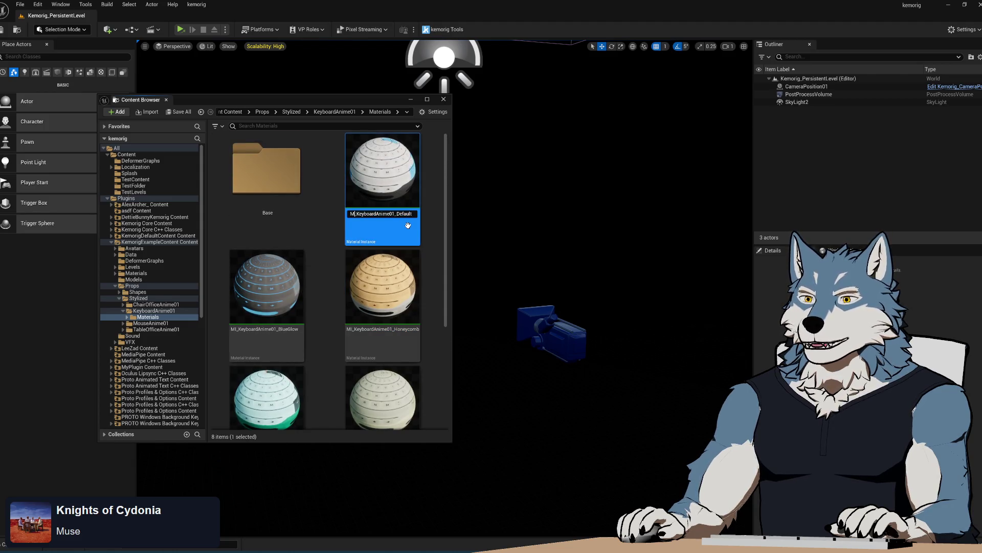
type("I")
key("Return")
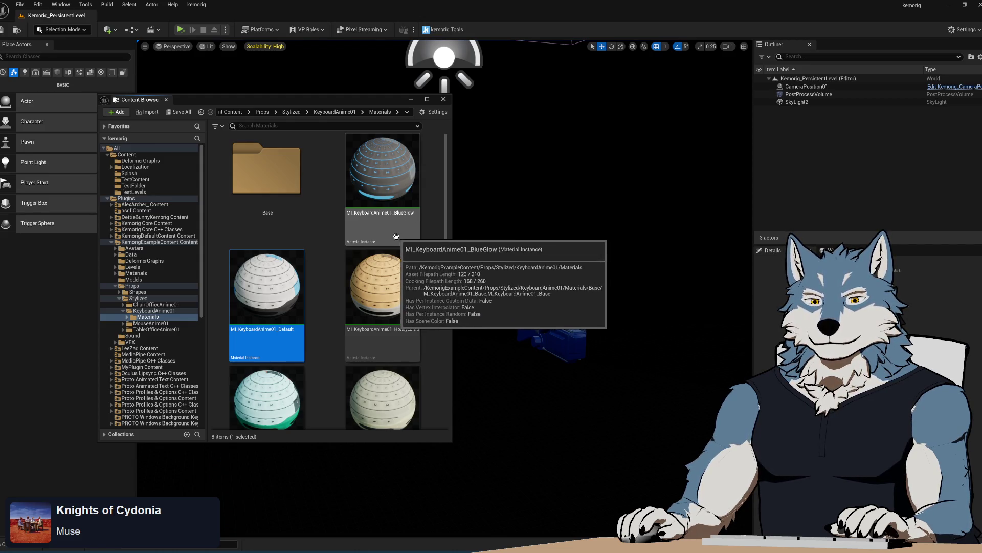
Step: Look over the renamed instances and select the keyboard materials Base folder
mouse_move(354, 267)
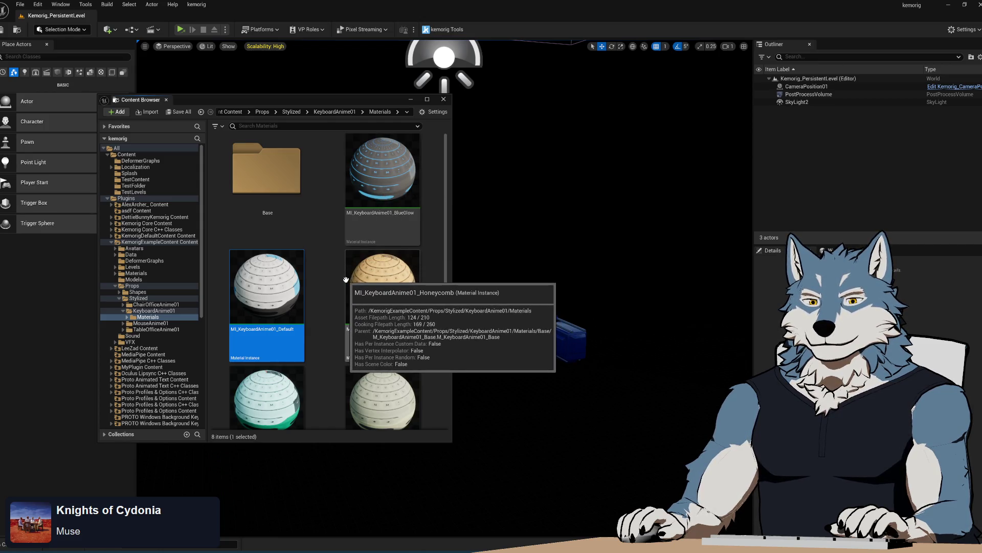
scroll(340, 284, "down", 3)
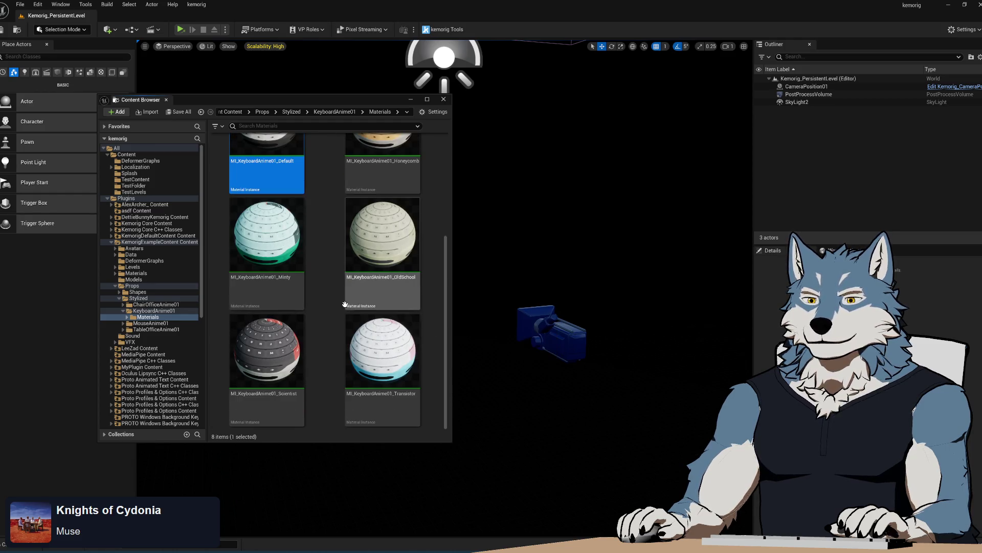
scroll(340, 285, "up", 3)
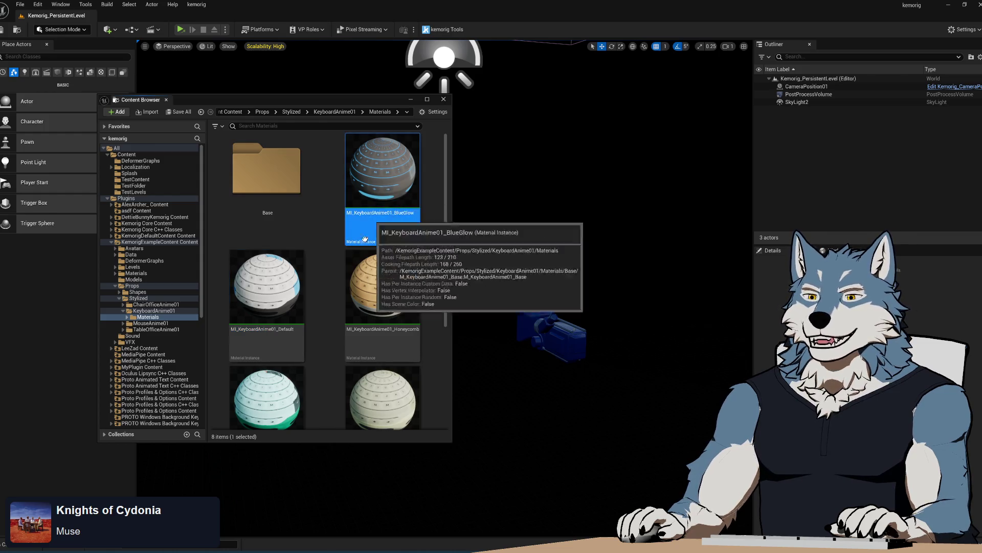
scroll(323, 306, "down", 2)
scroll(324, 306, "down", 2)
scroll(327, 317, "up", 5)
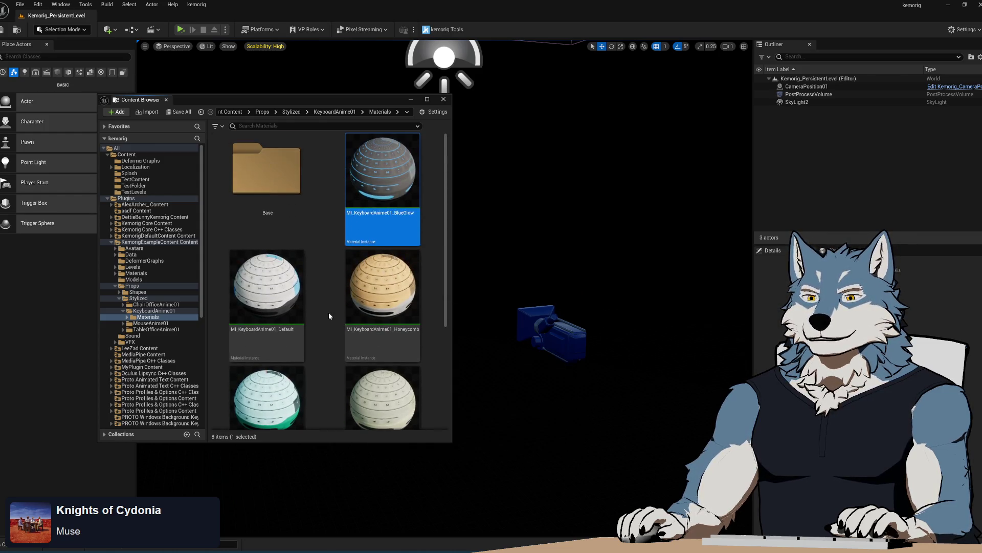
left_click(330, 209)
Step: Review the keyboard's Base textures, then return to the KeyboardAnime01 folder
double_click(266, 172)
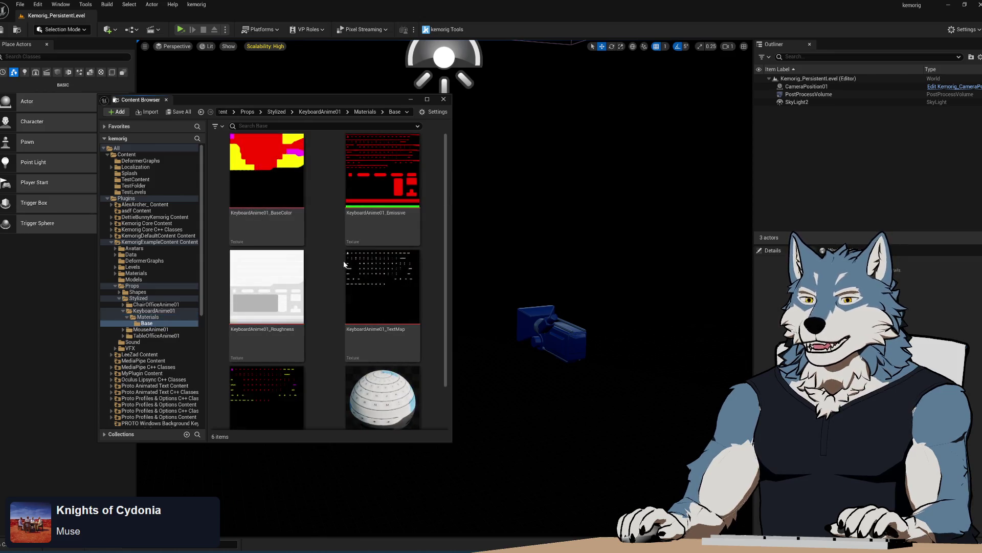
scroll(331, 270, "down", 1)
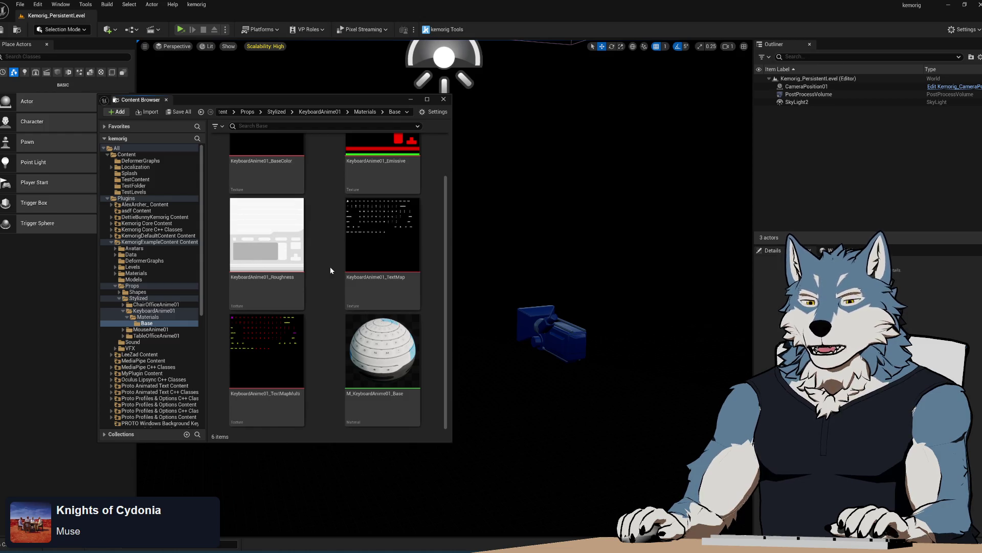
scroll(331, 271, "up", 1)
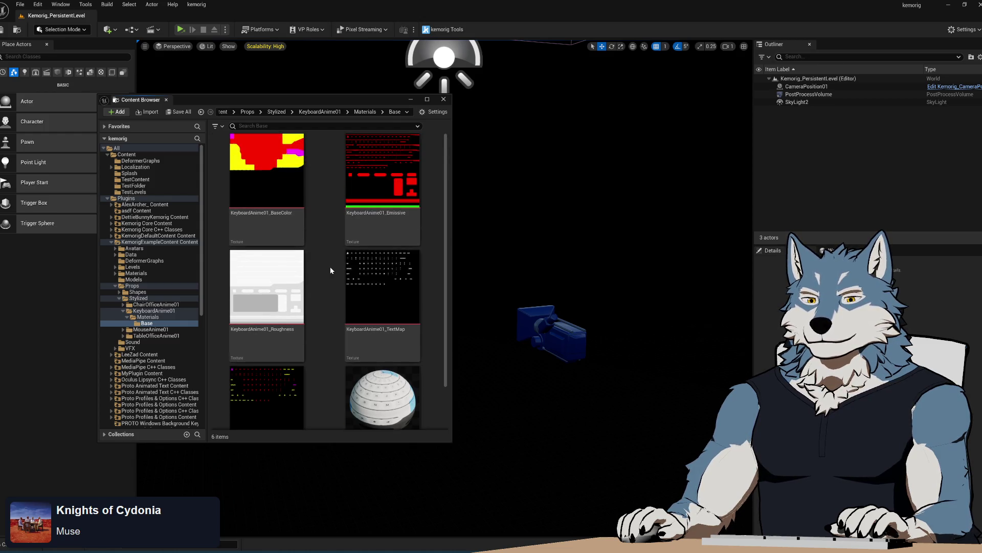
scroll(328, 207, "down", 1)
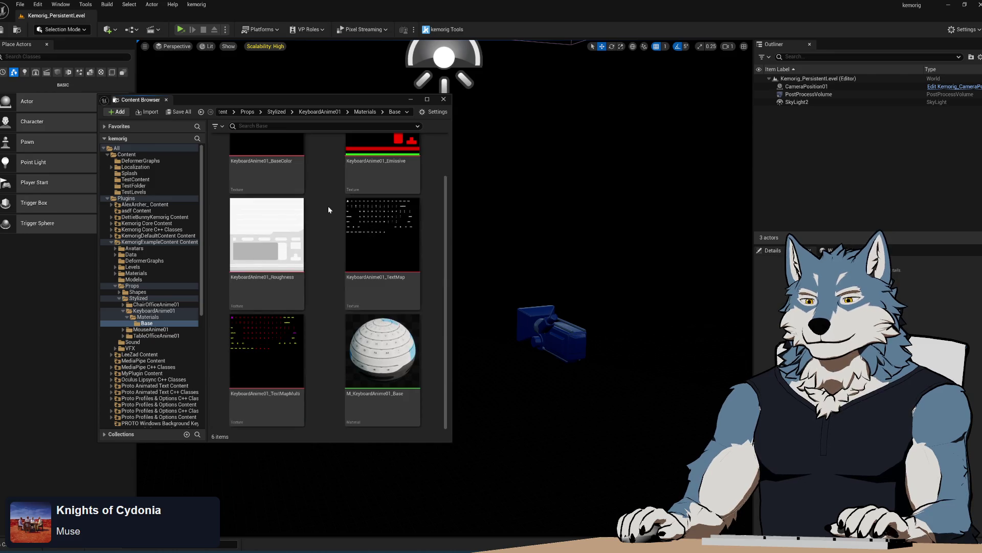
scroll(328, 210, "up", 1)
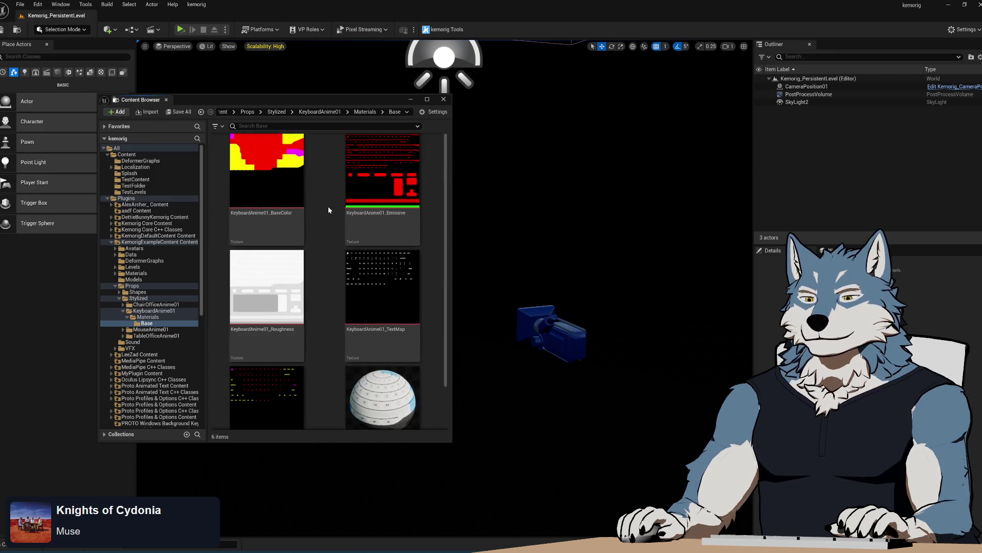
left_click(148, 316)
left_click(154, 310)
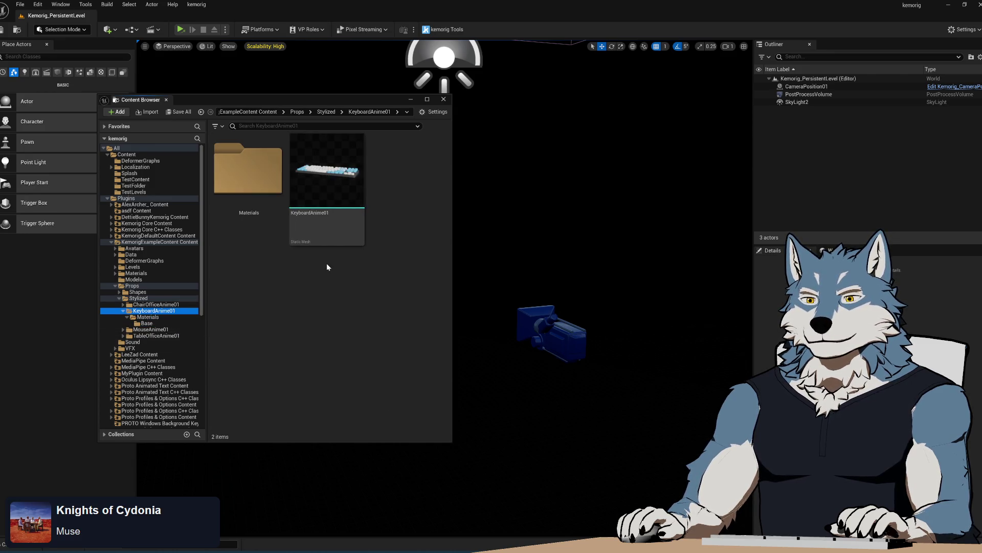
Step: Browse the MouseAnime01 folder, its Materials instances and Base folder
left_click(151, 329)
left_click(328, 213)
left_click(328, 214)
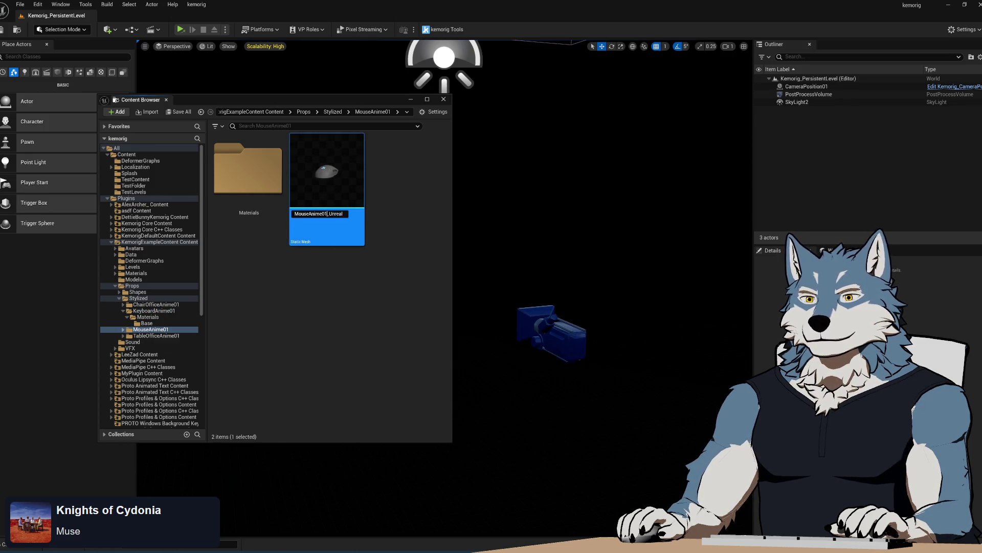
double_click(258, 184)
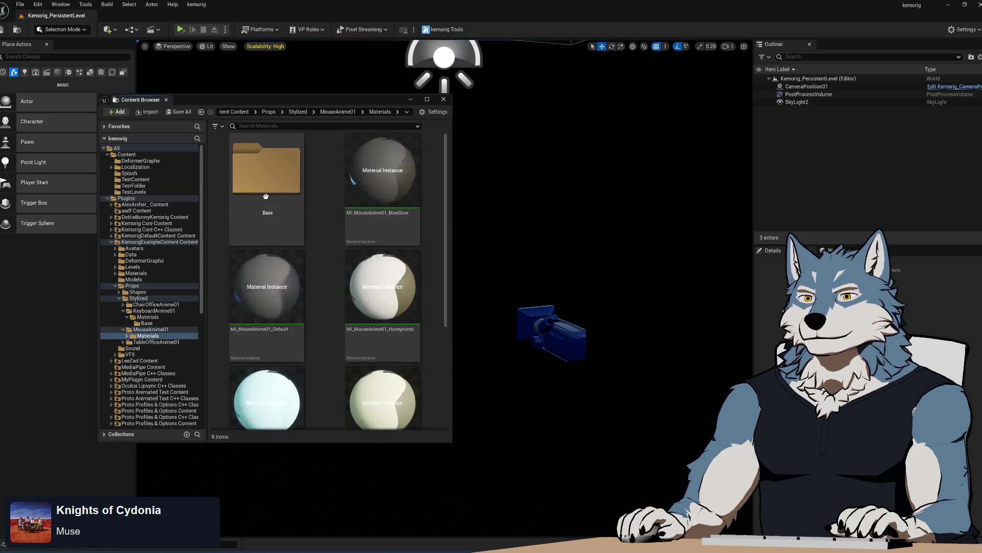
left_click(362, 196)
scroll(378, 327, "down", 3)
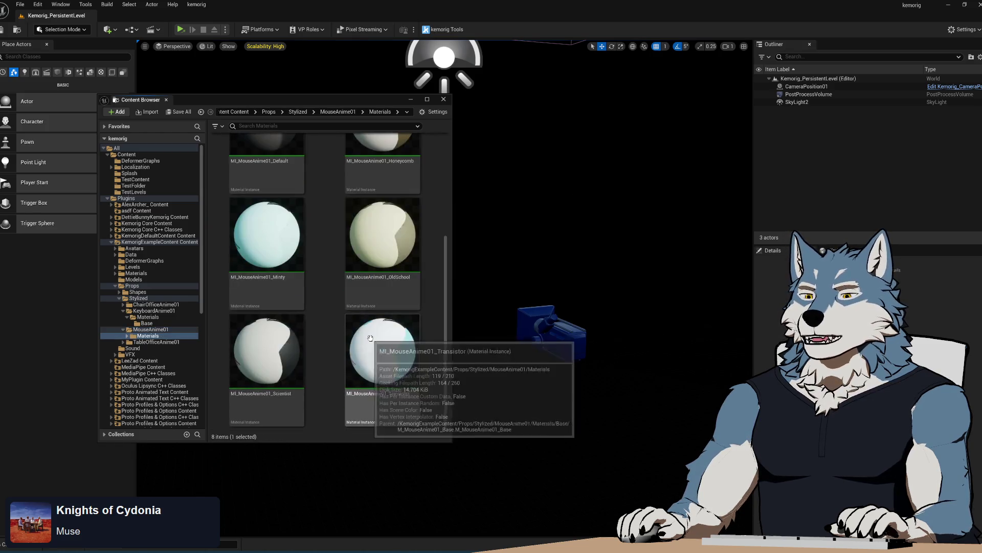
scroll(381, 379, "up", 3)
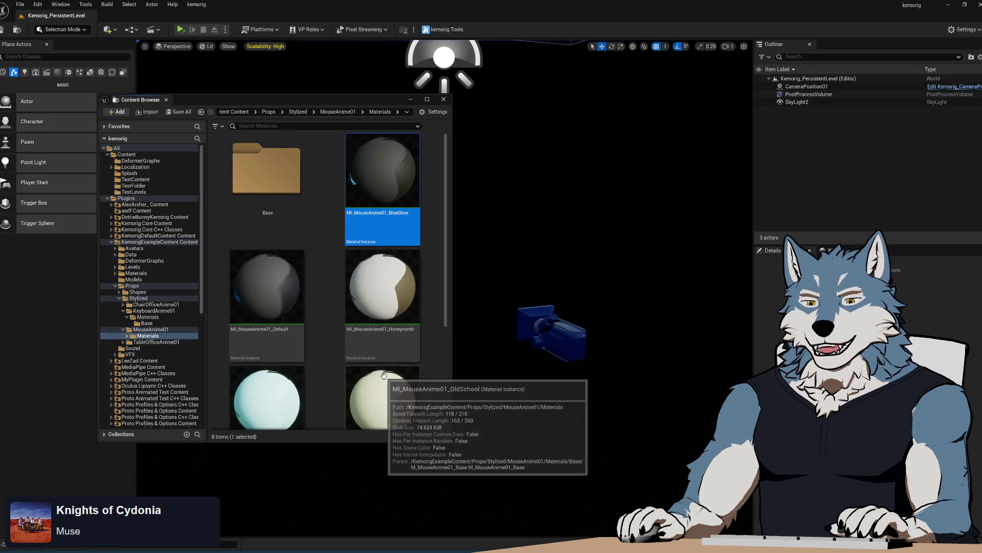
double_click(267, 169)
Step: Save all modified assets with Ctrl+S
left_click(289, 220)
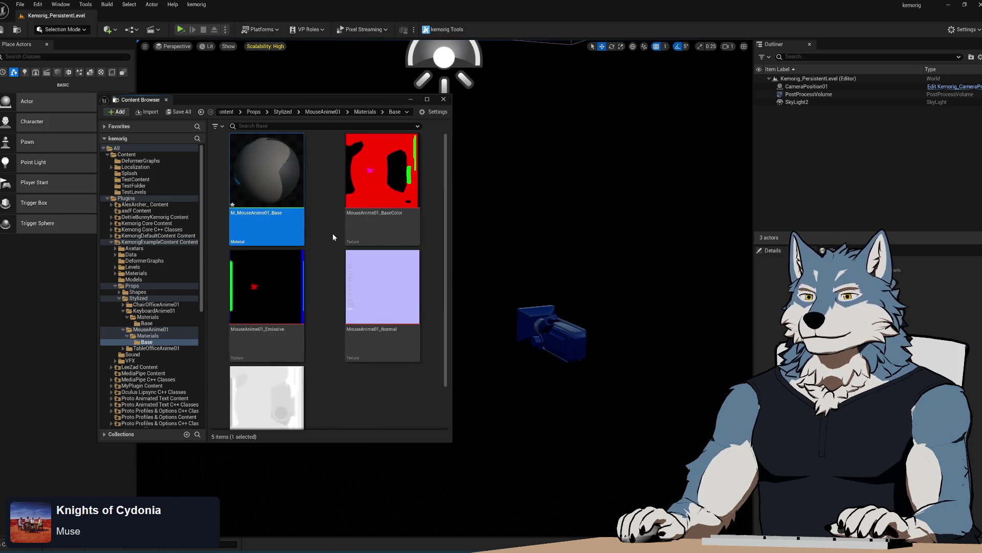
key("ctrl+s")
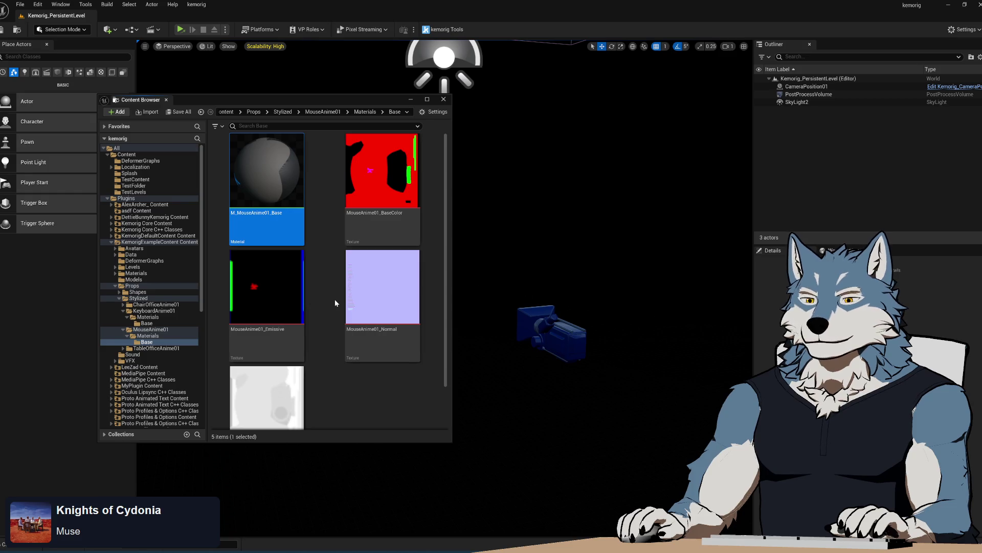
scroll(333, 303, "down", 2)
scroll(333, 303, "up", 2)
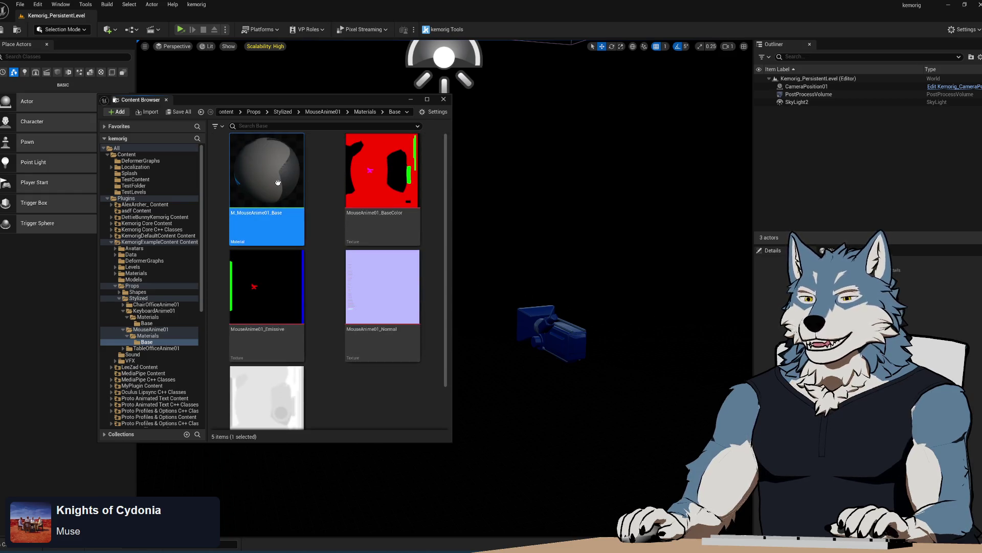
Step: Compare the keyboard and mouse material folders, then open TableOfficeAnime01
left_click(148, 336)
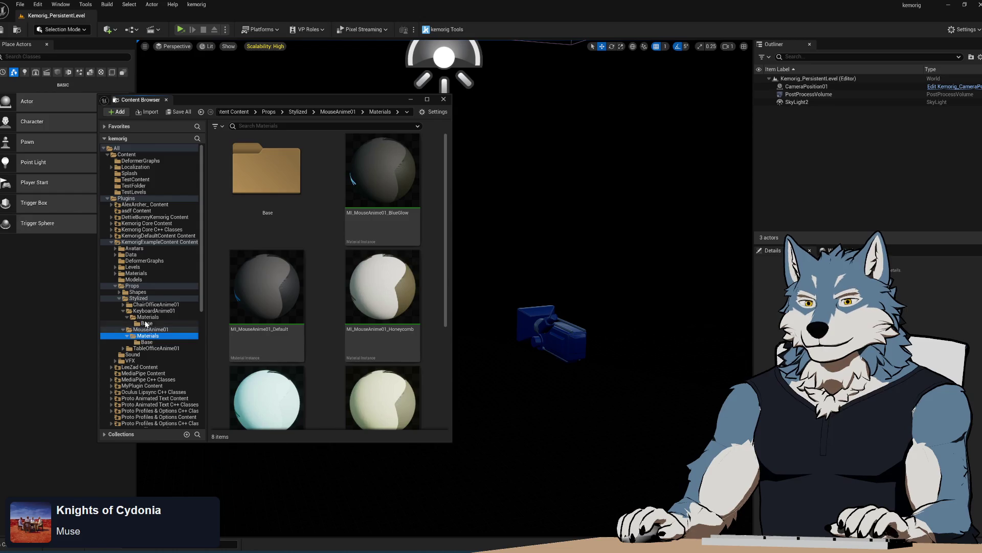
left_click(146, 323)
scroll(324, 262, "down", 2)
scroll(322, 262, "up", 2)
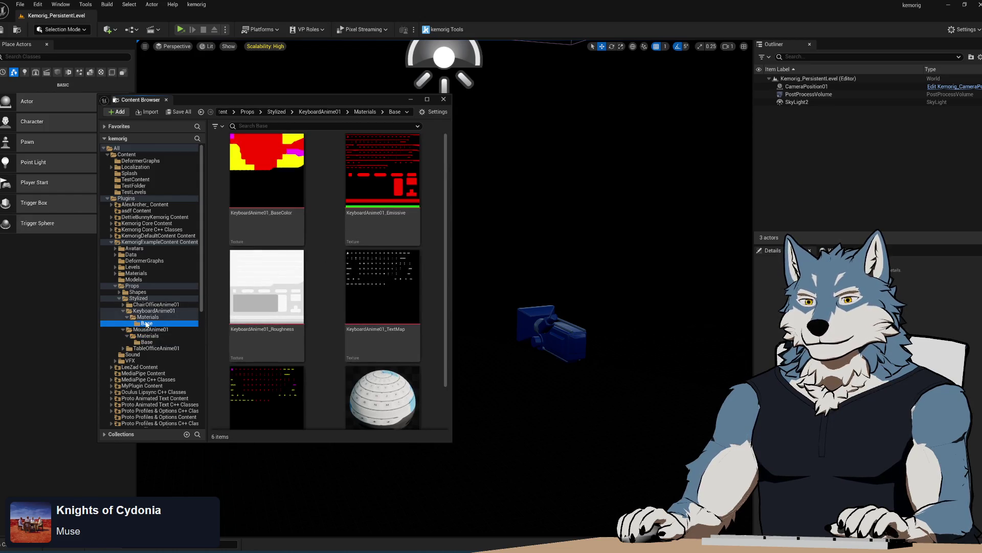
left_click(148, 317)
scroll(323, 290, "down", 2)
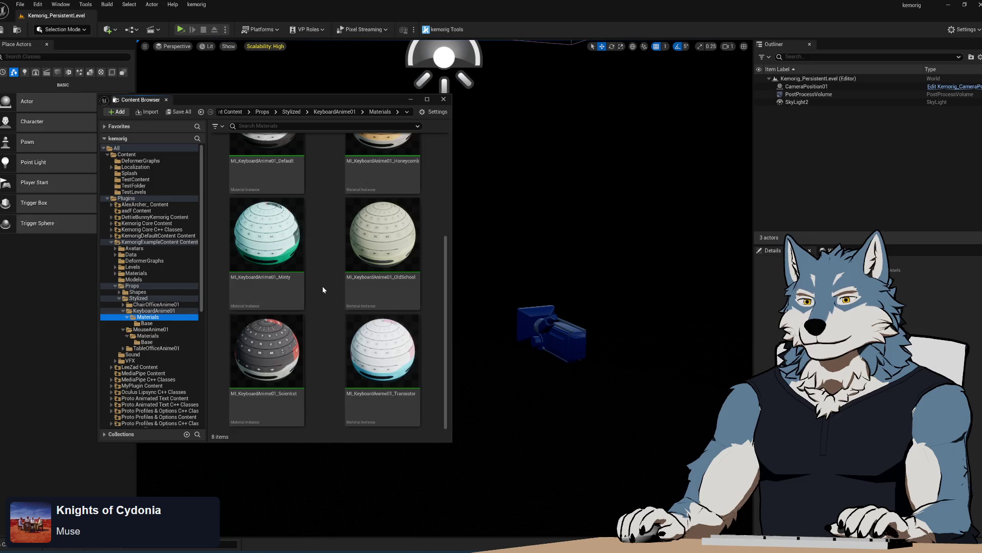
scroll(322, 290, "up", 2)
left_click(148, 336)
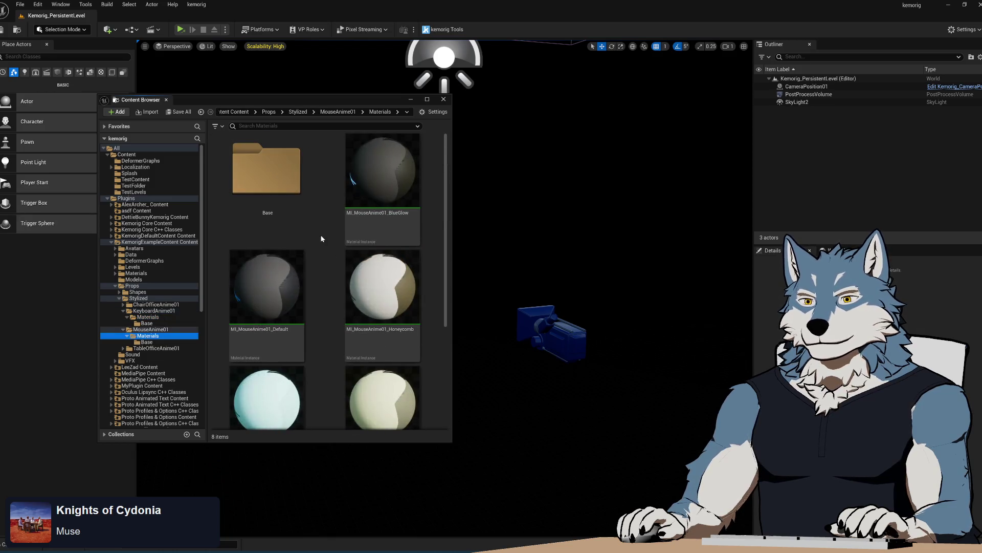
scroll(320, 235, "down", 3)
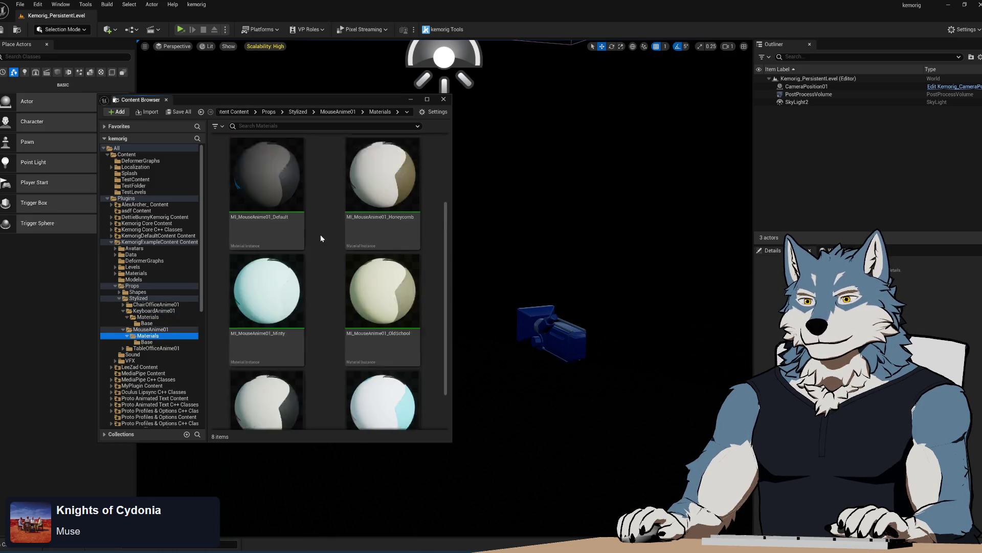
left_click(148, 317)
scroll(331, 239, "up", 2)
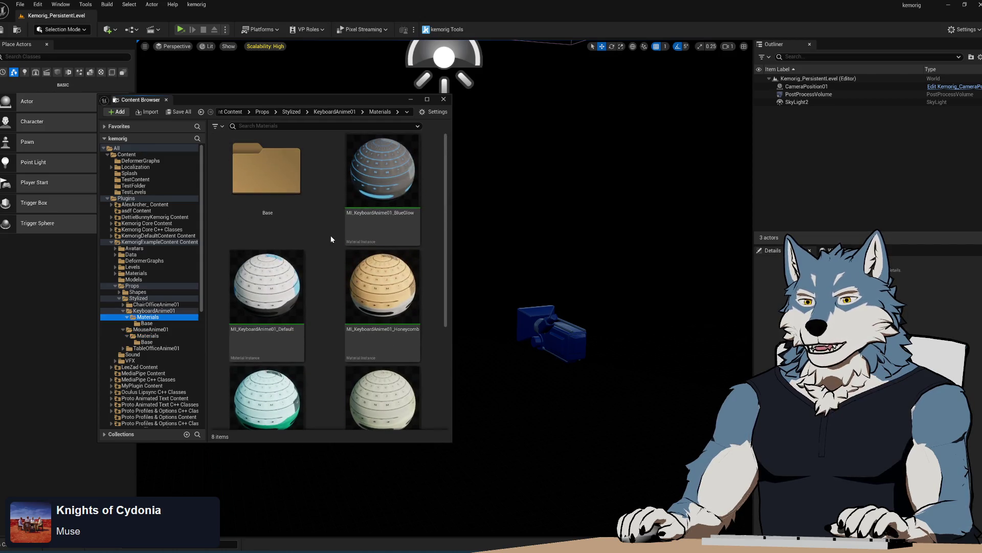
left_click(146, 342)
left_click(156, 348)
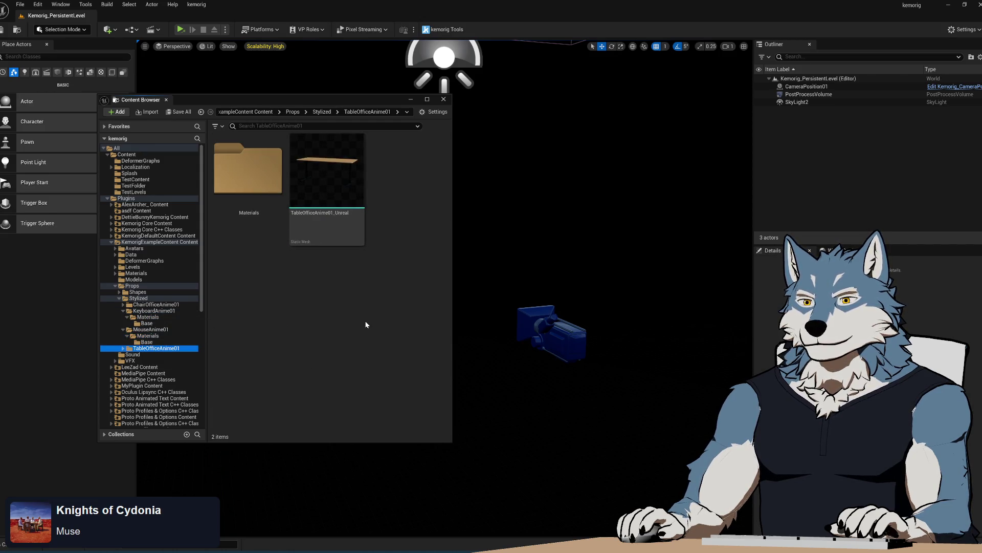
Step: Rename TableOfficeAnime01_Unreal to TableOfficeAnime01 and open the table's Materials folder
left_click(343, 220)
key("F2")
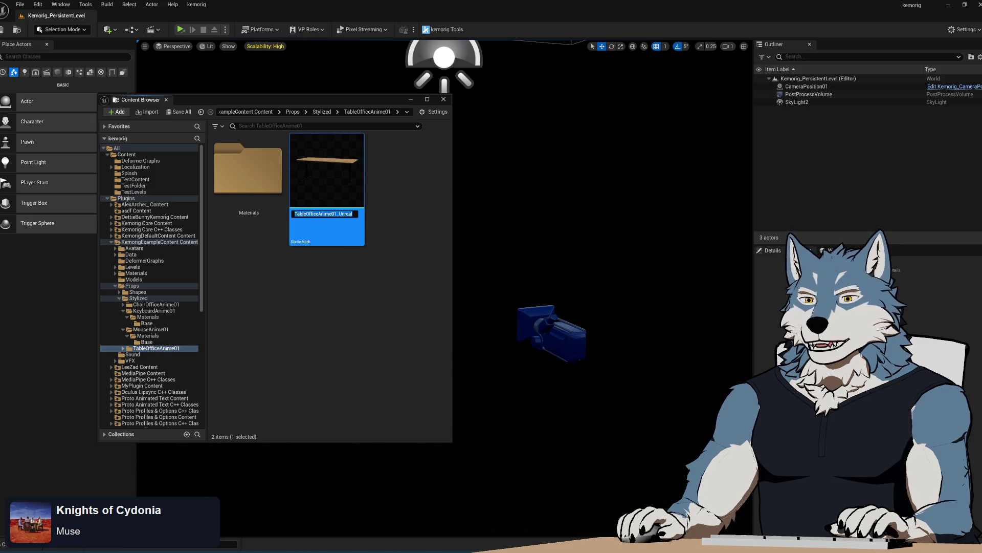
key("End")
key("BackSpace")
key("BackSpace")
key("BackSpace")
key("Return")
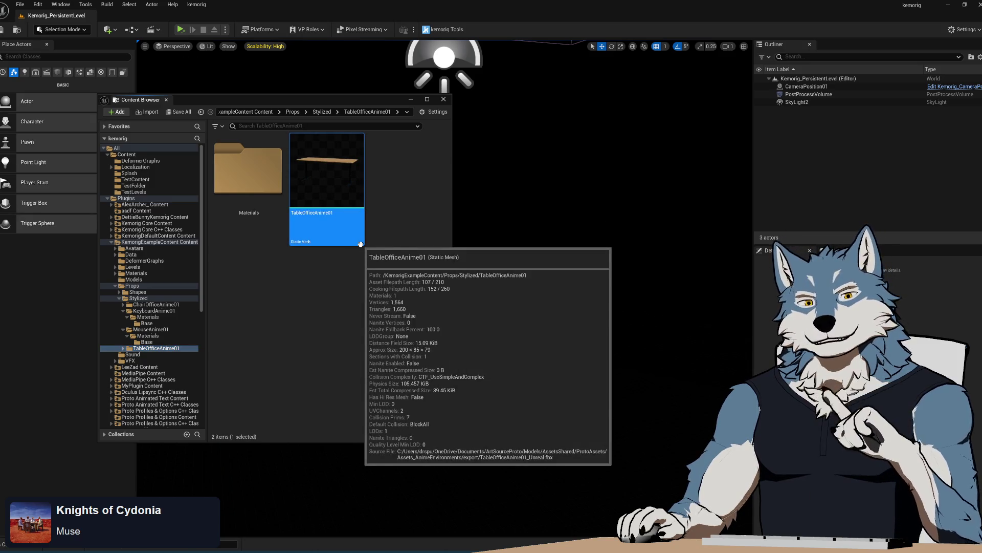
double_click(249, 195)
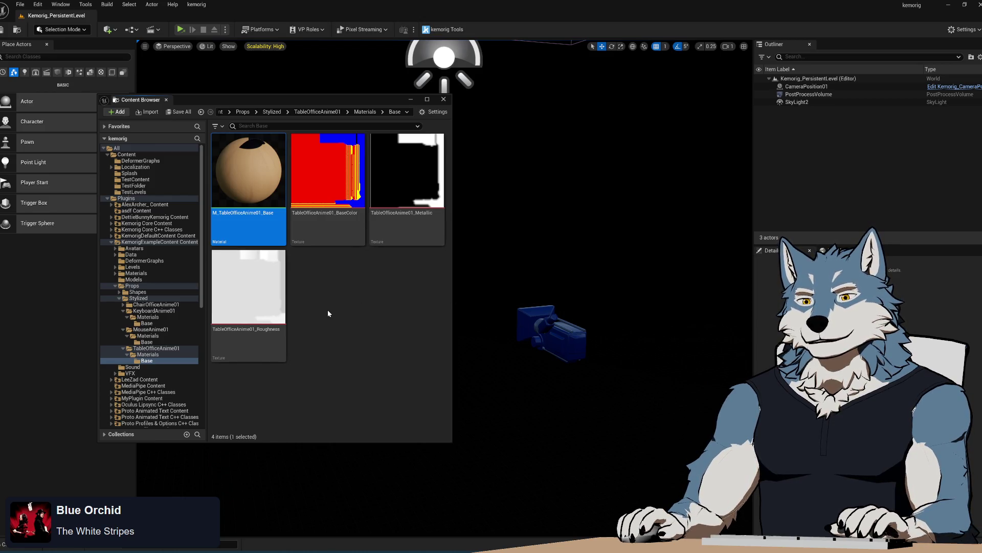
Step: Browse the example content's Materials folders, KemorigCelShade and then PBR
key("BackSpace")
key("BackSpace")
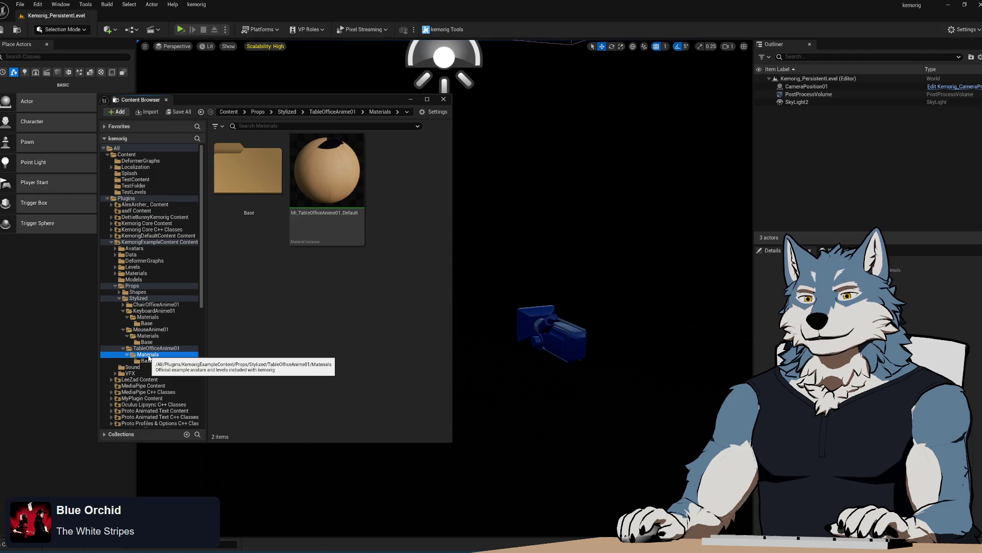
left_click(313, 300)
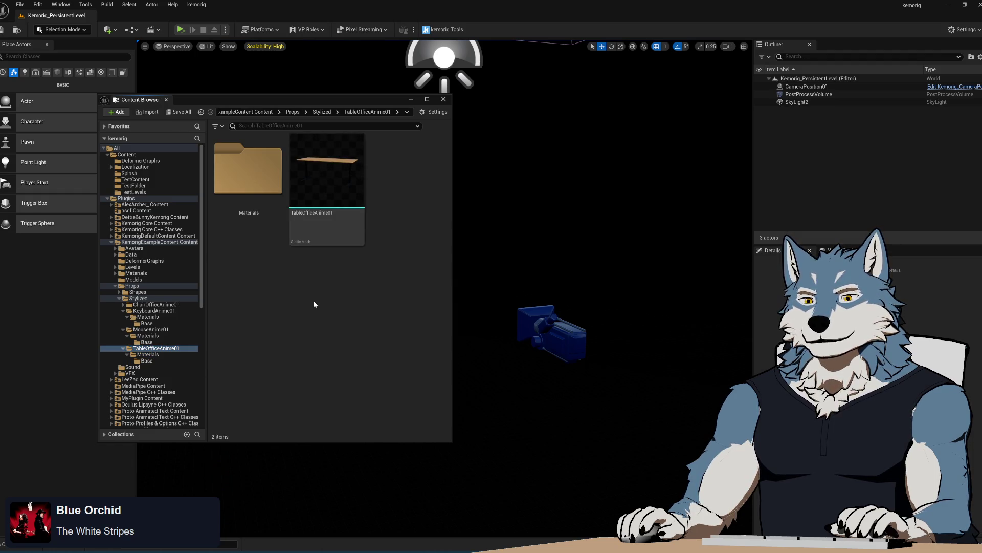
left_click(134, 279)
left_click(136, 273)
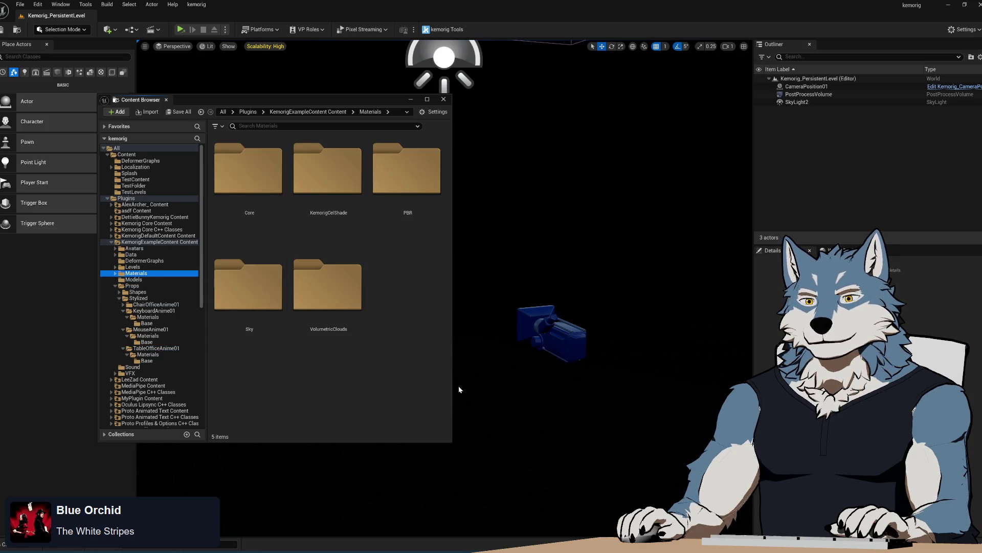
double_click(340, 185)
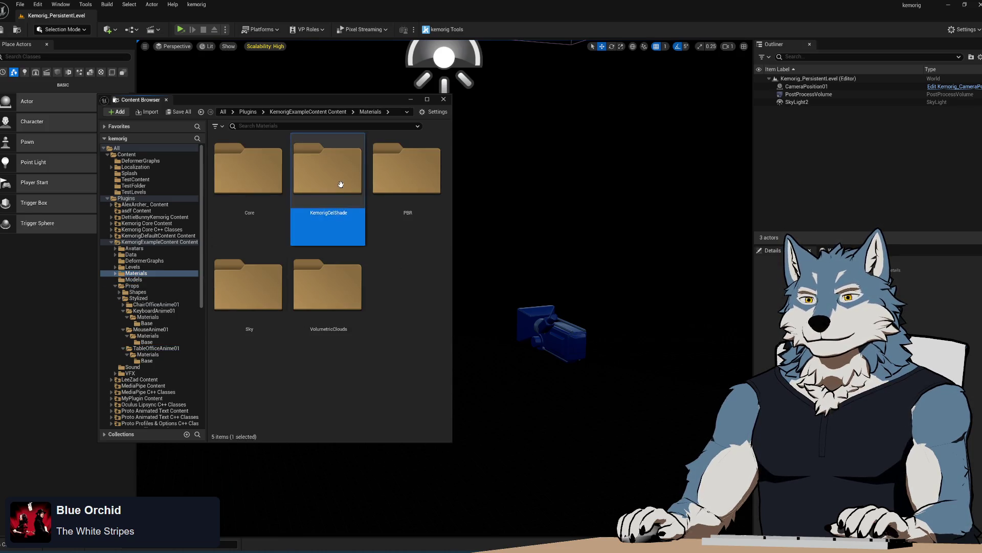
scroll(427, 334, "down", 1)
scroll(427, 335, "up", 3)
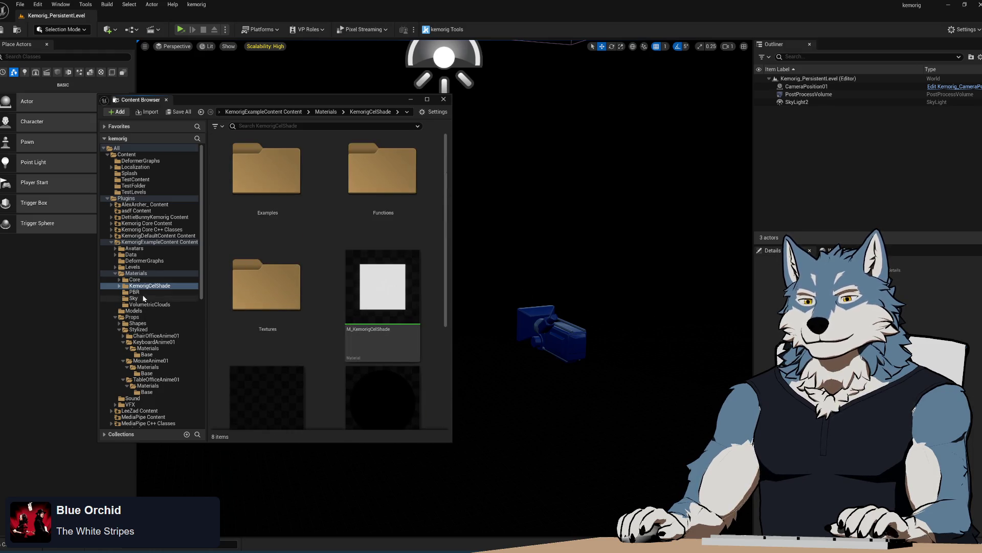
left_click(134, 291)
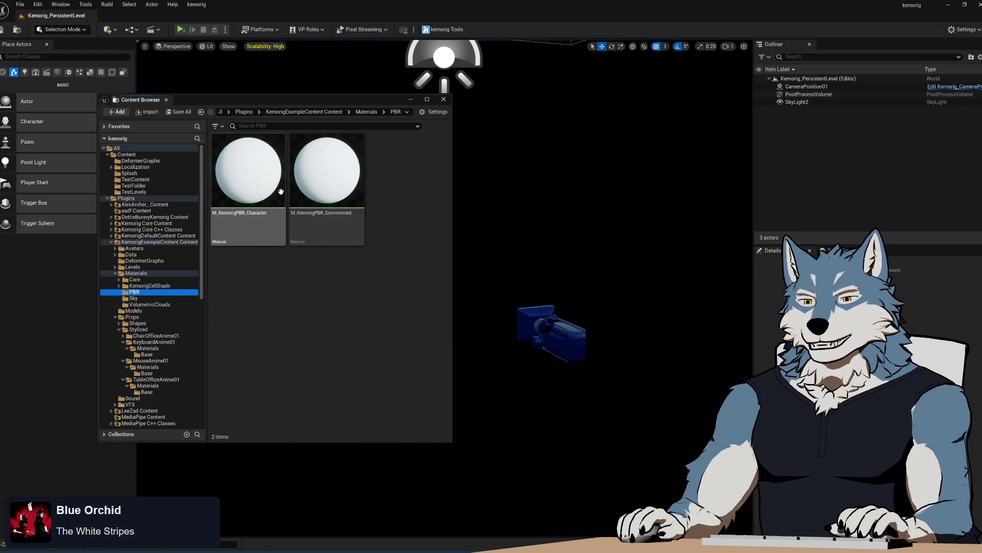
Step: Check M_KemorigPBR_Character's morph target setting via a 'morph' Details search, then close it
mouse_move(263, 193)
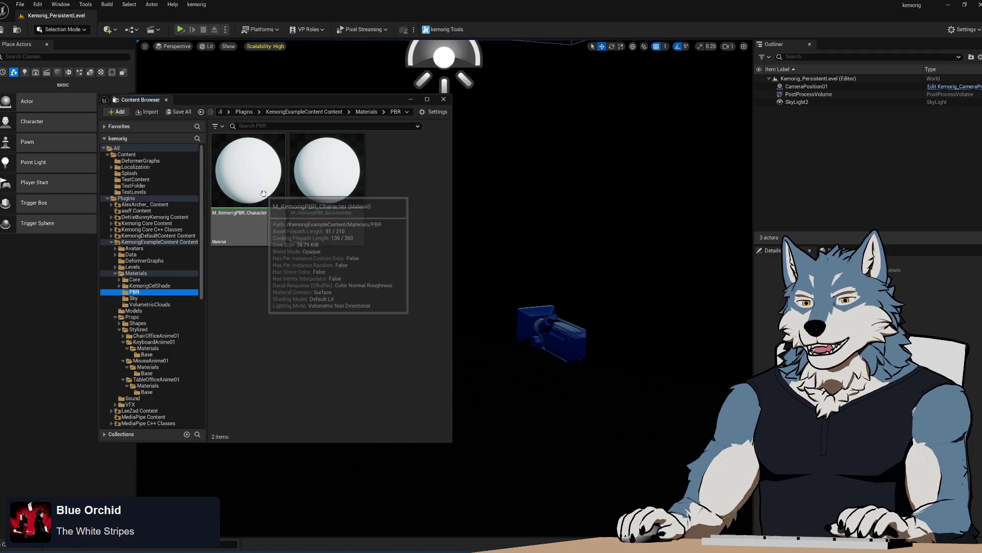
double_click(248, 225)
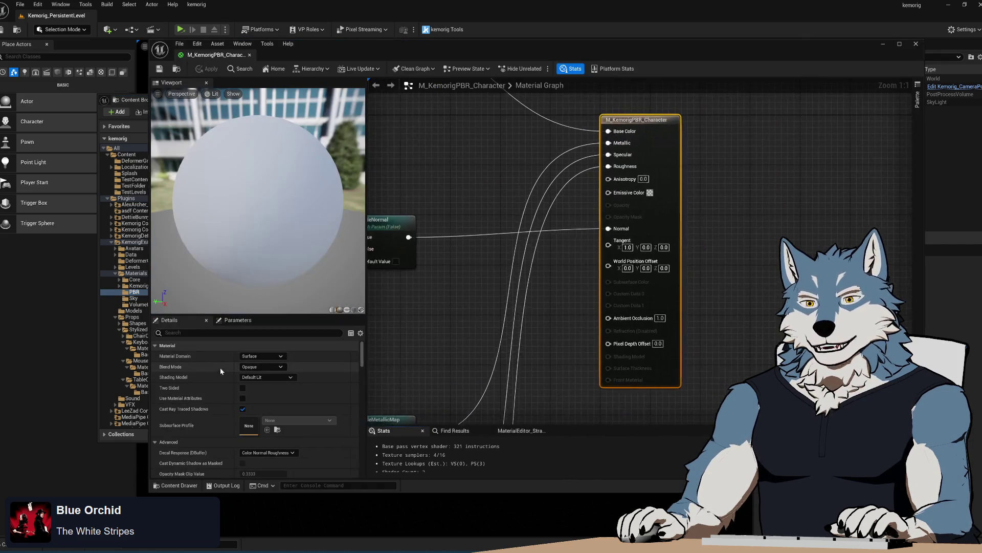
left_click(171, 333)
type("m")
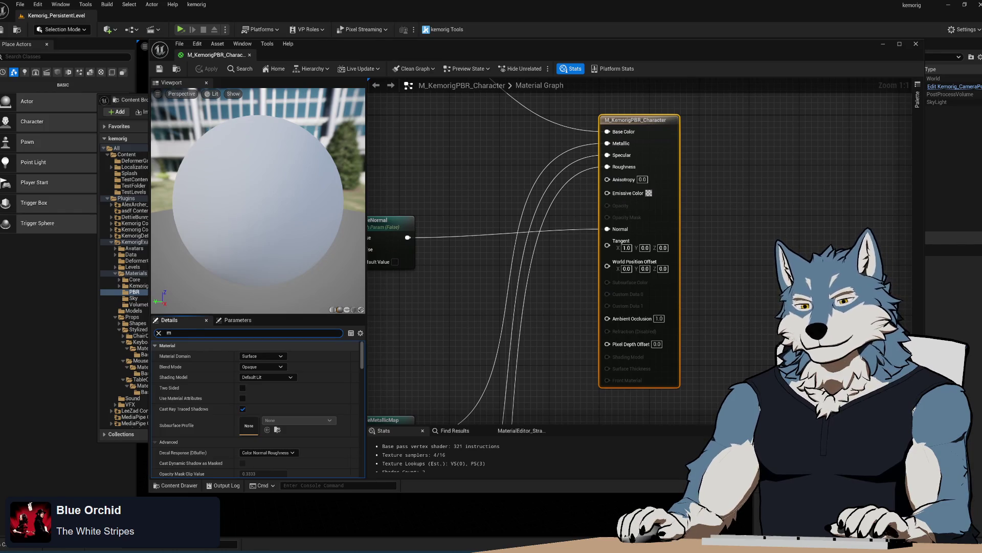
type("orph")
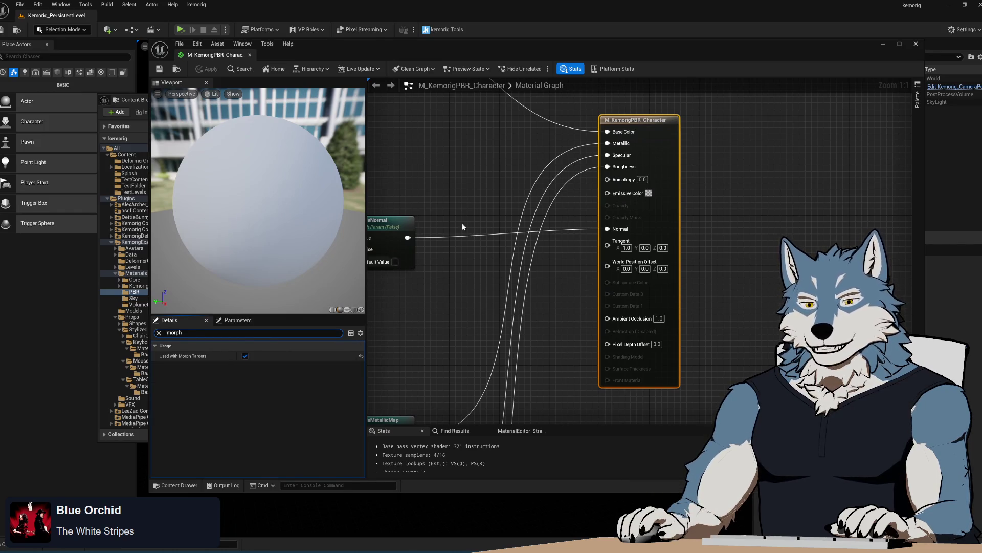
left_click(916, 43)
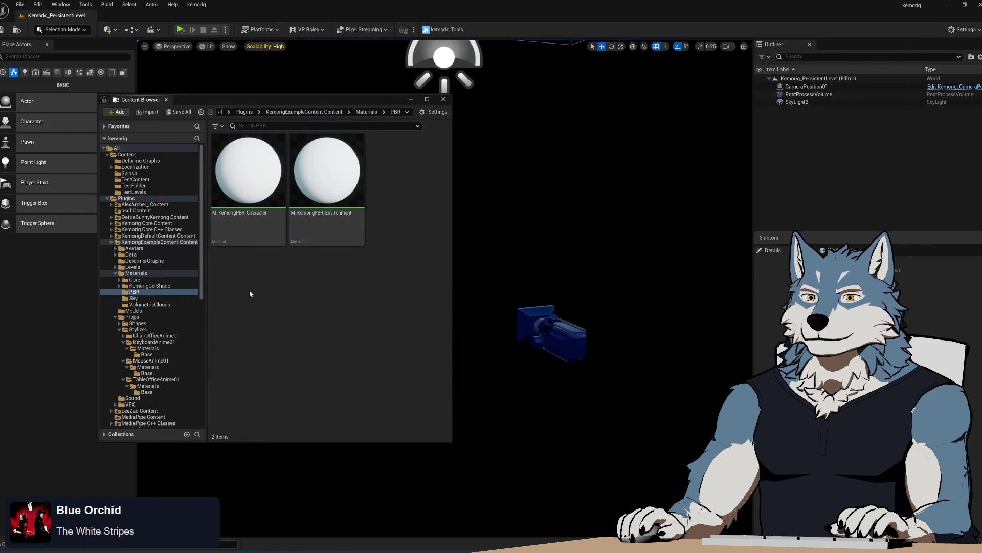
Step: Launch the 'kemorig - Game - Shipping' profile from Tools > Project Launcher and view the app
left_click(86, 4)
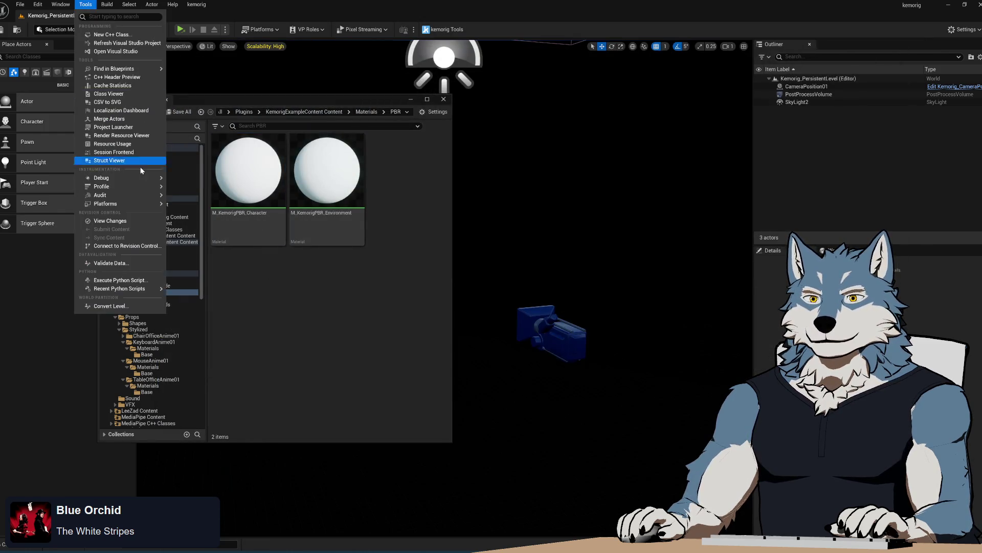
left_click(136, 128)
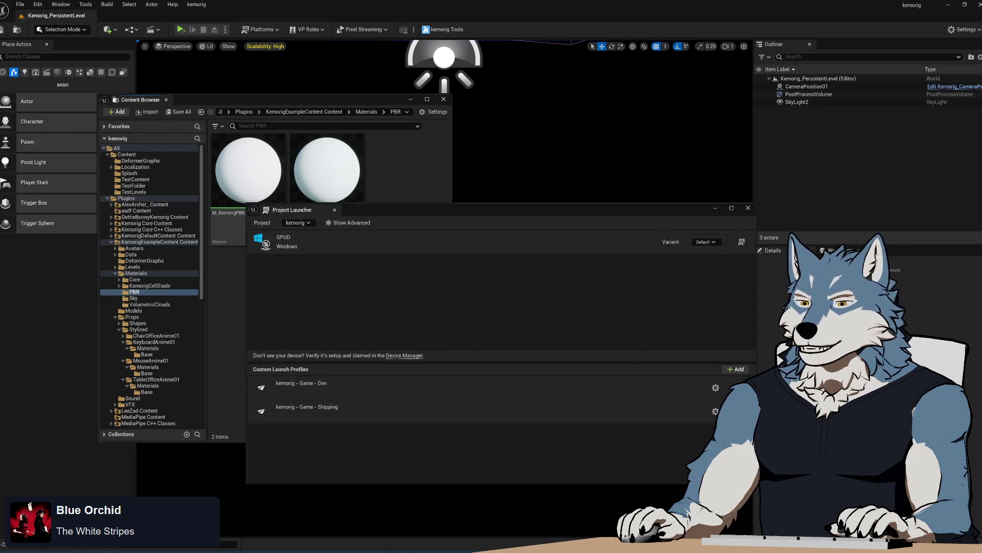
left_click(261, 411)
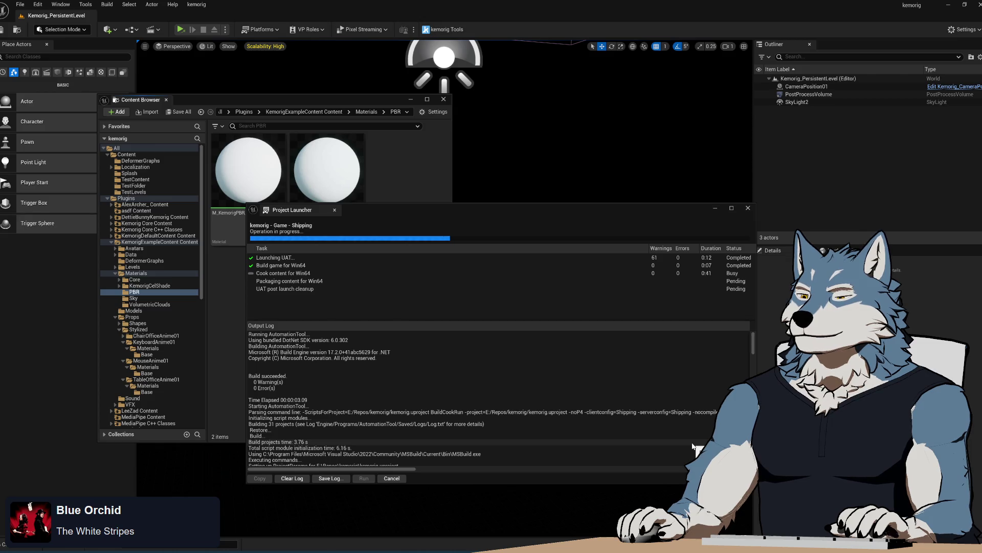
left_click(346, 551)
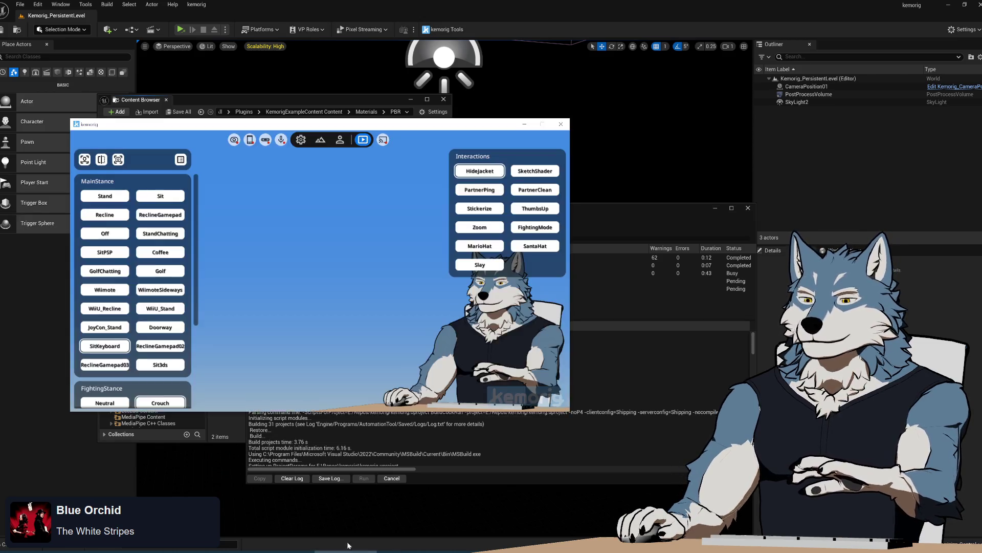
Step: Leave the kemorig app window and, once packaging finishes, close Unreal Editor
key("alt+Tab")
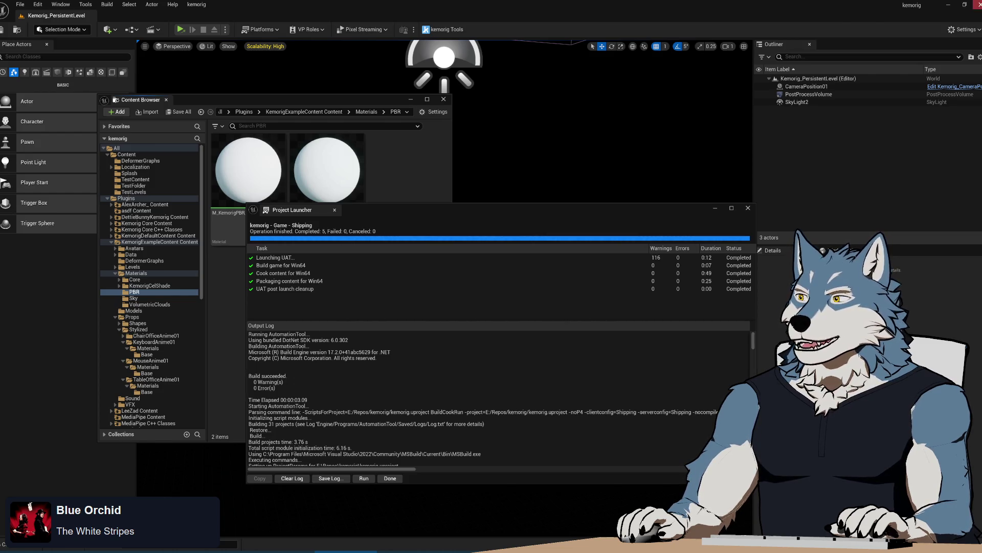
left_click(977, 4)
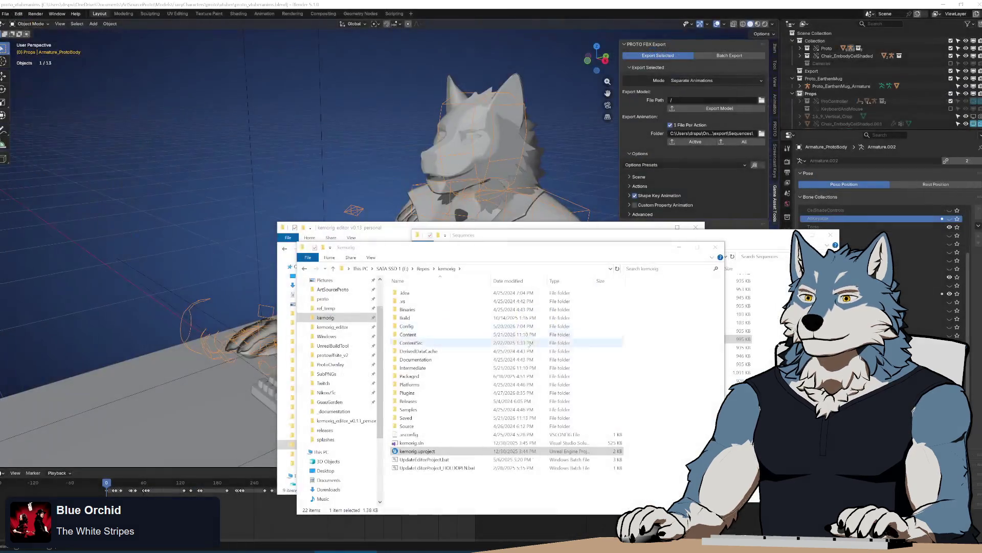
Step: Run UpdateEditorProject_HOLDOPEN.bat from the kemorig folder
double_click(448, 468)
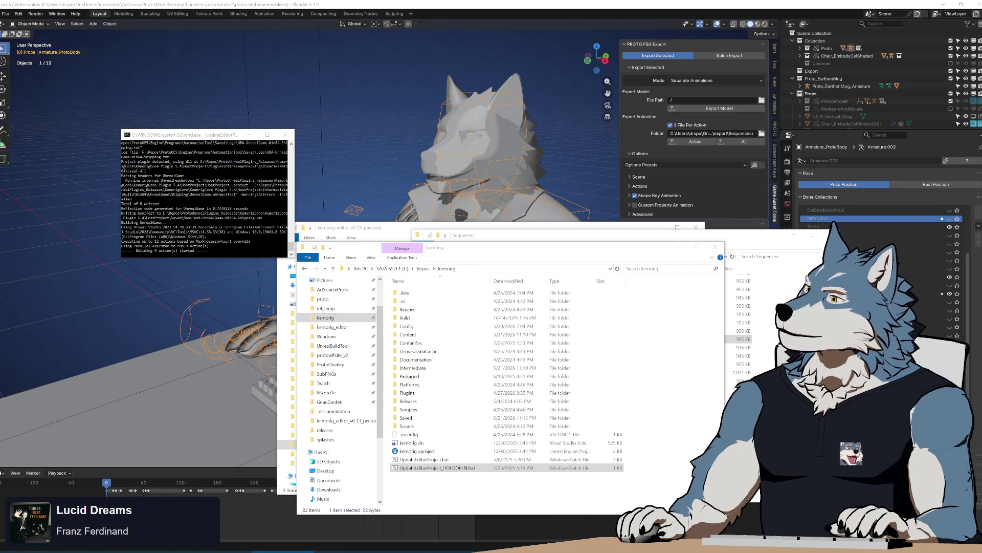
Step: Dismiss the finished update script's pause and close the command prompt
key("alt+Tab")
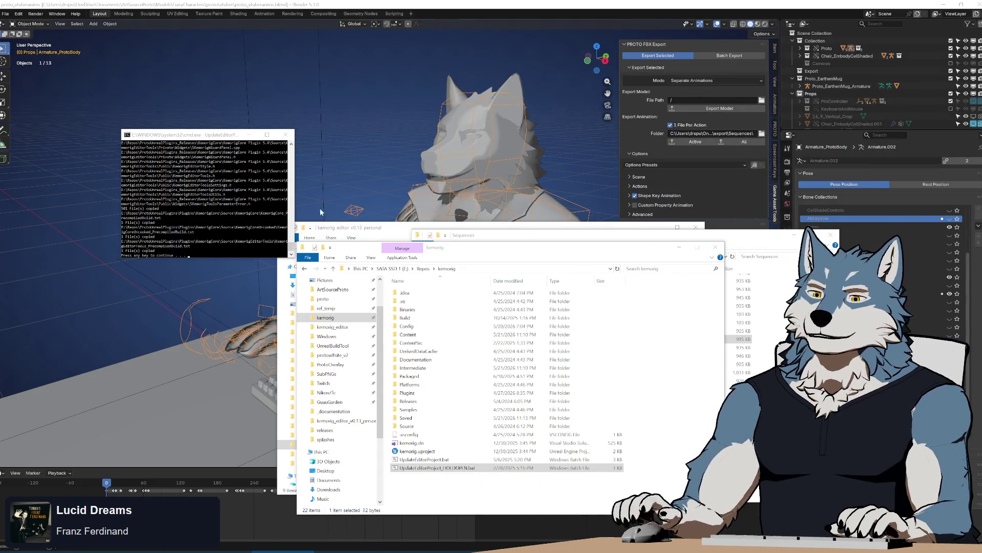
left_click(207, 253)
key("Return")
key("Return")
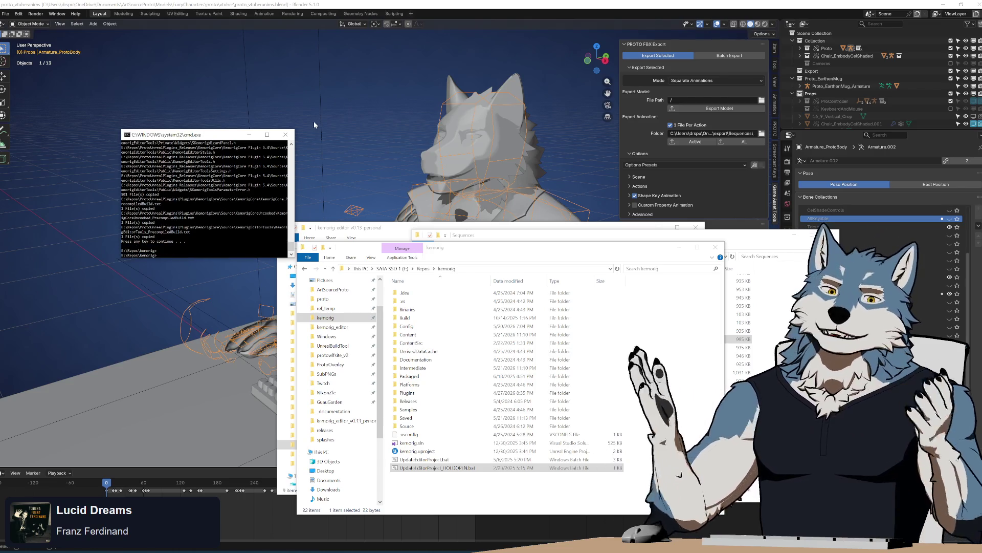
left_click(285, 135)
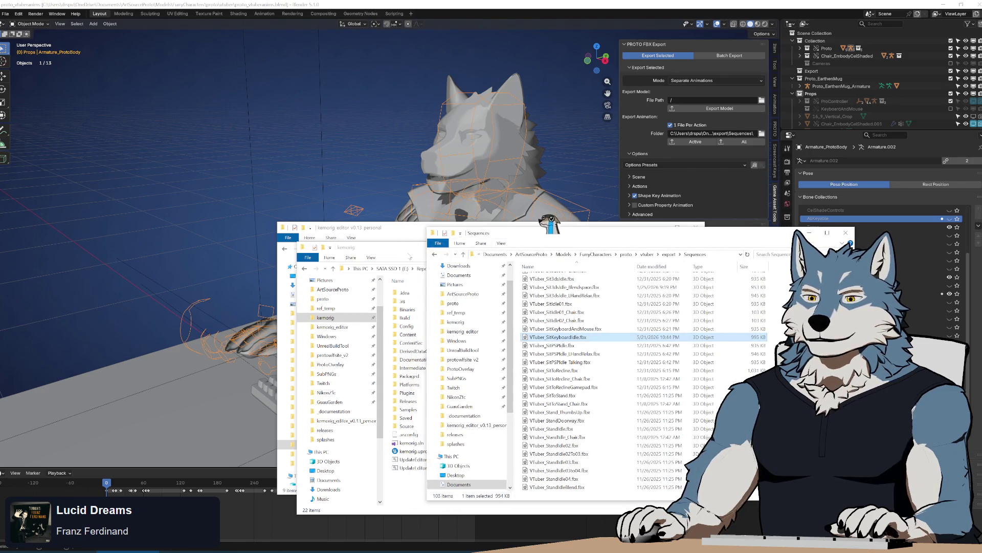
Step: Open the kemorig_releases folder in Repos and move its window up and left
left_click(387, 262)
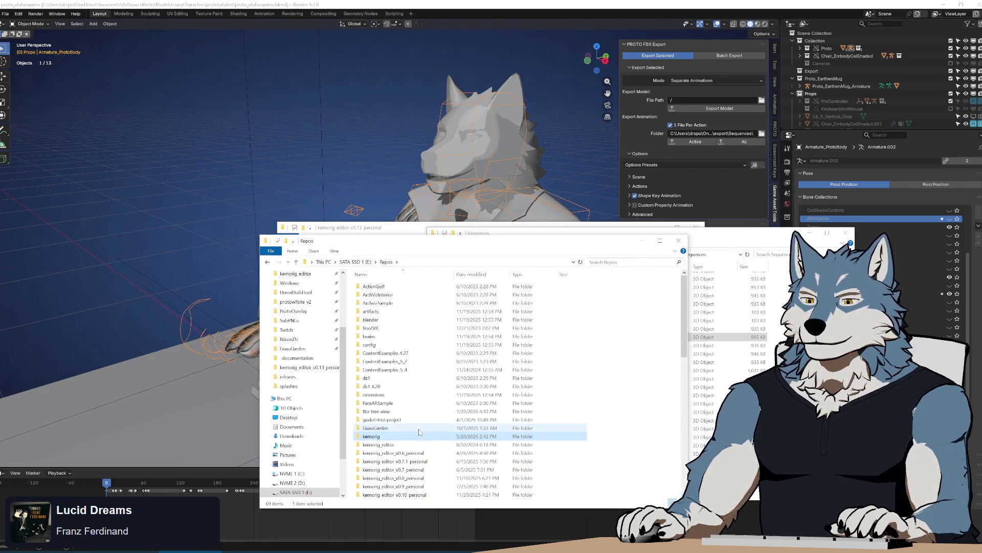
scroll(419, 432, "down", 6)
double_click(450, 354)
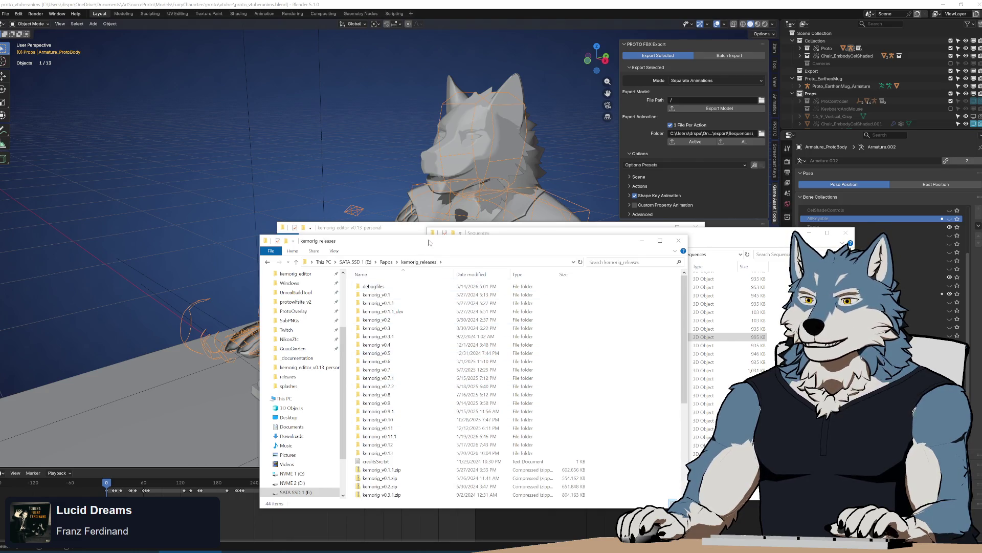
left_click_drag(428, 243, 388, 217)
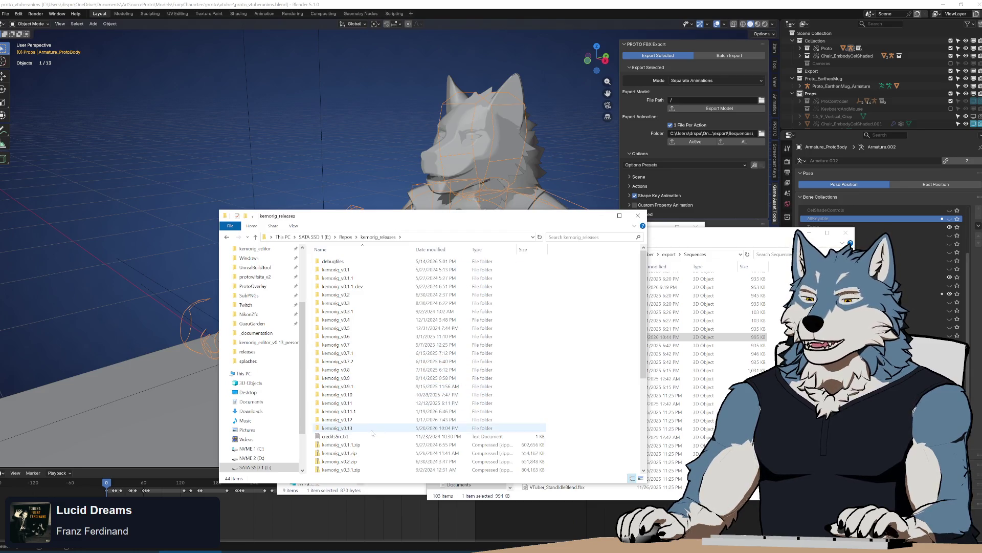
Step: Delete the old kemorig_v0.13.zip archive from kemorig_releases
left_click(404, 428)
scroll(400, 402, "down", 4)
scroll(400, 402, "down", 2)
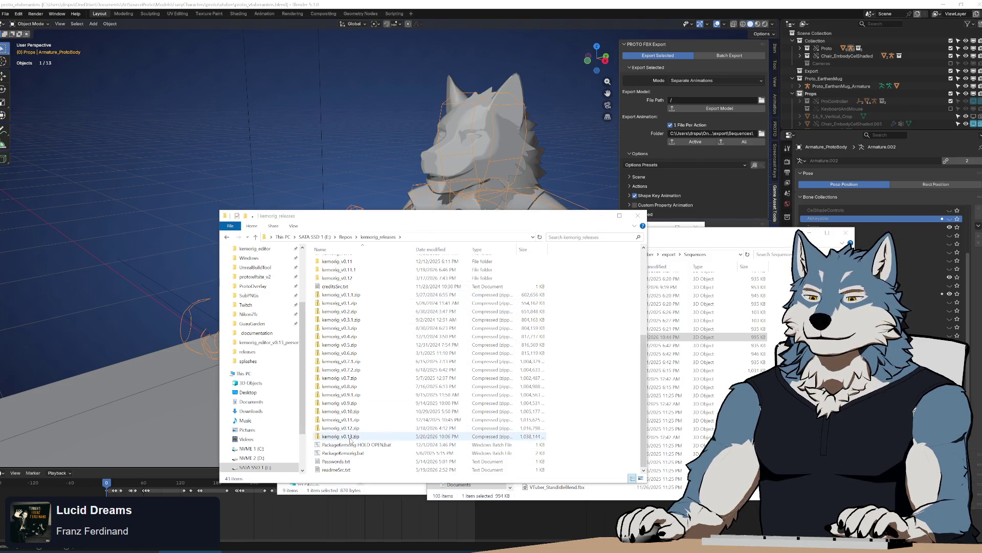
left_click(386, 436)
key("Delete")
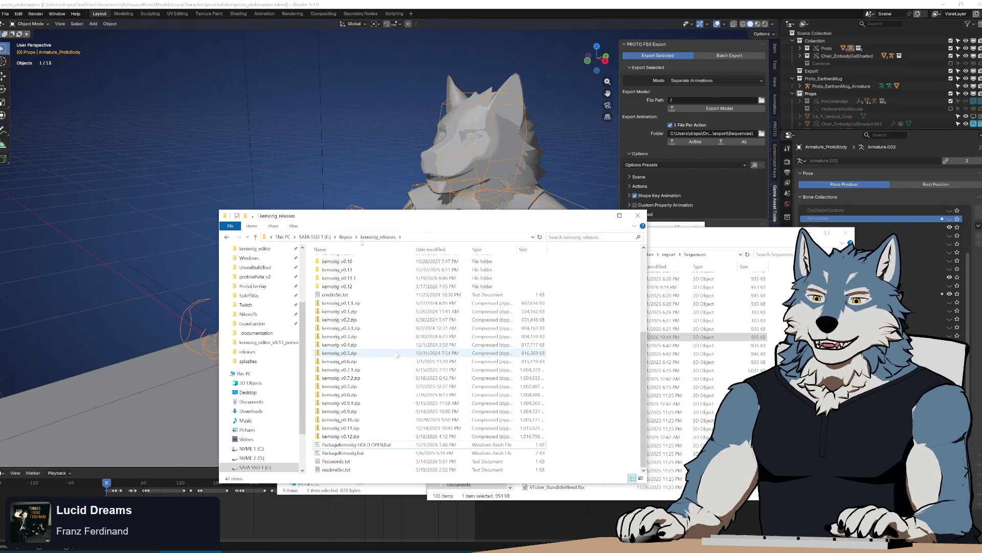
Step: Run PackageKemorig HOLD OPEN.bat with version v0.13 and dismiss the finished pause
double_click(357, 444)
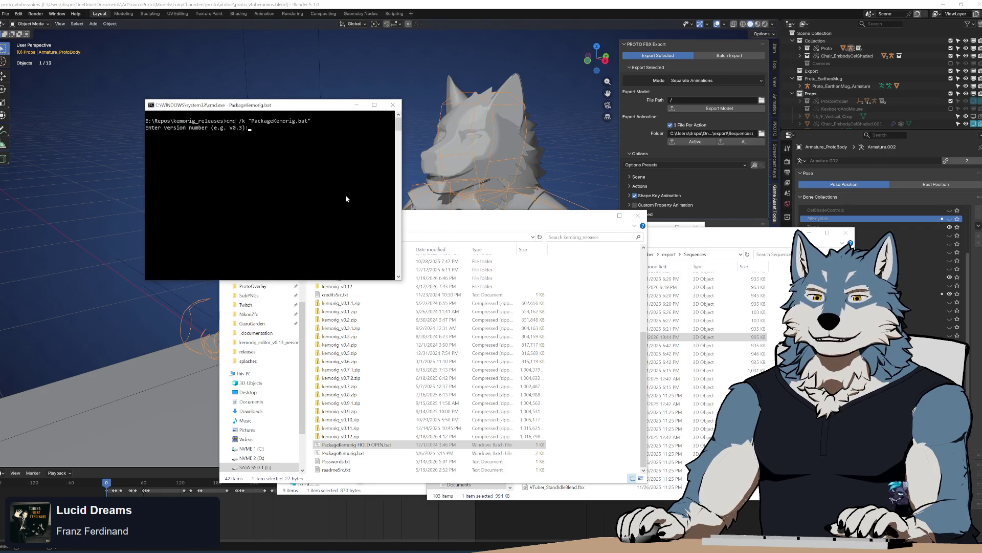
type("v0.13")
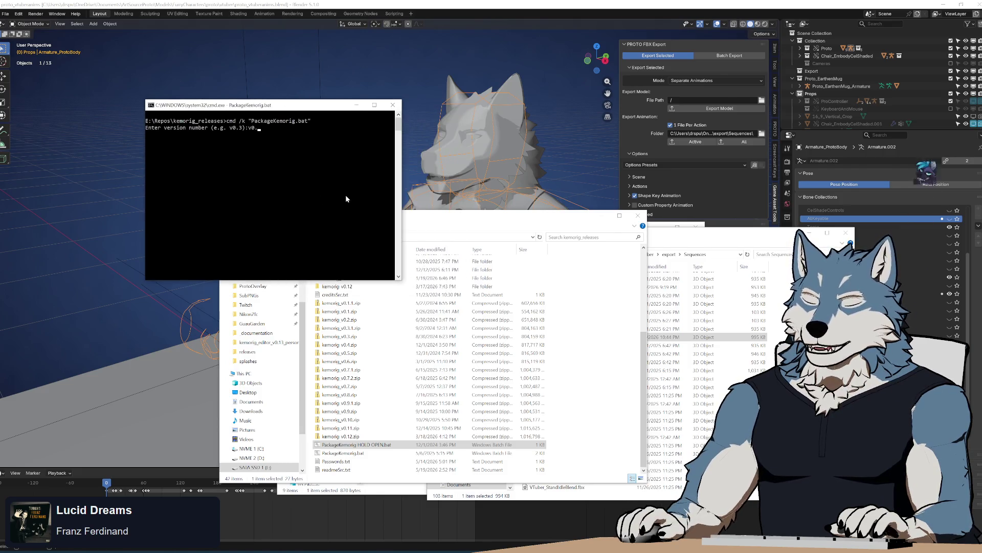
key("Return")
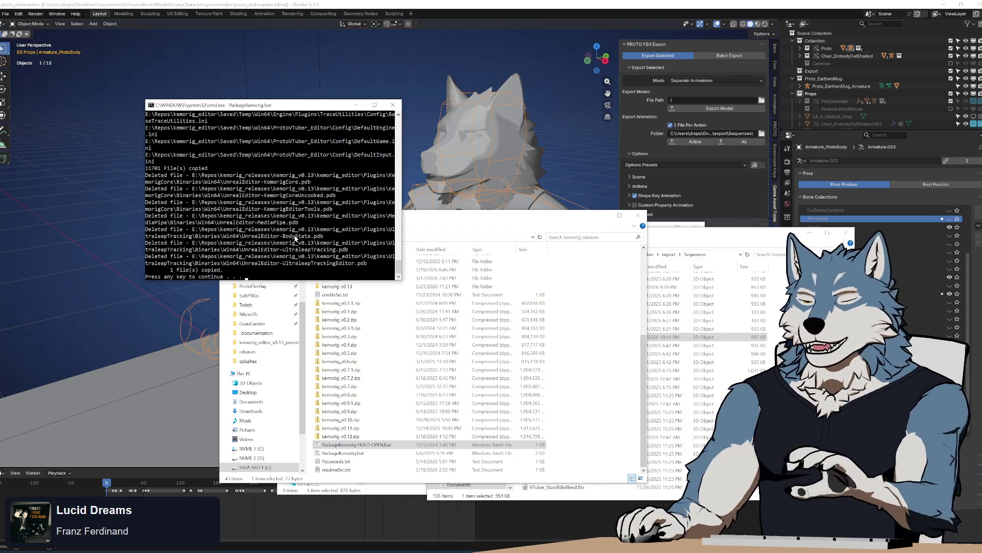
key("Return")
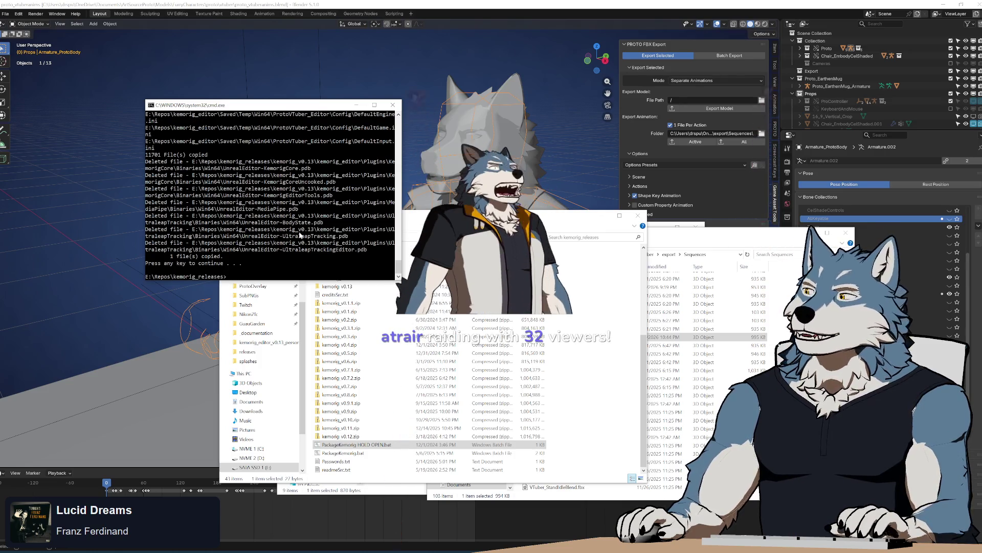
Step: Move Discord's window off screen and close the finished Command Prompt window
key("alt+Tab")
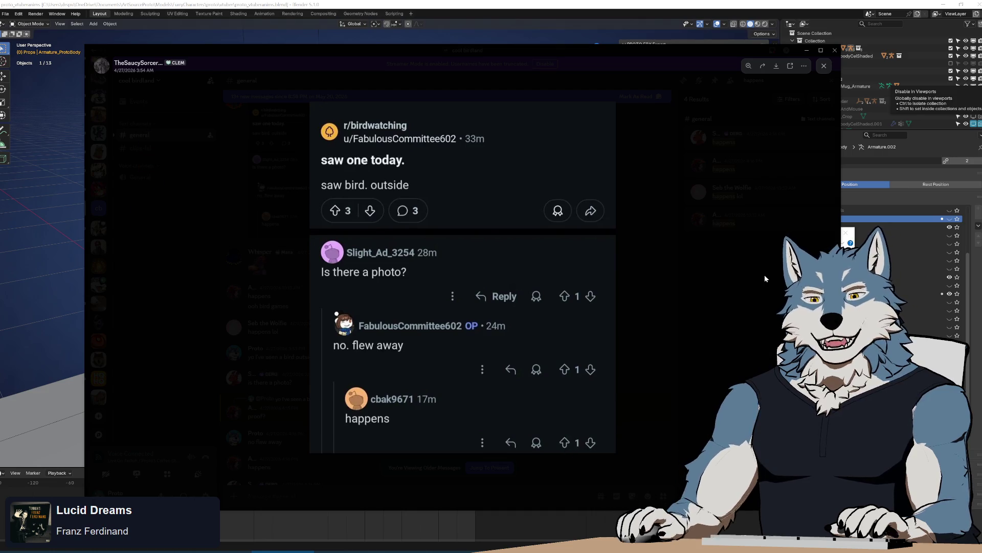
left_click_drag(481, 50, 981, 51)
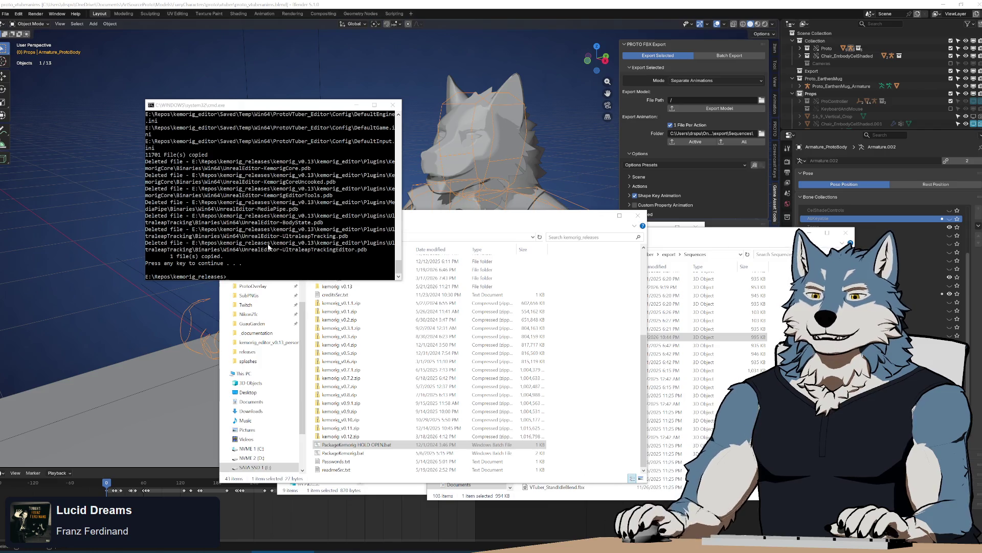
left_click(393, 104)
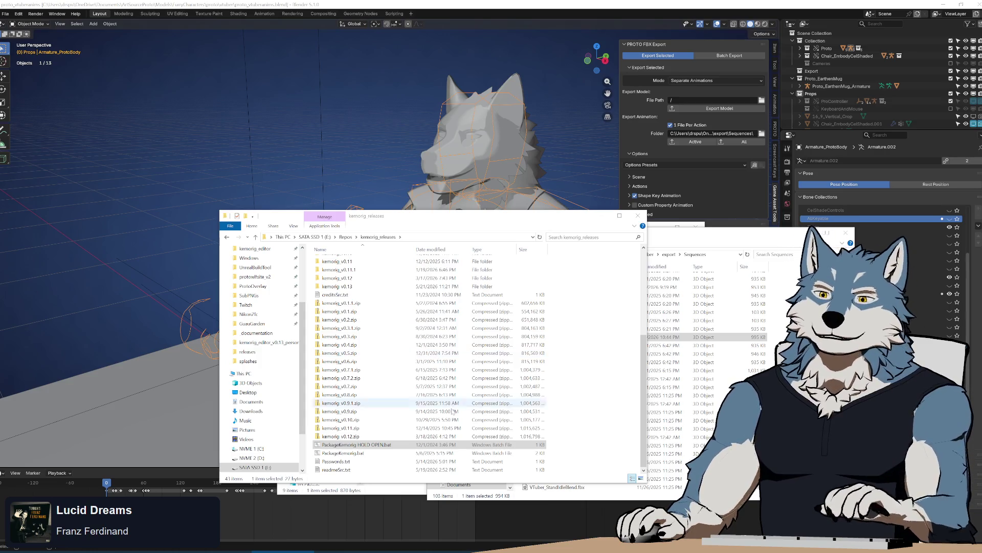
Step: Send the kemorig_v0.13 folder to a new PeaZip zip archive
left_click(341, 287)
right_click(341, 286)
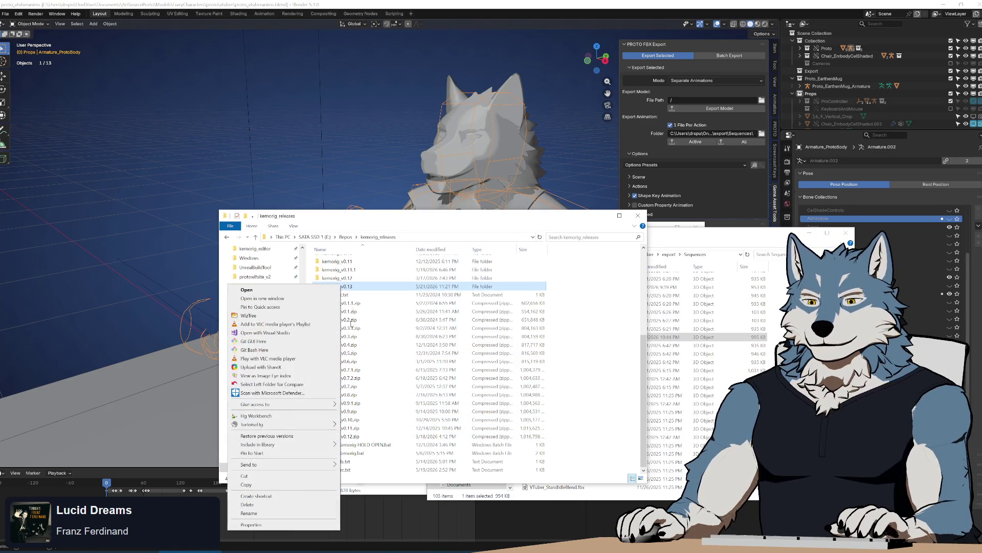
mouse_move(298, 466)
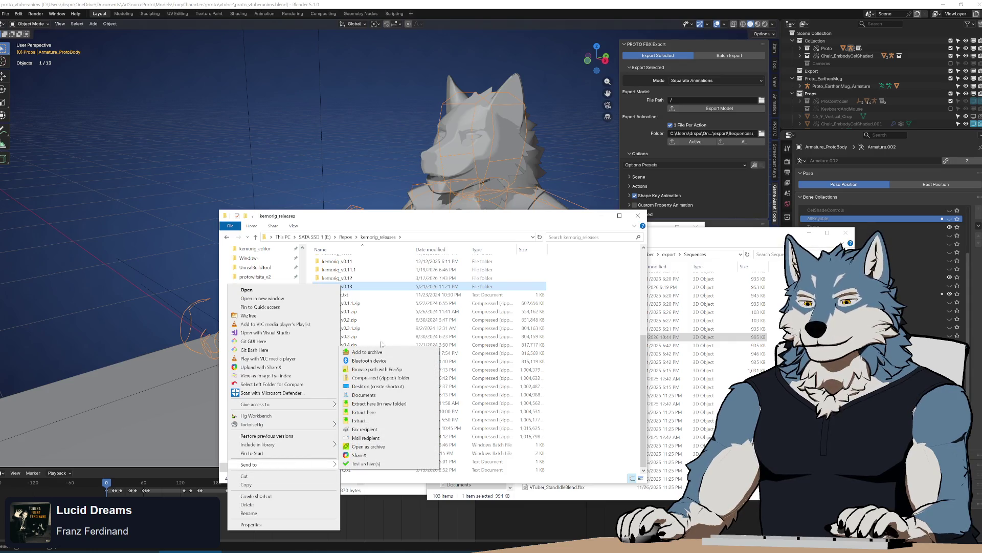
left_click(379, 352)
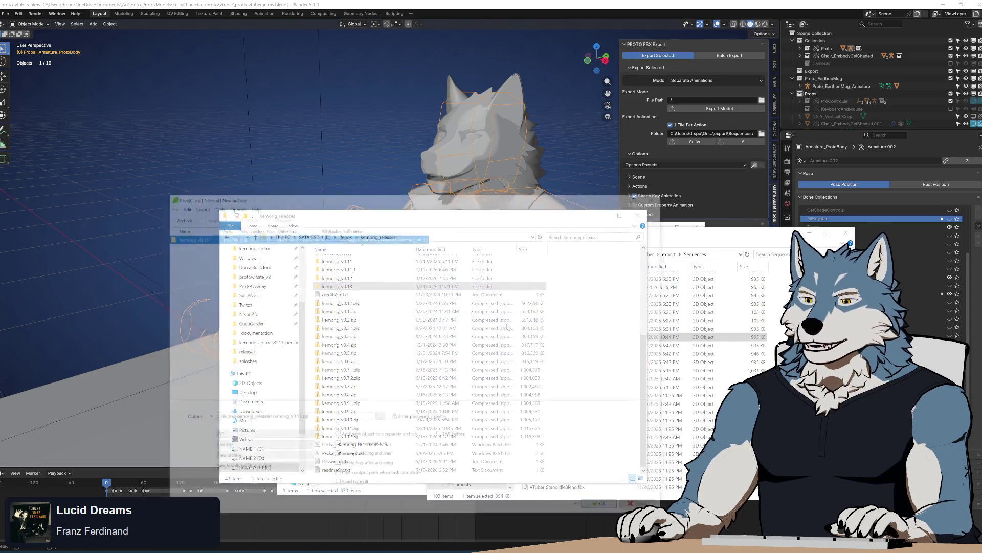
Step: Set an archive password for AES256 encryption and build kemorig_v0.13.zip
left_click(427, 419)
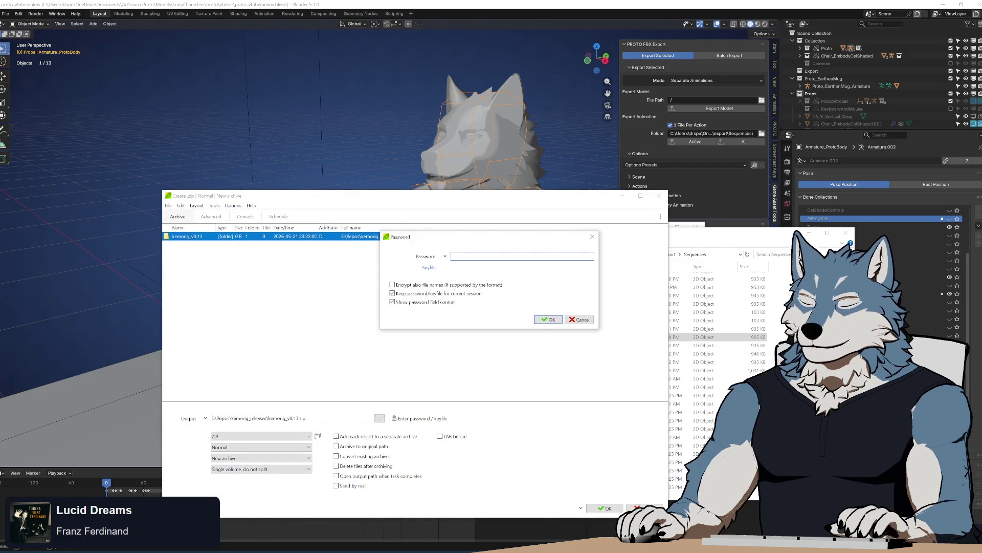
left_click(547, 320)
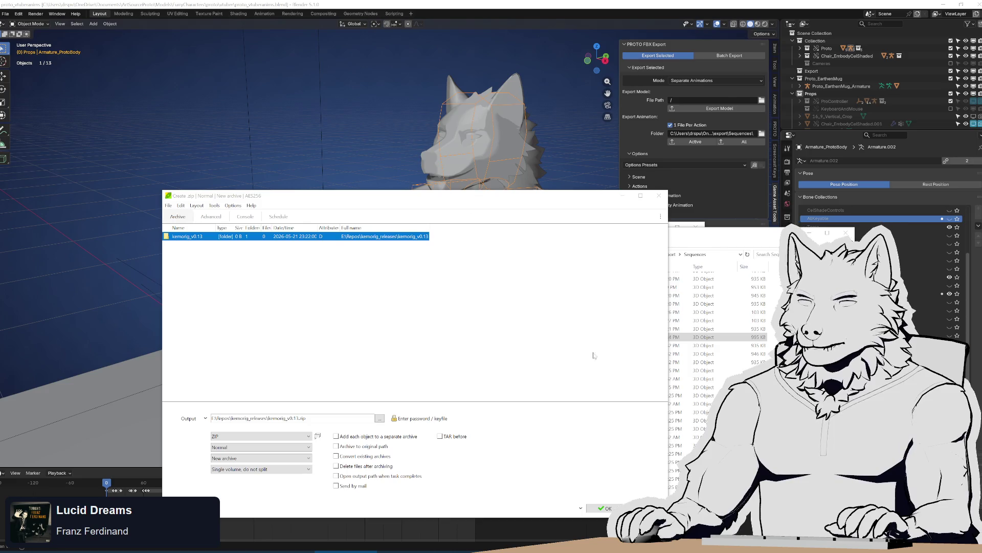
left_click(604, 508)
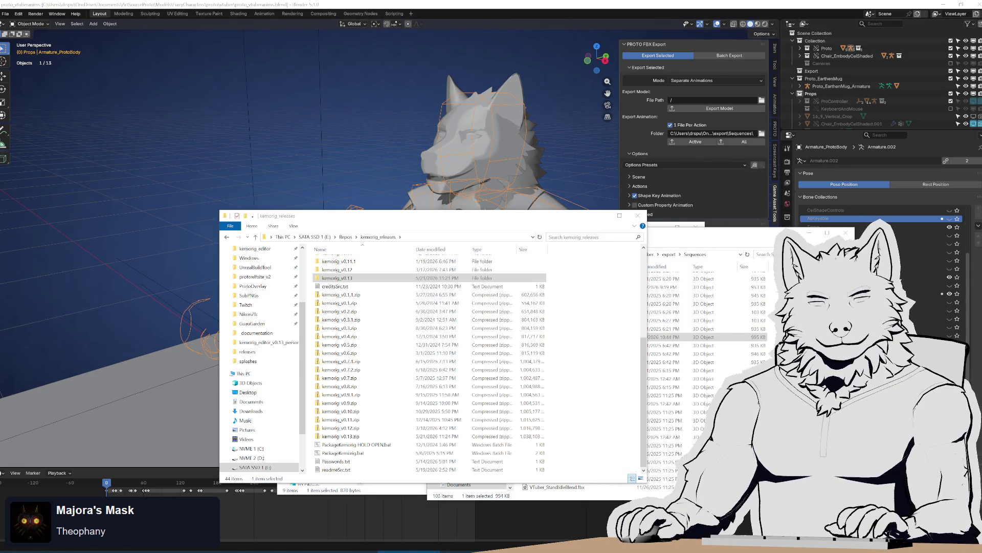
Step: Orbit Blender's viewport from overhead to a closer frontal view of the seated character
left_click(491, 2)
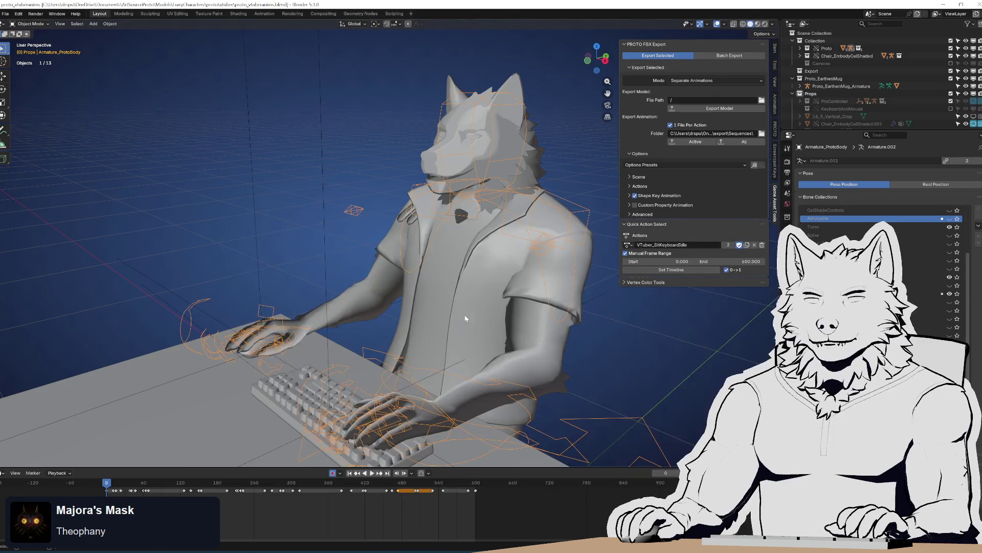
mouse_move(466, 318)
left_mouse_down()
mouse_move(420, 296)
mouse_move(449, 261)
mouse_move(459, 223)
mouse_move(467, 247)
left_mouse_up()
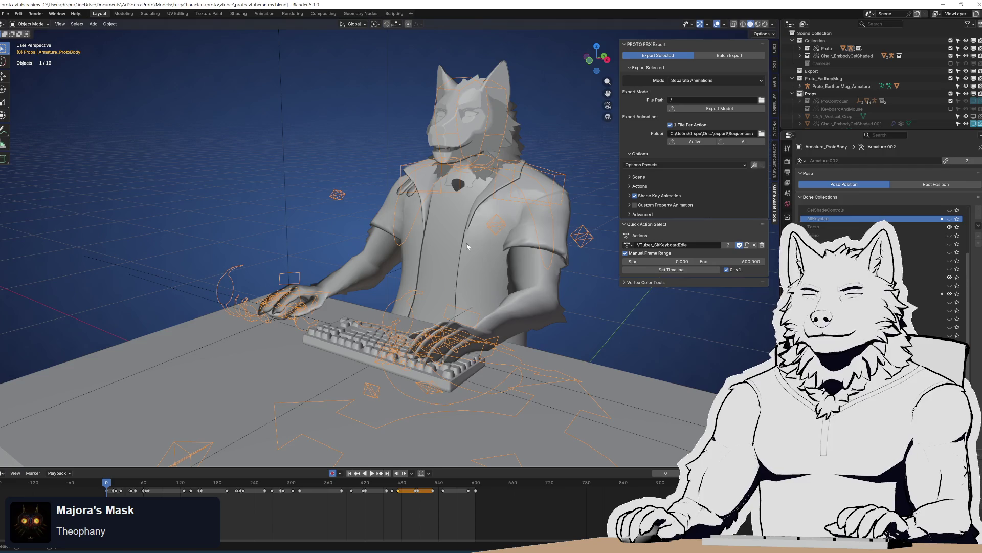
left_click_drag(467, 246, 465, 236)
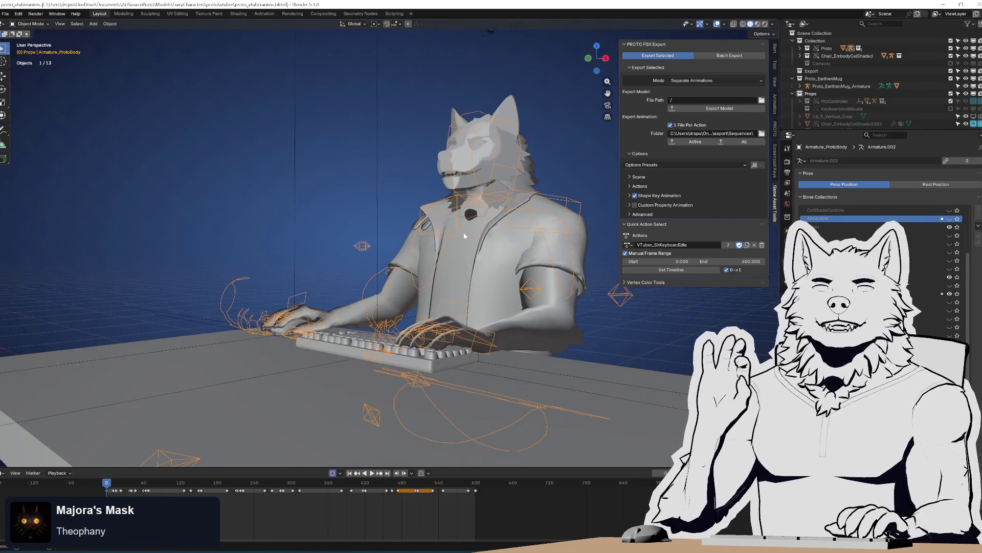
mouse_move(464, 235)
left_mouse_down()
mouse_move(473, 237)
mouse_move(419, 249)
mouse_move(450, 254)
mouse_move(455, 241)
mouse_move(472, 244)
mouse_move(462, 246)
left_mouse_up()
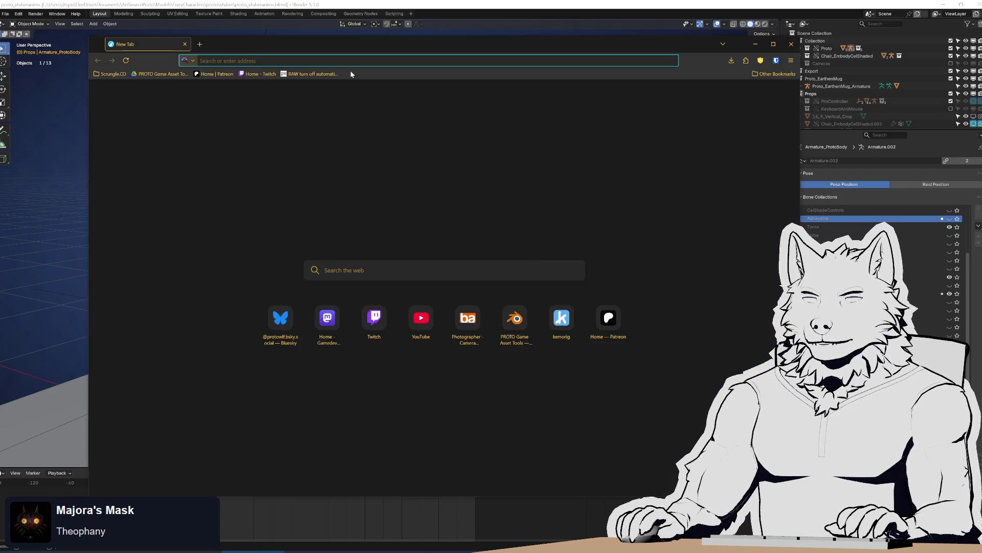
Step: Search for 'catalina island fox' and open the Island fox Wikipedia article
left_click(404, 61)
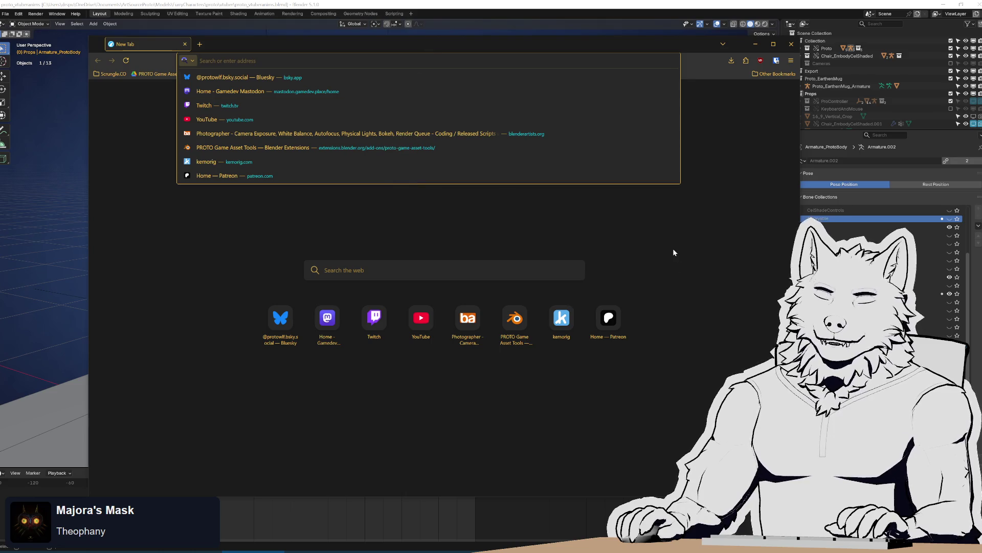
type("catalina sil")
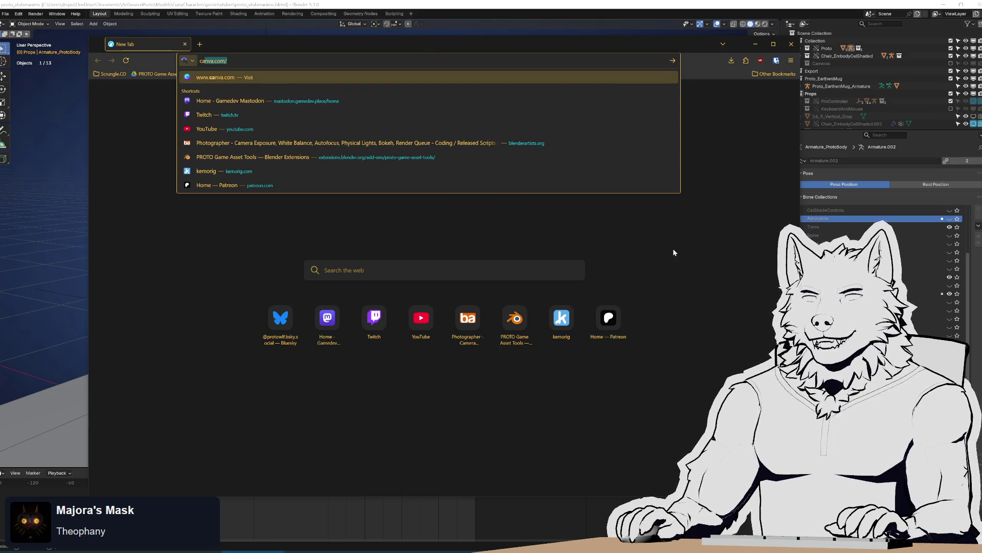
key("BackSpace")
key("BackSpace")
key("BackSpace")
type("island fox")
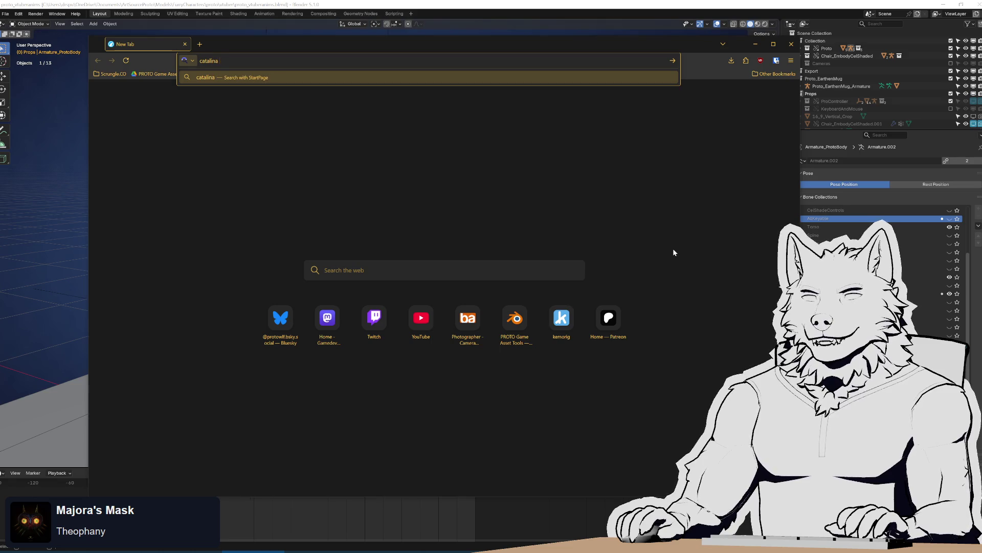
key("Return")
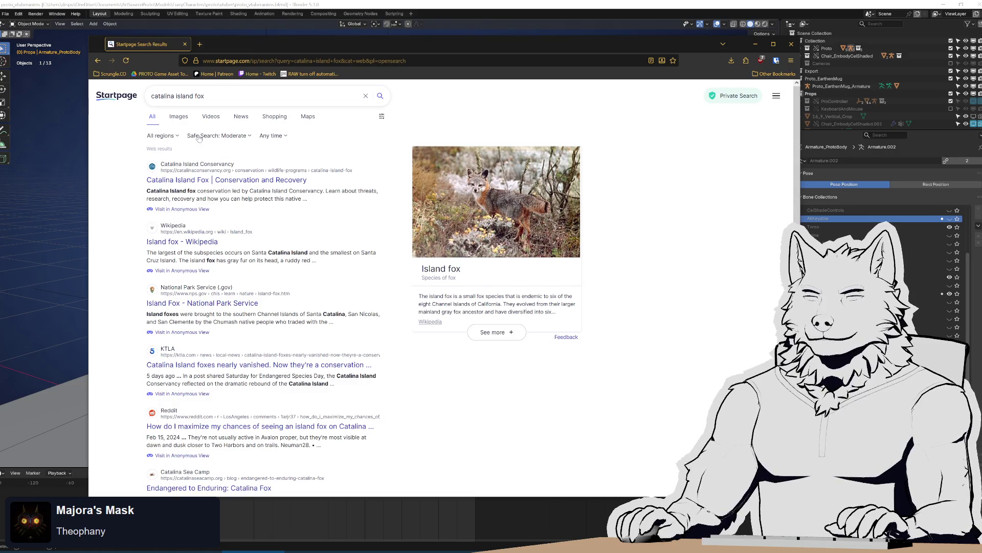
left_click(439, 275)
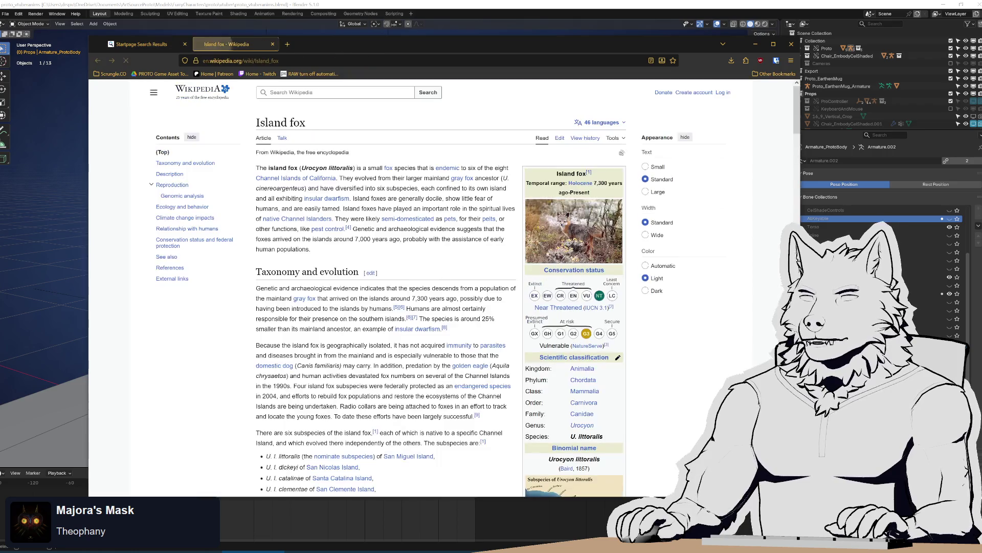
Step: View the island fox photo full size, then scroll down the article
left_click(589, 248)
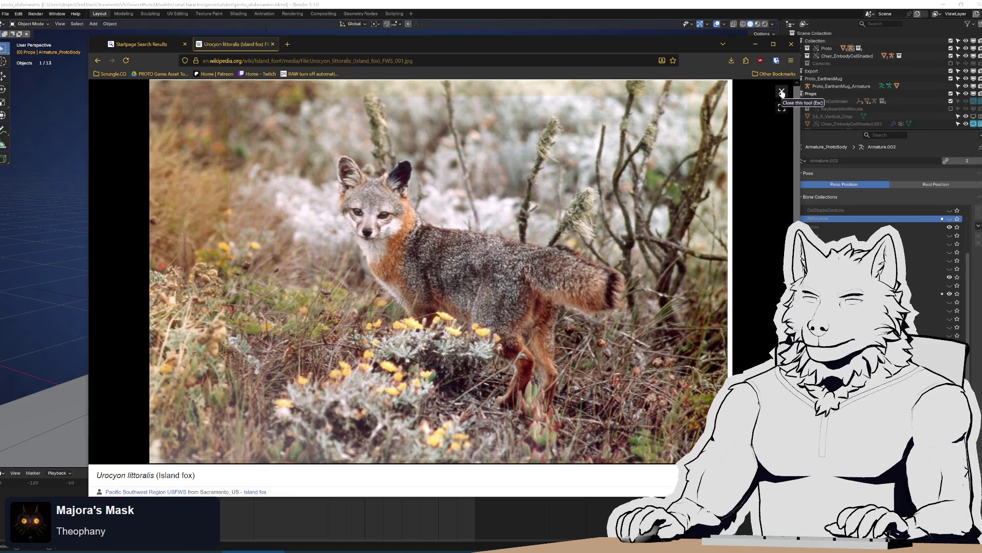
left_click(782, 92)
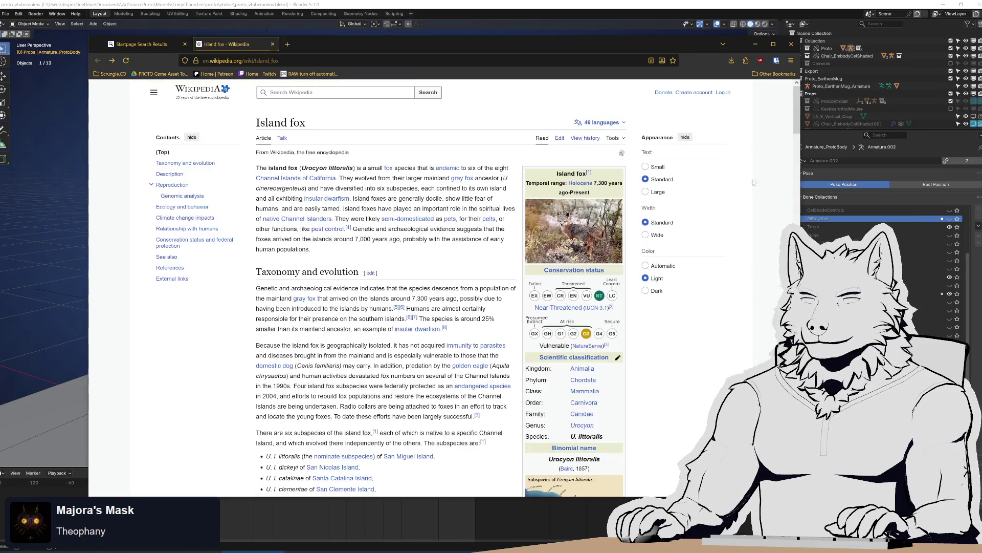
scroll(617, 335, "down", 10)
scroll(617, 336, "down", 8)
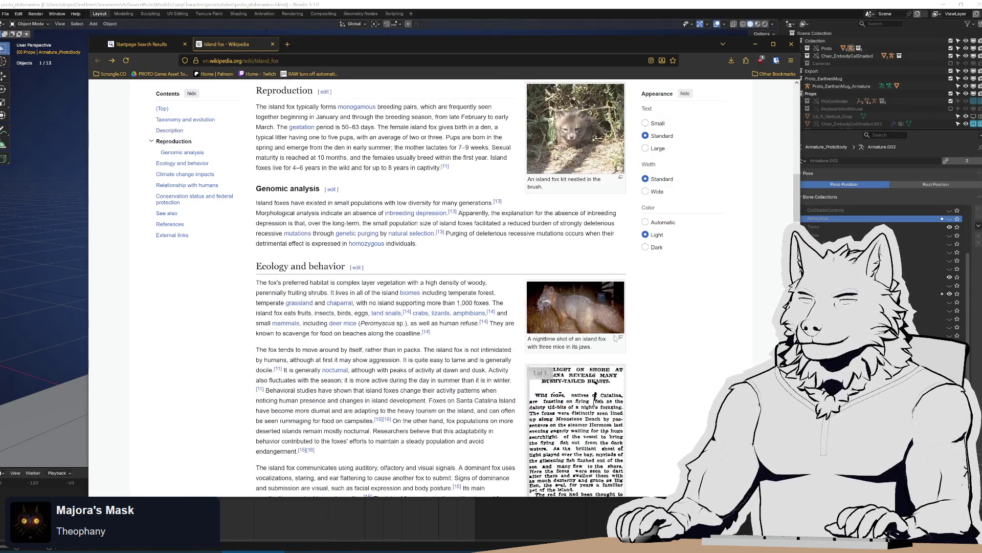
scroll(637, 376, "down", 10)
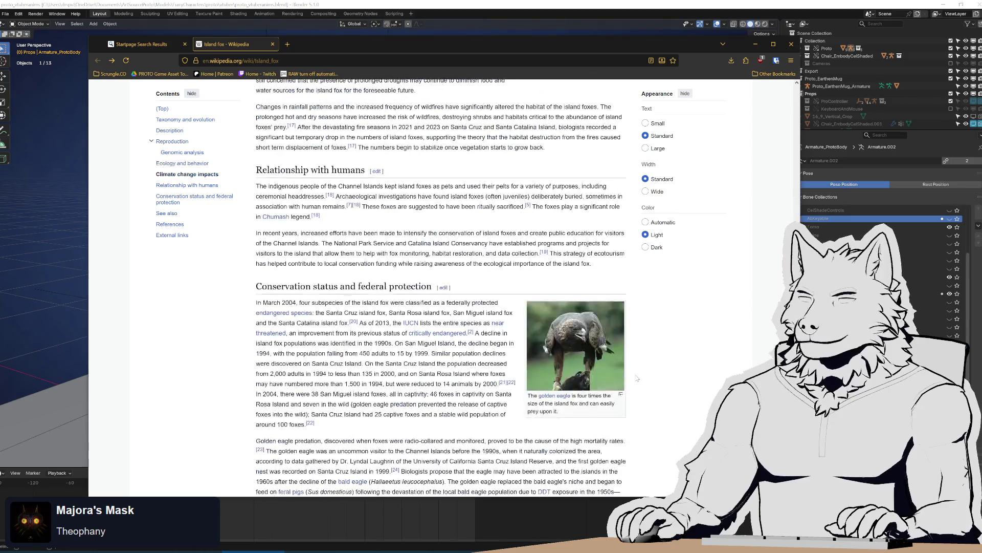
scroll(637, 377, "down", 3)
Step: View the golden eagle and San Clemente island fox photos, then close the browser
left_click(588, 189)
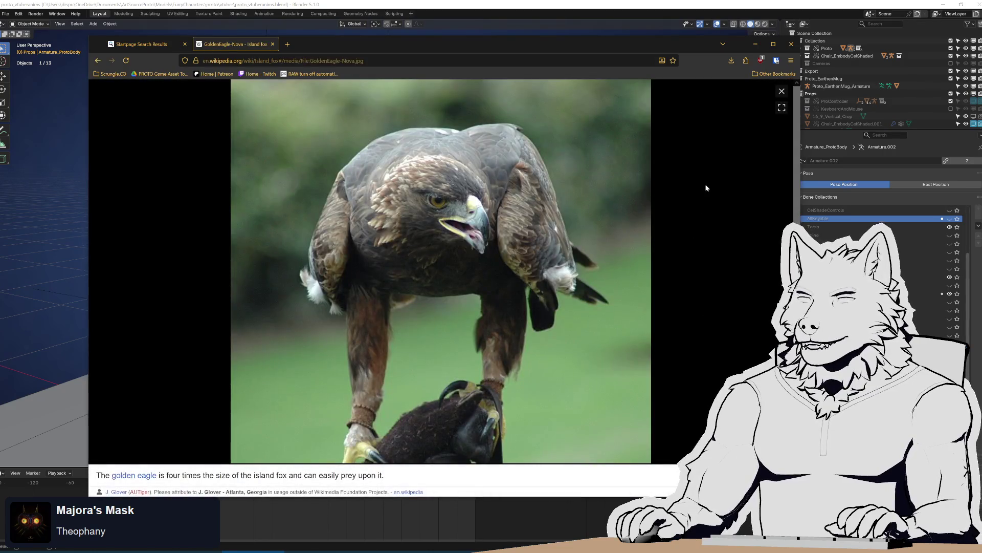
left_click(783, 91)
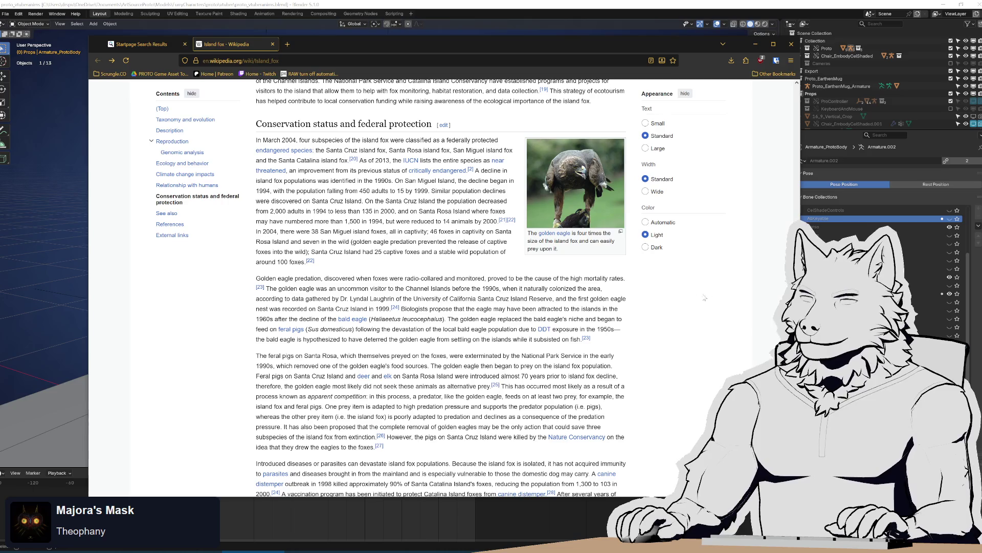
scroll(695, 296, "down", 5)
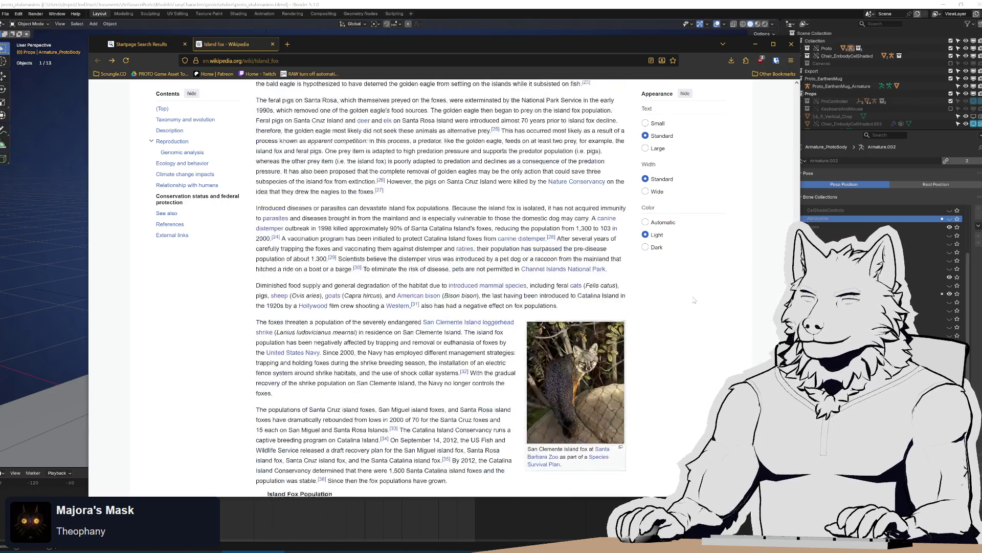
left_click(605, 358)
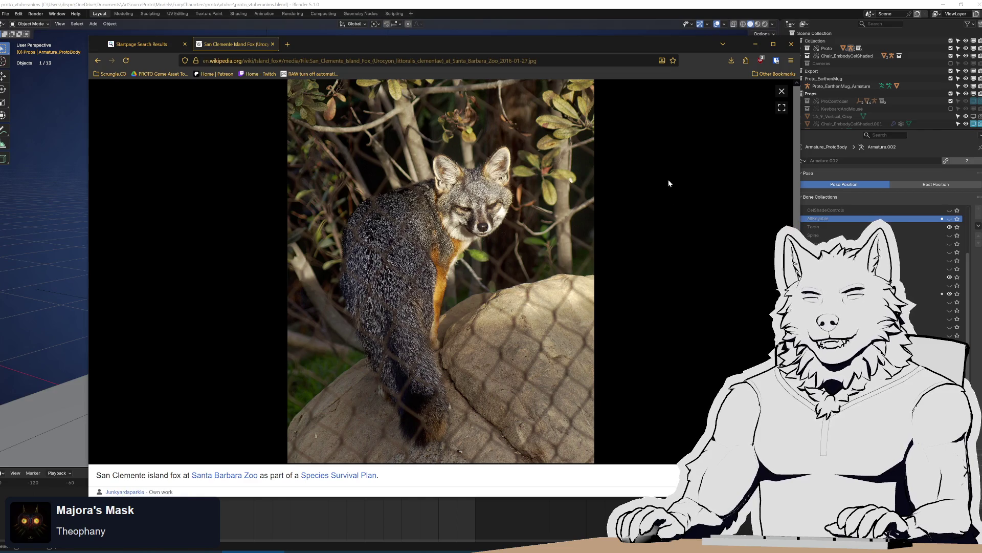
left_click(274, 45)
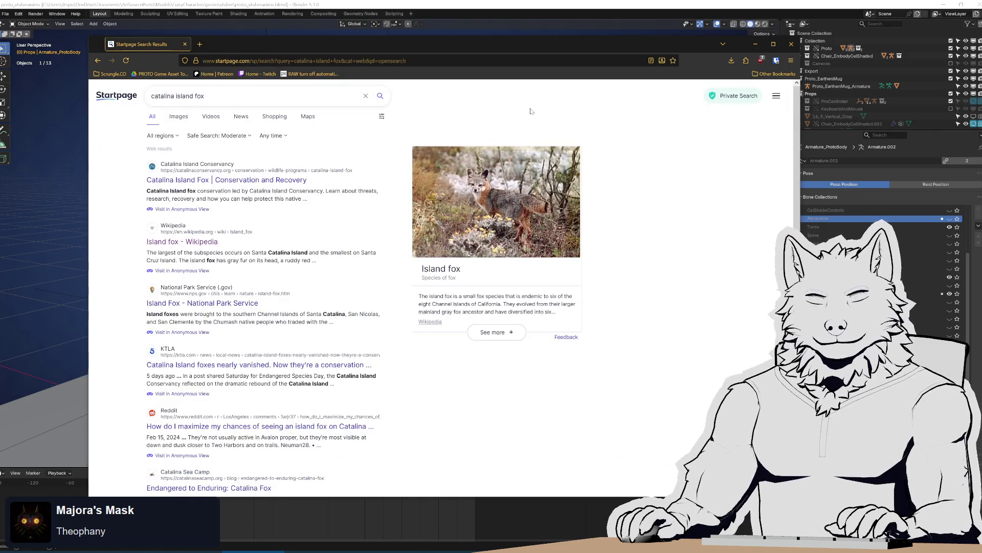
left_click(792, 44)
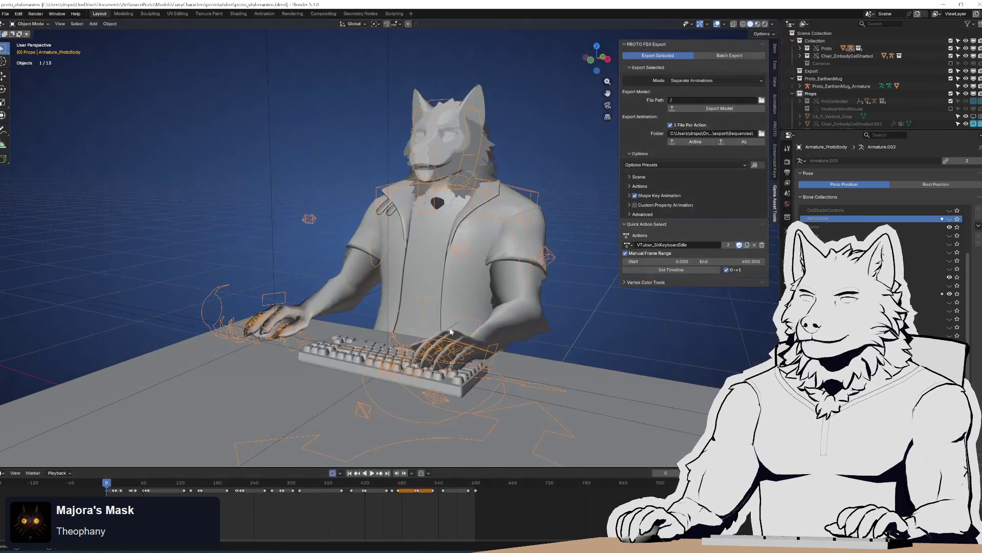
Step: Arrange the kemorig_releases and personal editor Explorer windows side by side
key("alt+Tab")
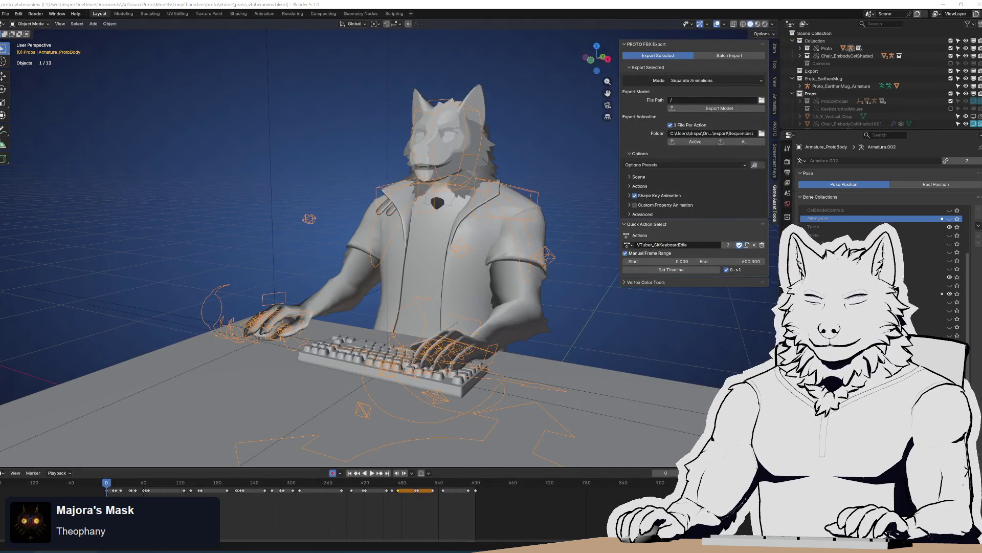
key("alt+Tab")
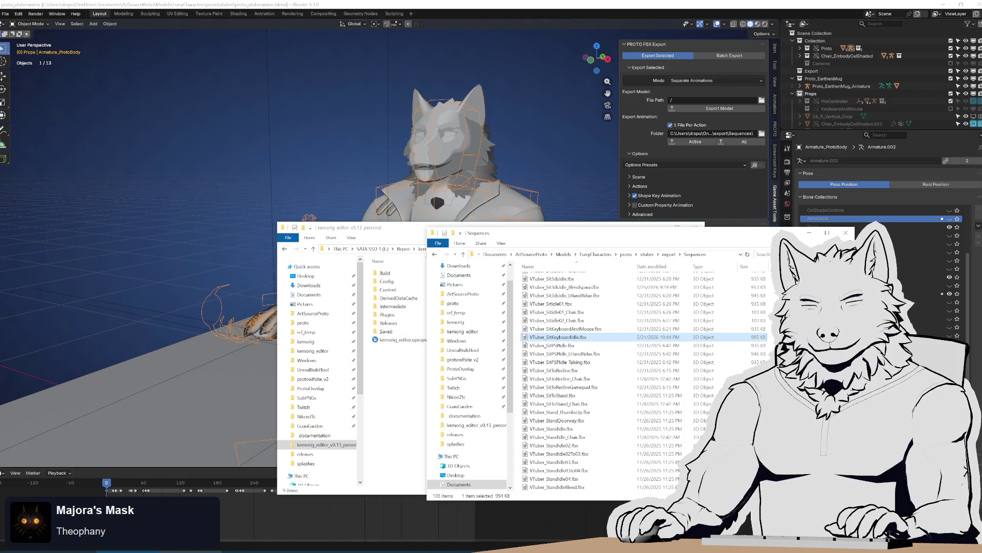
key("alt+Tab")
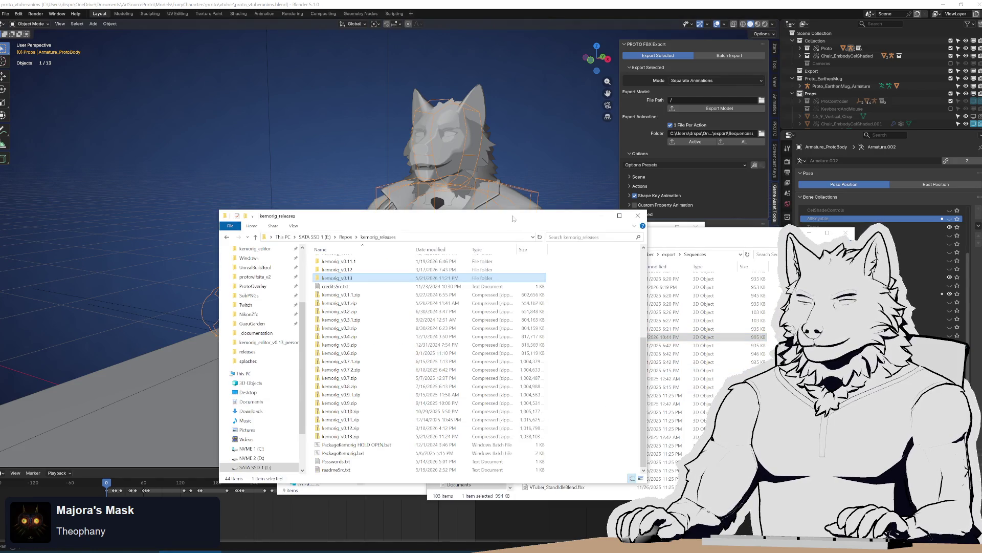
mouse_move(513, 218)
left_mouse_down()
mouse_move(721, 184)
mouse_move(794, 158)
mouse_move(816, 96)
mouse_move(830, 95)
left_mouse_up()
left_click_drag(402, 229, 252, 241)
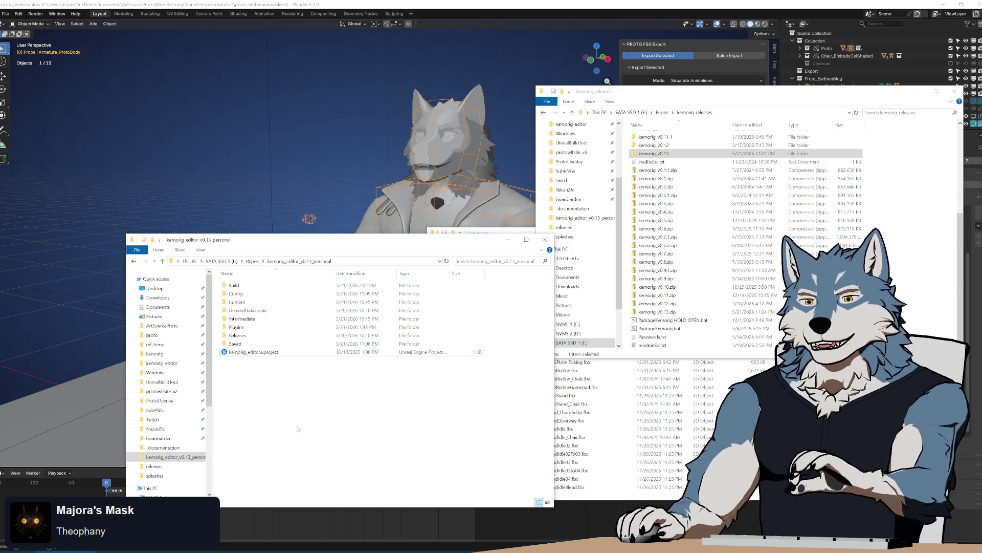
left_click_drag(701, 97, 661, 119)
Step: Open the kemorig_v0.13 release folder and the editor project's Plugins folder
key("Return")
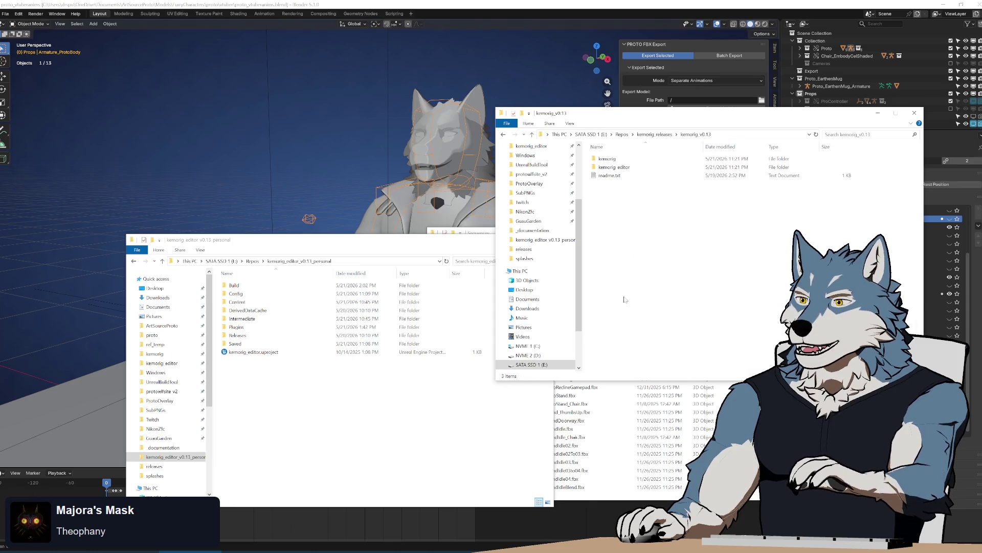
left_click(245, 364)
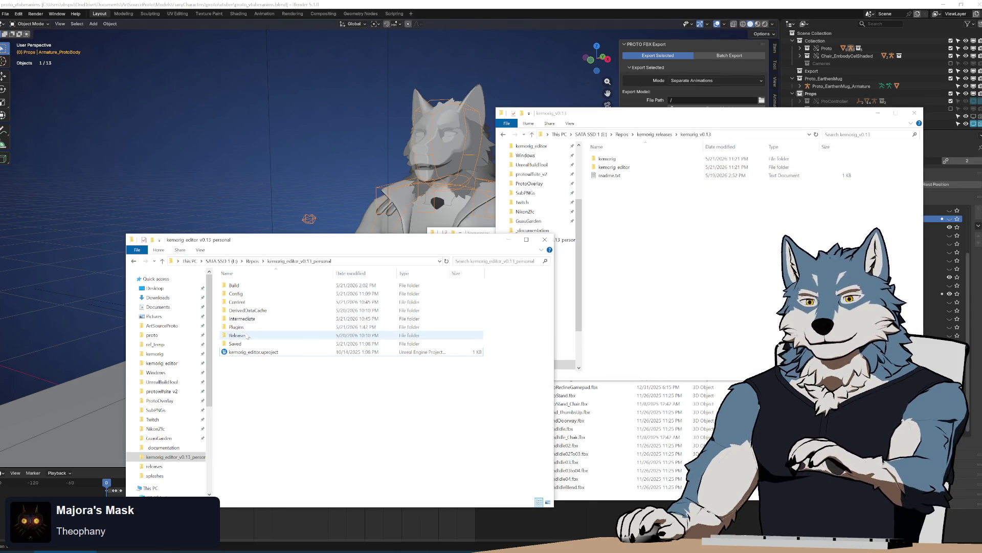
double_click(249, 328)
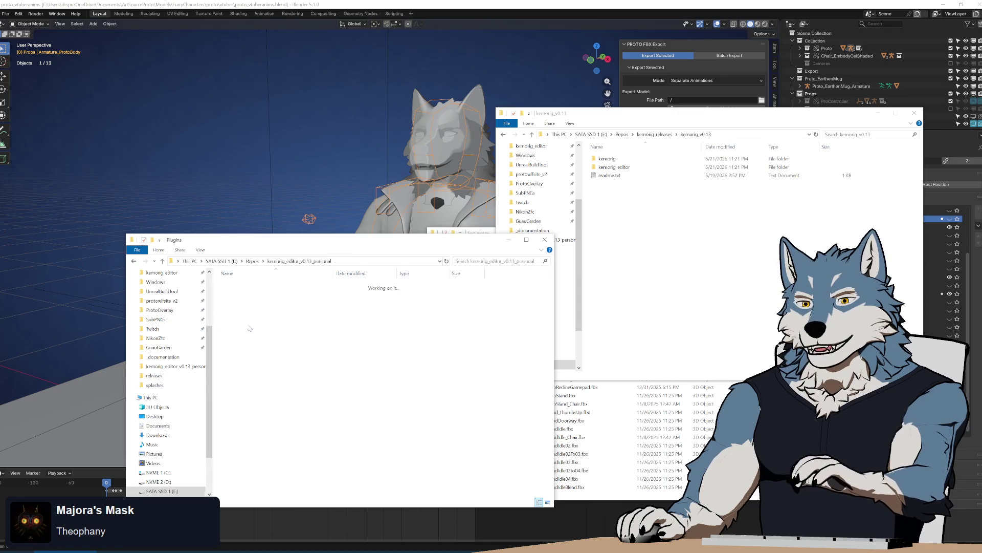
Step: Delete the UltraleapTracking, Vulper, KemorigCore, KemorigExampleContent and MediaPipe plugin folders
left_click_drag(255, 353, 263, 320)
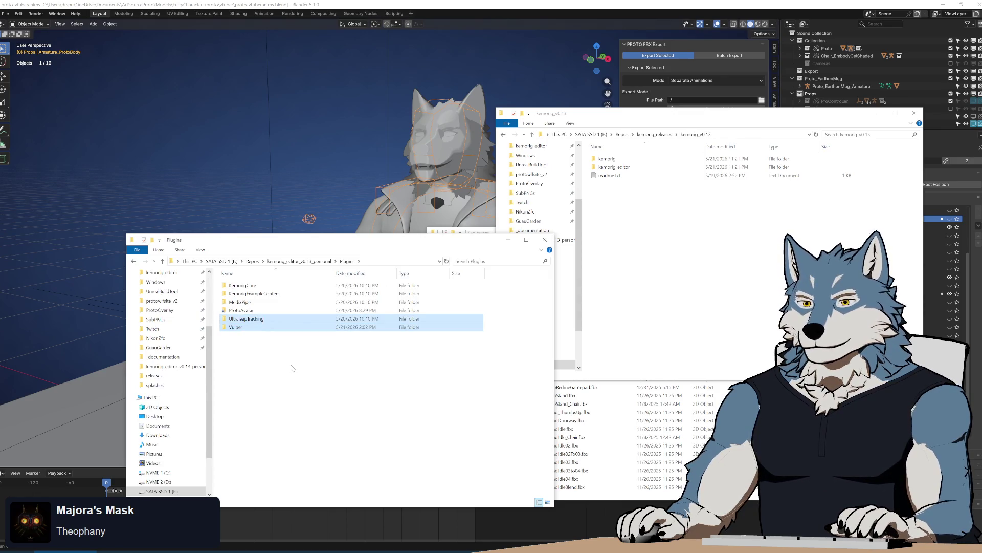
key("Delete")
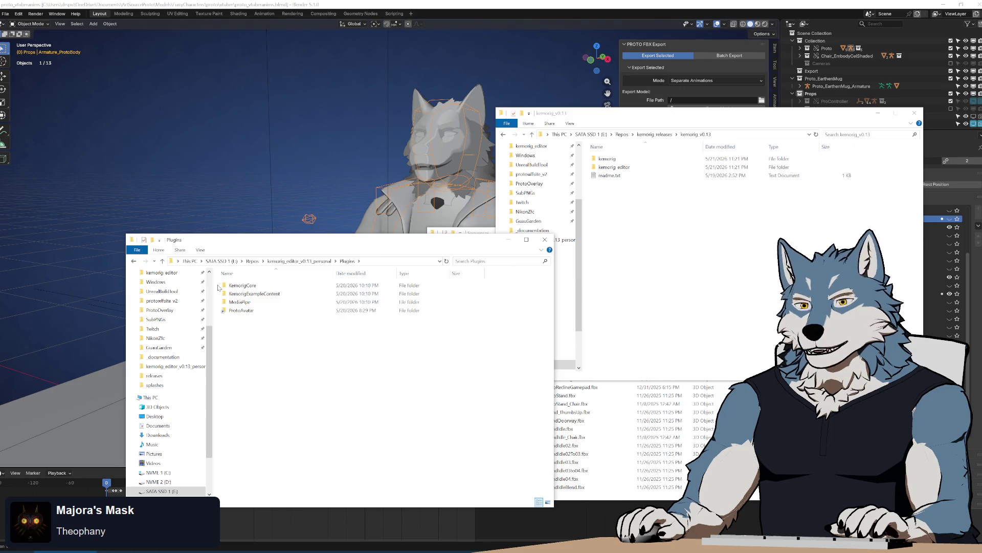
left_click_drag(218, 287, 250, 304)
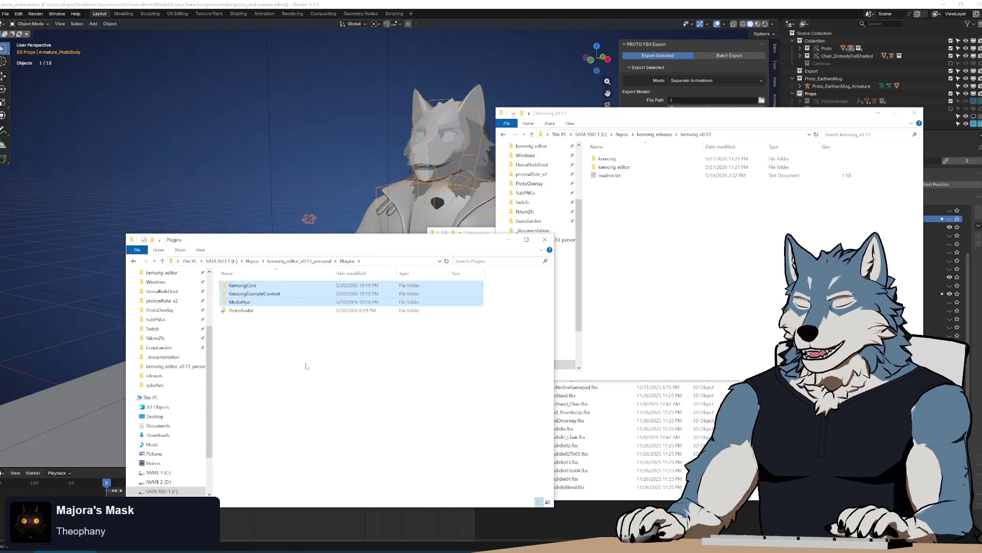
key("Delete")
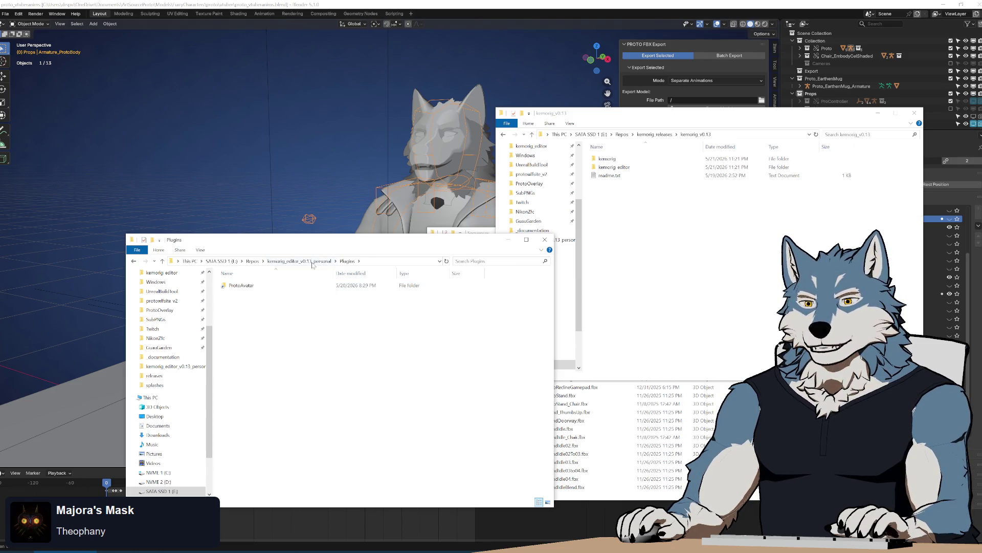
Step: Delete Releases, Saved, the project file and the Build through Intermediate folders
left_click(313, 262)
left_click_drag(238, 371, 249, 342)
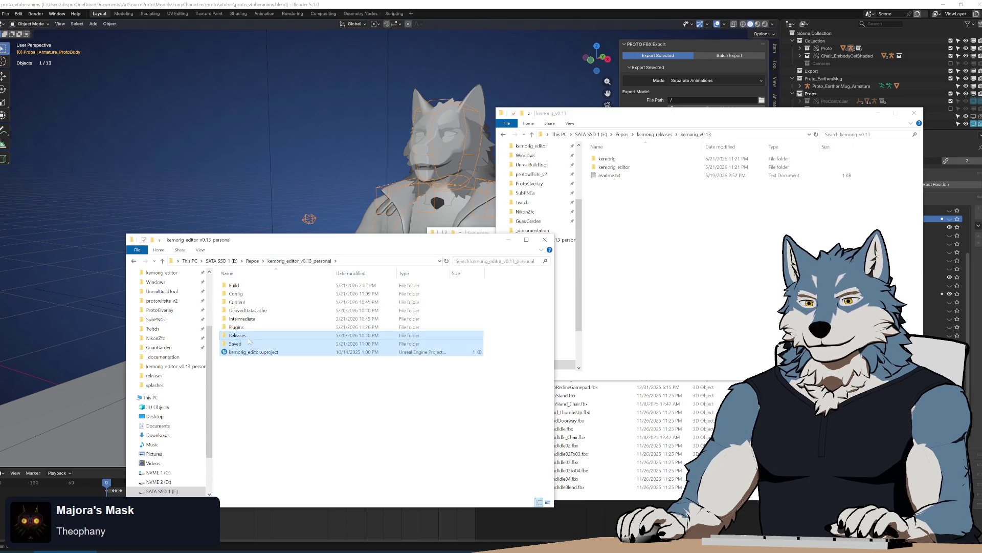
key("Delete")
left_click_drag(219, 283, 259, 320)
key("Delete")
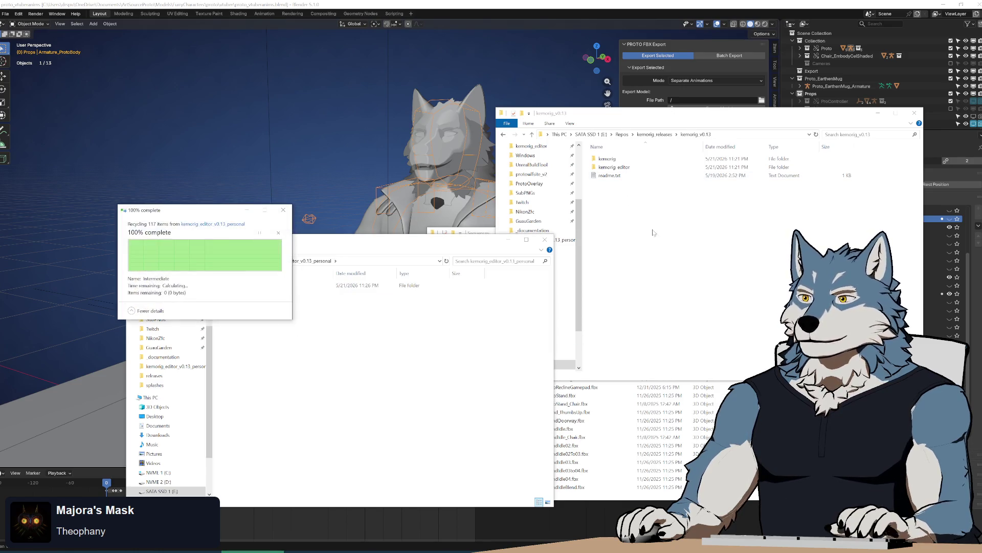
Step: Move the release's kemorig_editor files into the personal project and launch kemorig_editor
double_click(614, 167)
mouse_move(632, 254)
left_mouse_down()
mouse_move(617, 162)
mouse_move(303, 341)
mouse_move(318, 346)
left_mouse_up()
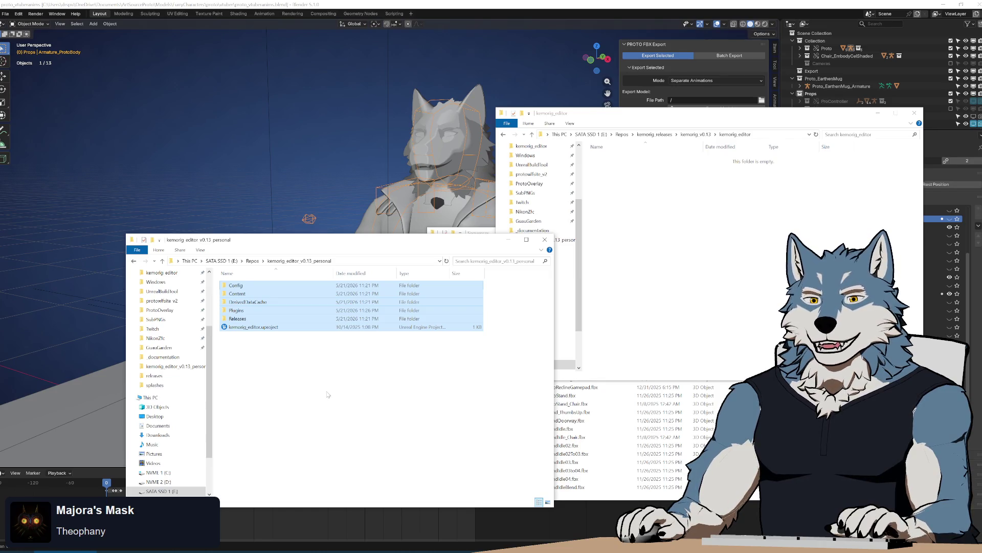
left_click(325, 363)
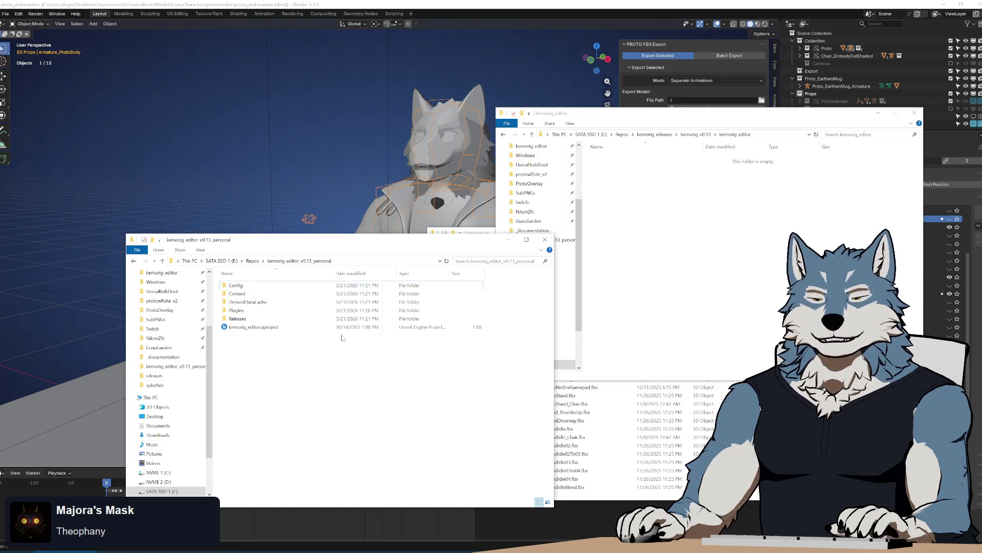
double_click(263, 328)
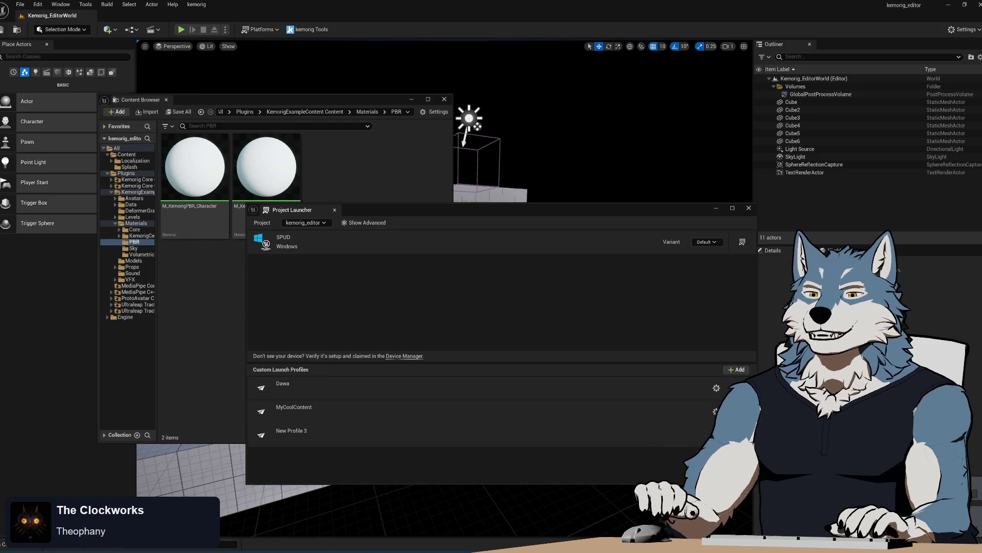
Step: Close the Project Launcher and widen the Content Browser's folder tree beside the PBR materials
left_click(196, 321)
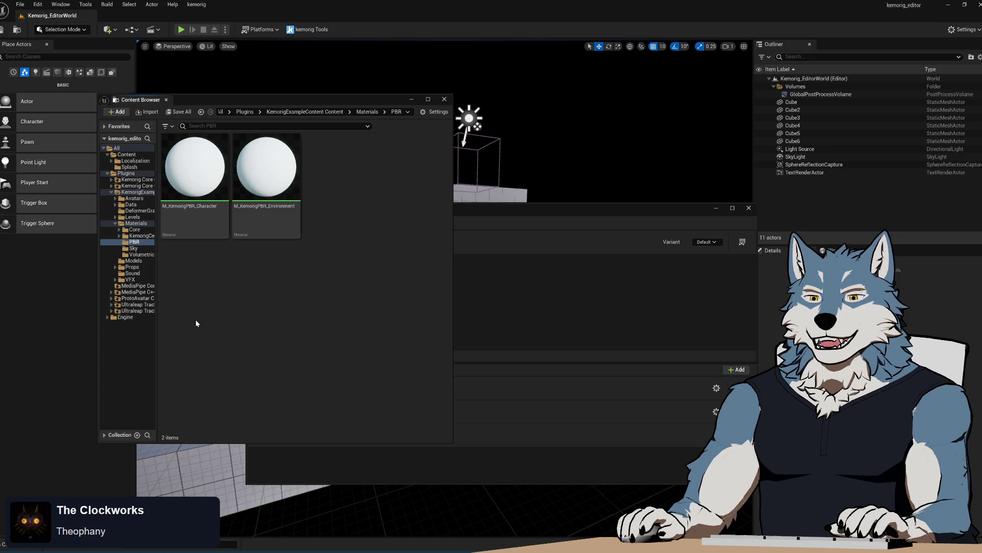
left_click(749, 208)
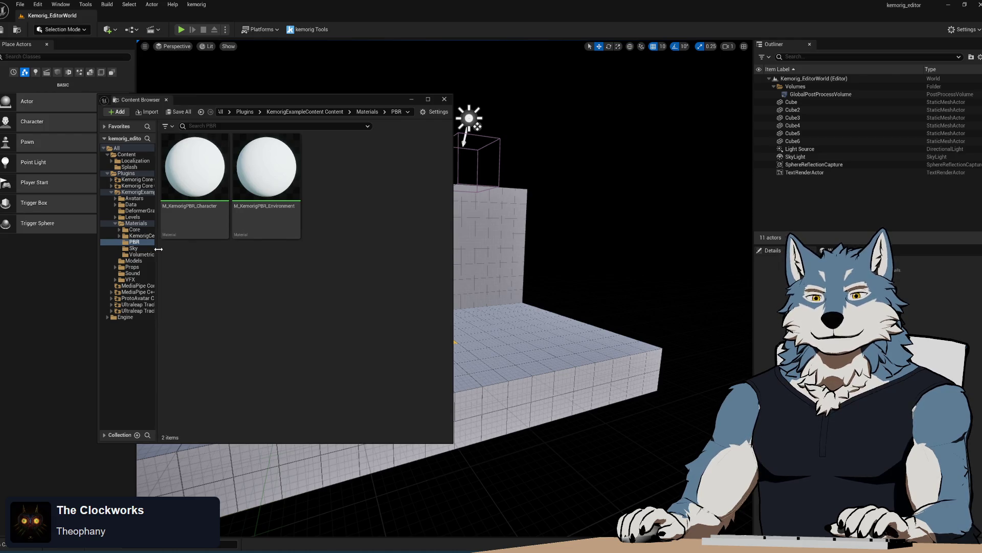
mouse_move(156, 261)
left_mouse_down()
mouse_move(190, 264)
mouse_move(176, 265)
left_mouse_up()
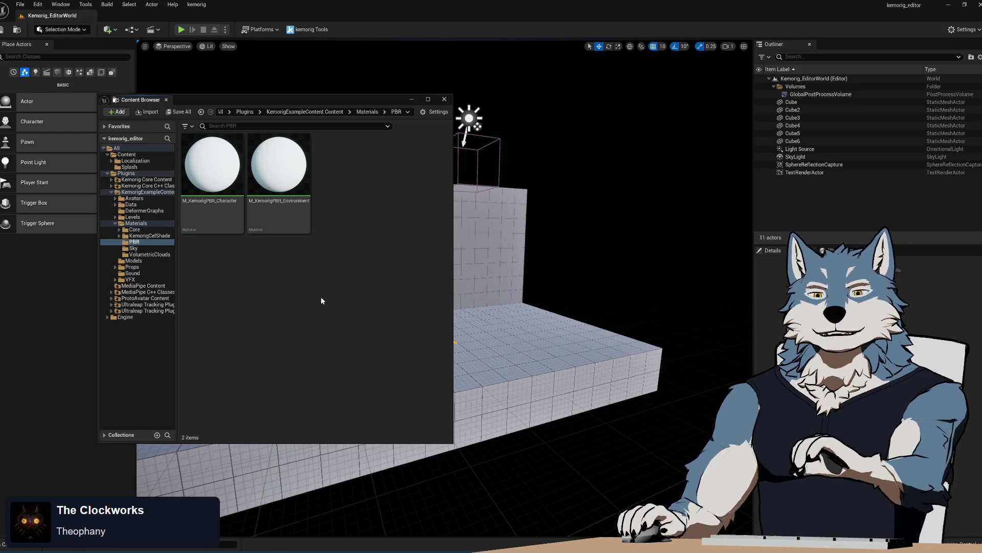
Step: Browse ProtoAvatar Content > Levels > ProtoStream and load the ProtoStream level
left_click(149, 236)
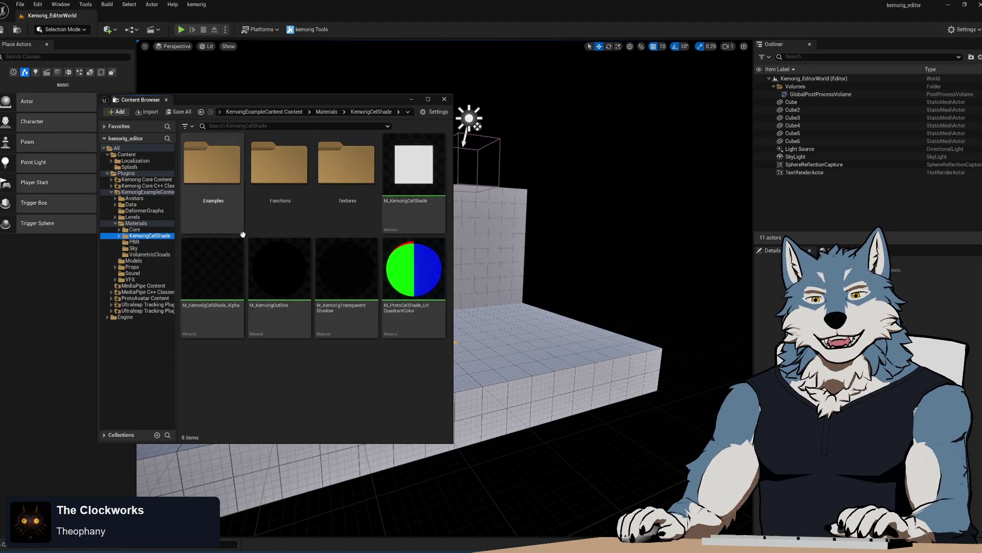
left_click(131, 268)
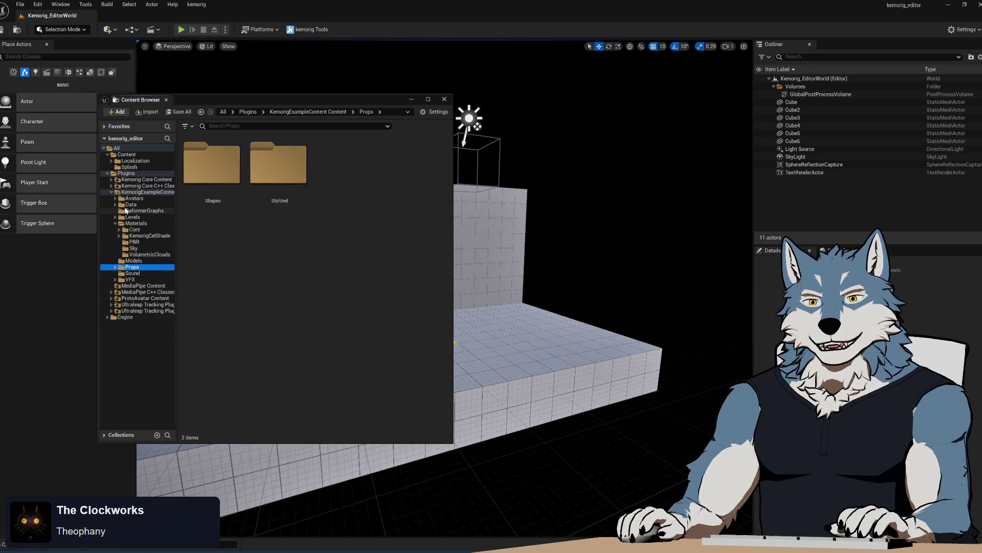
left_click(111, 299)
left_click(115, 311)
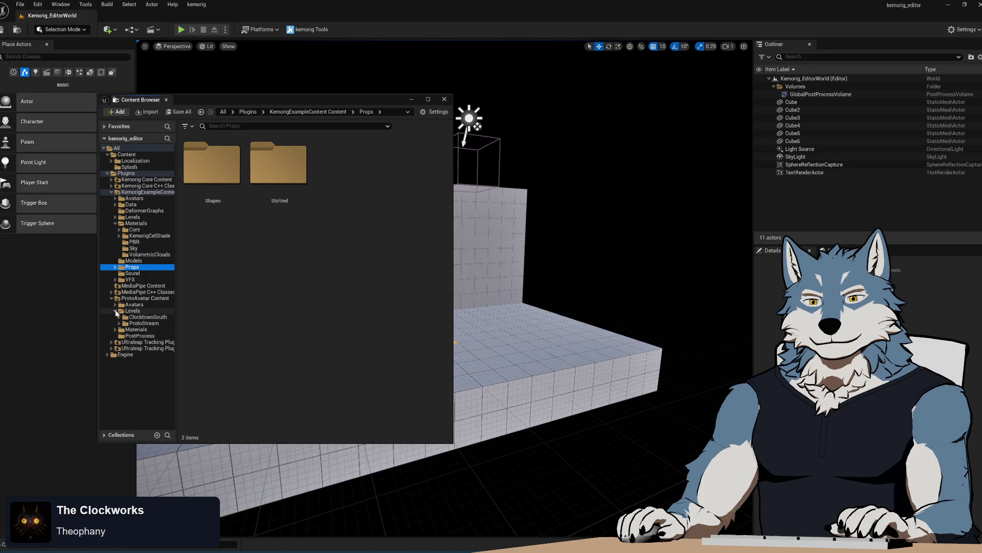
left_click(143, 323)
double_click(279, 169)
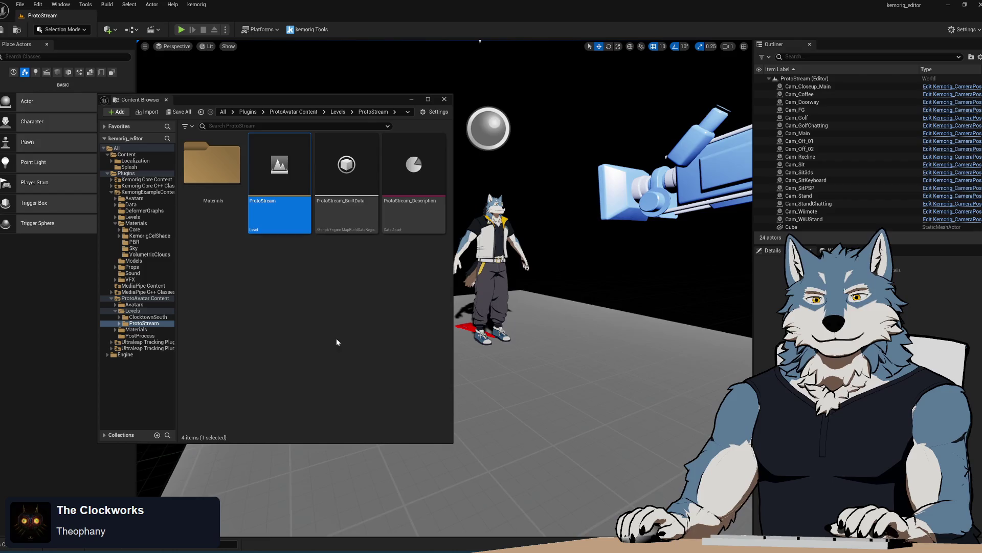
Step: Move the Content Browser aside and open ProtoProps from Avatars > Proto > Blueprints
mouse_move(264, 99)
left_mouse_down()
mouse_move(466, 119)
mouse_move(764, 172)
mouse_move(788, 145)
left_mouse_up()
scroll(445, 286, "down", 5)
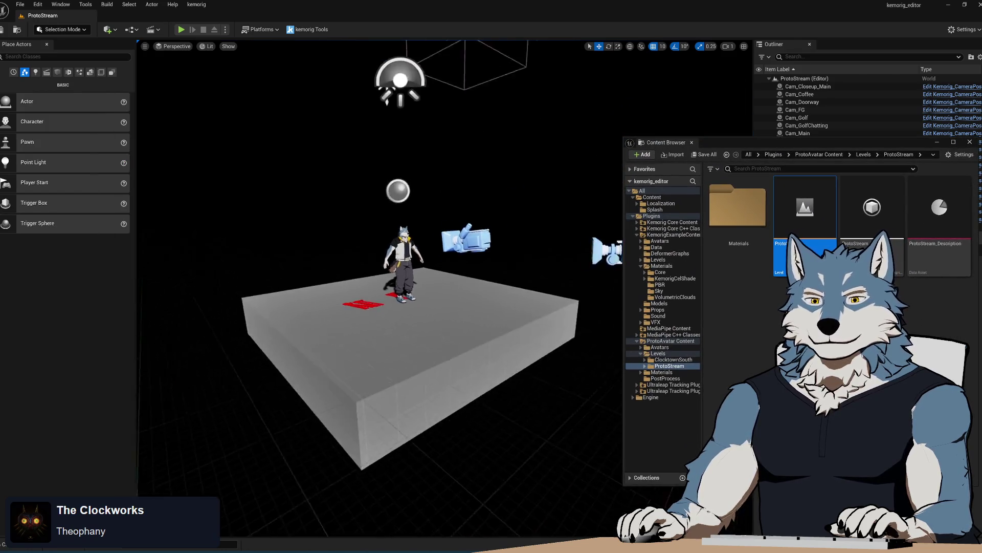
scroll(445, 286, "up", 3)
scroll(445, 286, "down", 4)
scroll(445, 286, "up", 5)
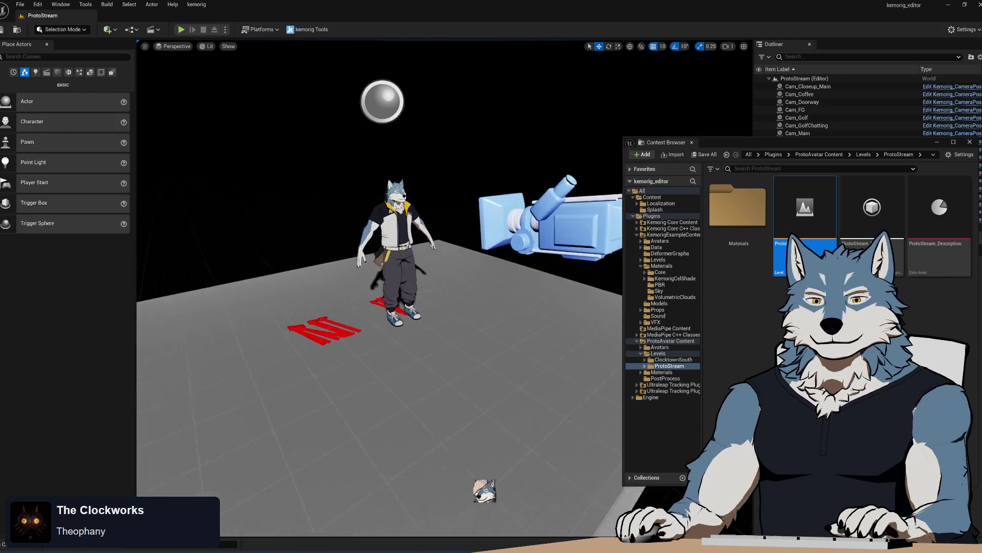
scroll(475, 404, "down", 3)
scroll(460, 317, "up", 2)
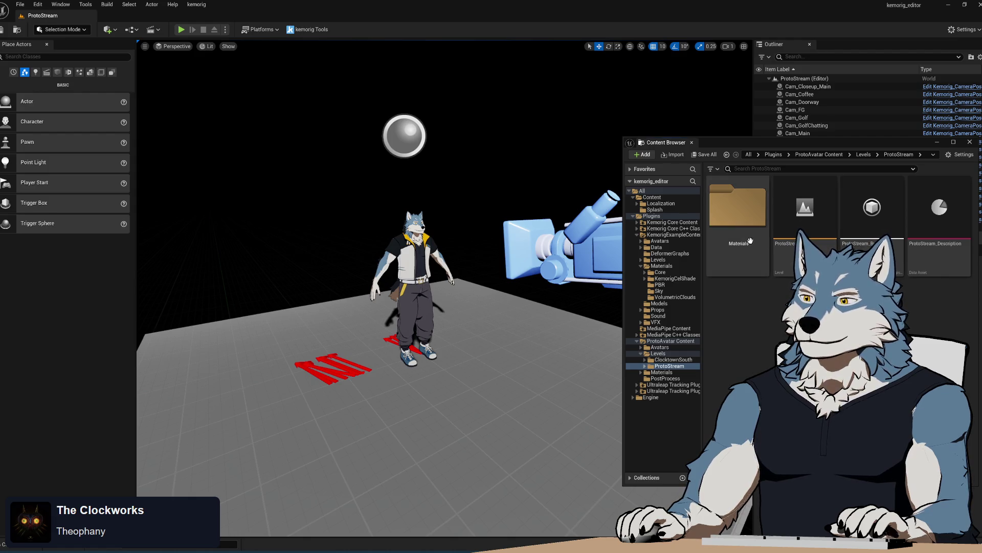
left_click(641, 347)
left_click(661, 379)
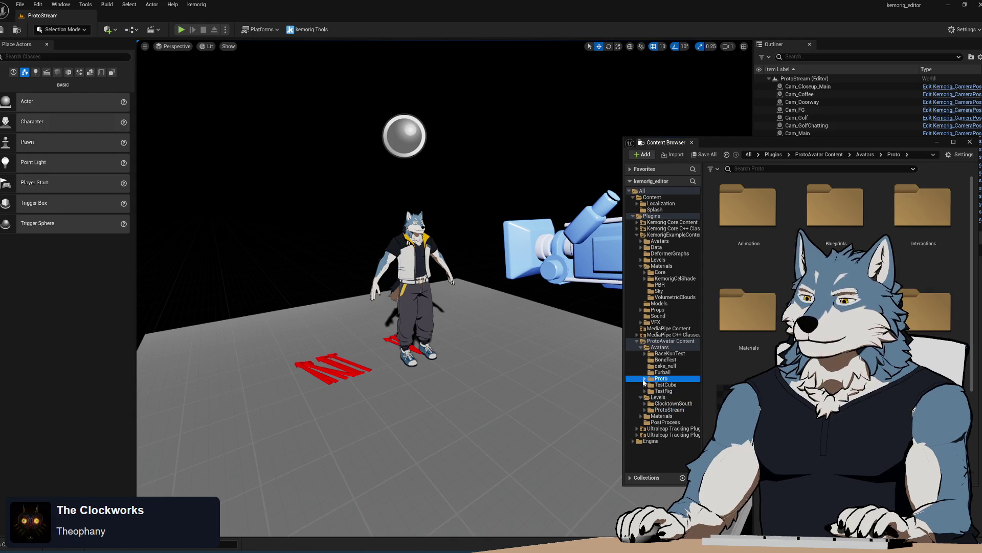
double_click(835, 205)
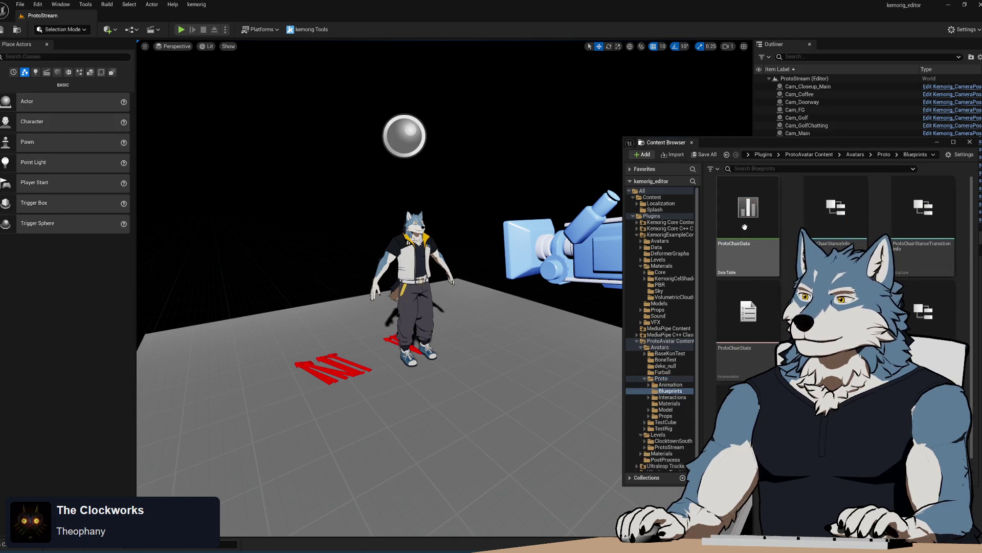
double_click(749, 414)
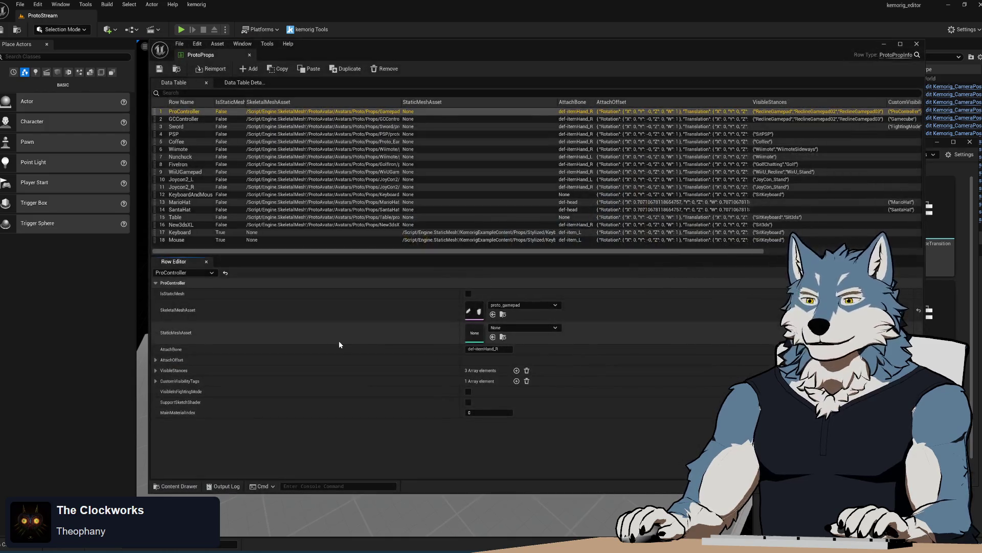
Step: From the Keyboard row, open its KeyboardAnime01 static mesh, view it from above, then close it
left_click(181, 232)
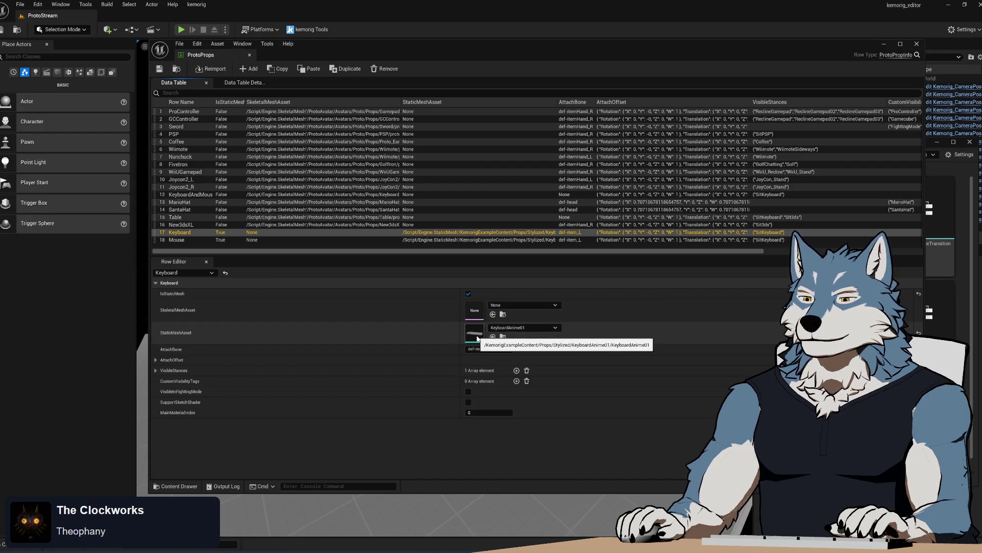
left_click(503, 337)
double_click(474, 332)
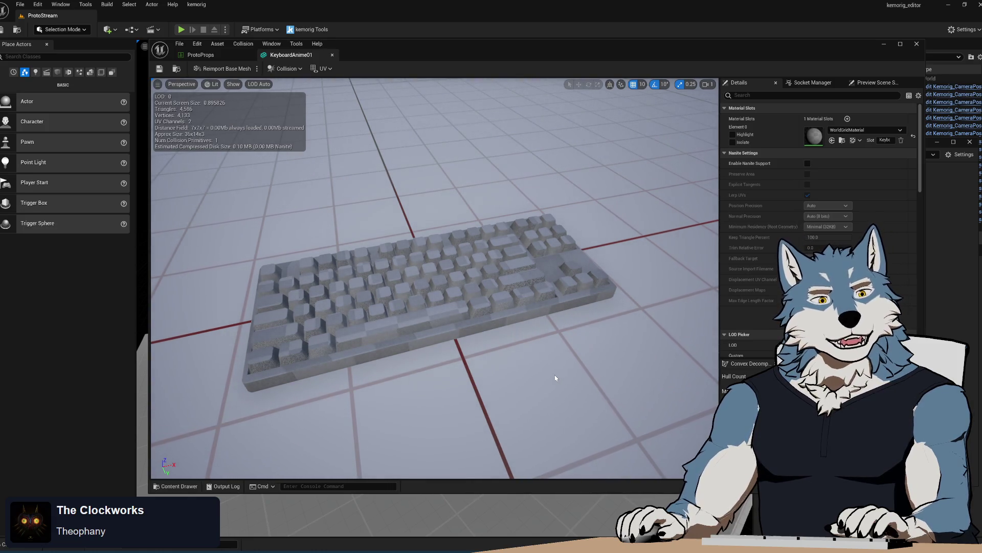
left_click_drag(491, 293, 492, 281)
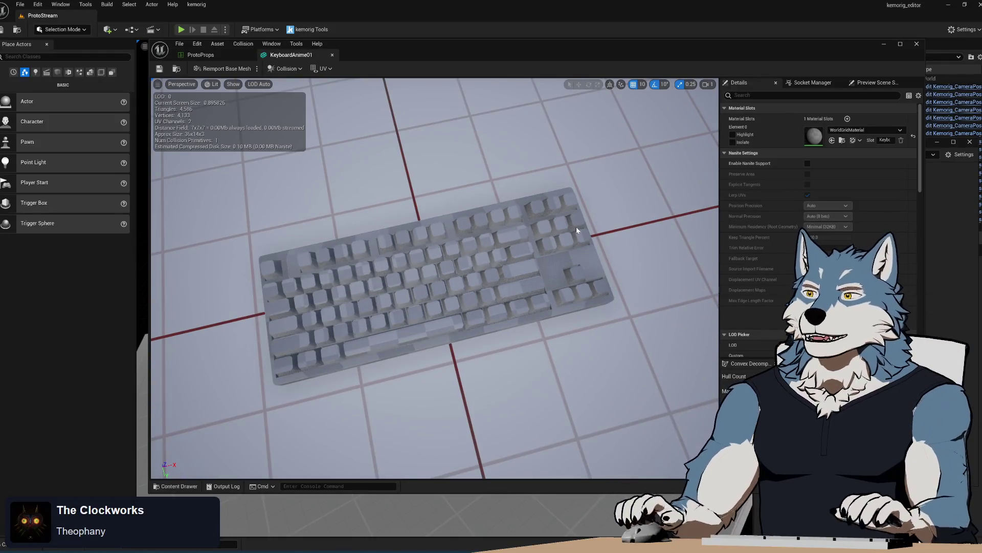
left_click(916, 46)
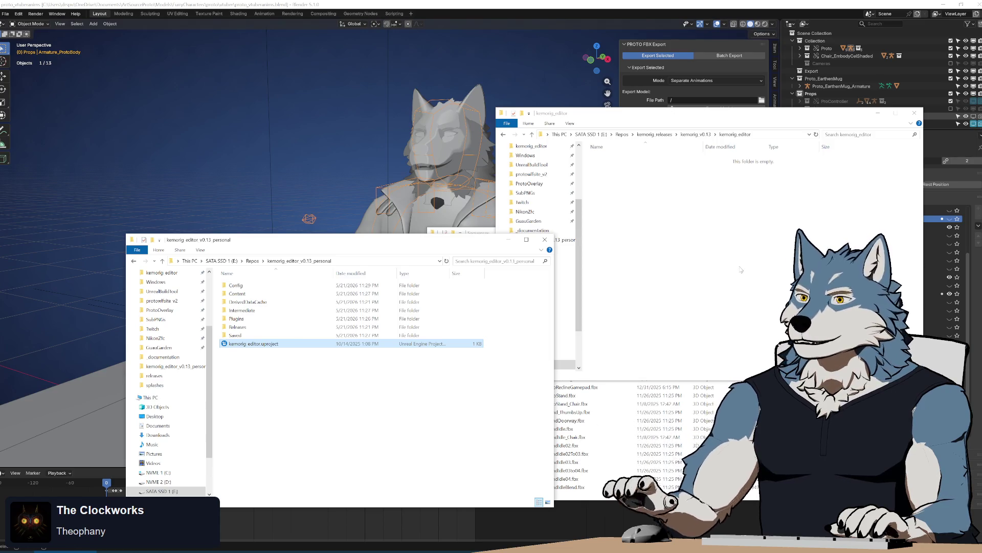
Step: In a new File Explorer window, go to E:\Repos\kemorig and launch kemorig.uproject
left_click(735, 292)
left_click(353, 484)
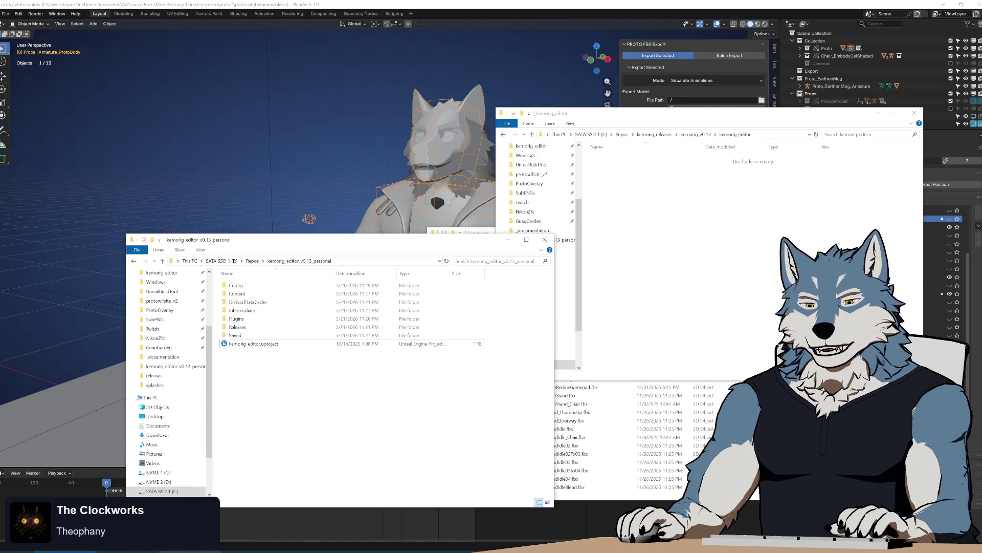
left_click(679, 255)
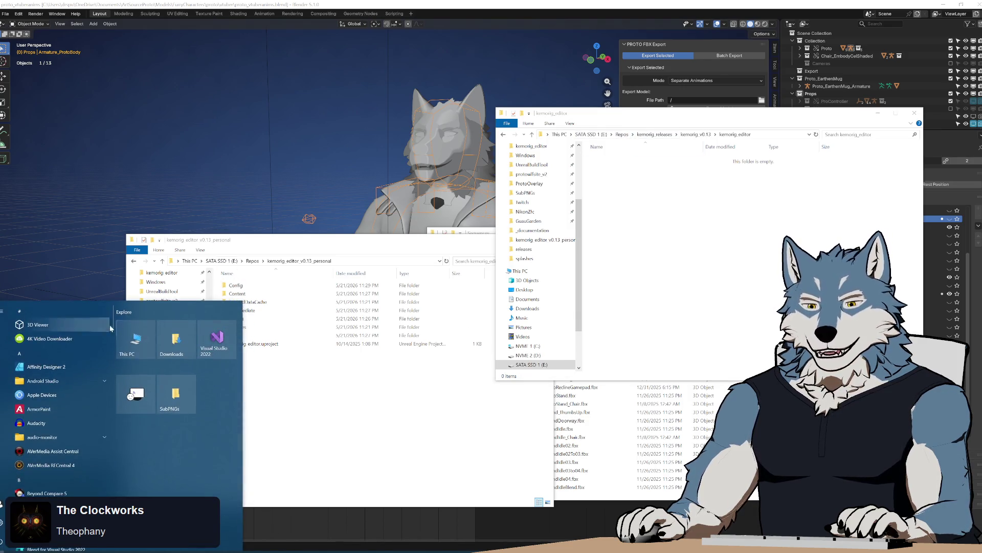
left_click(126, 371)
mouse_move(649, 123)
left_mouse_down()
mouse_move(580, 202)
mouse_move(568, 190)
left_mouse_up()
left_click(453, 304)
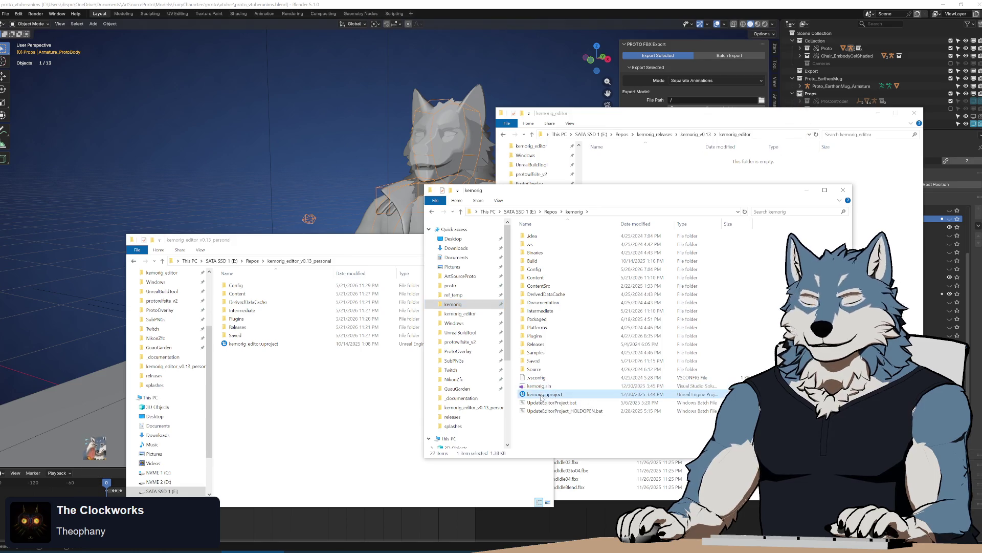
double_click(544, 394)
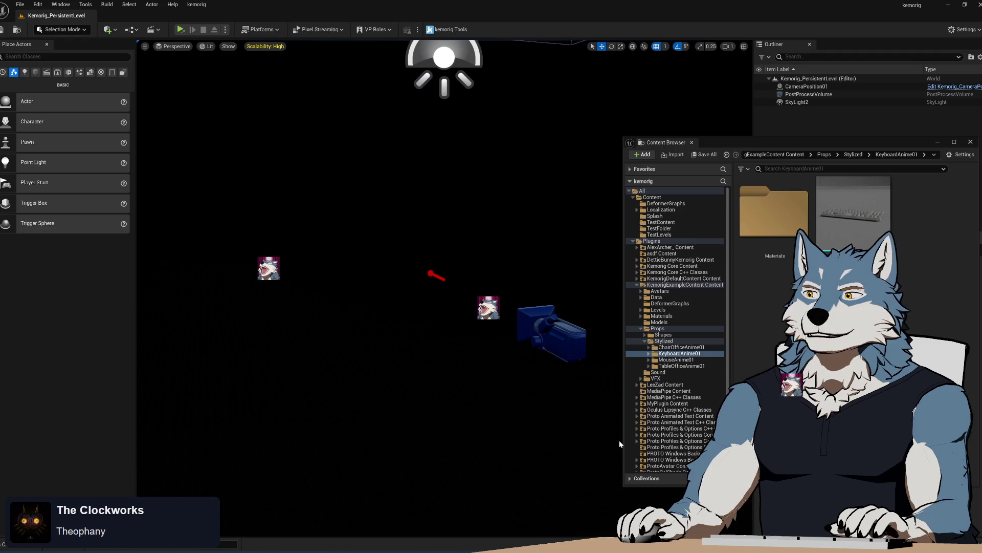
Step: Open the KeyboardAnime01 mesh and assign MI_KeyboardAnime01_Default to its material slot
double_click(848, 239)
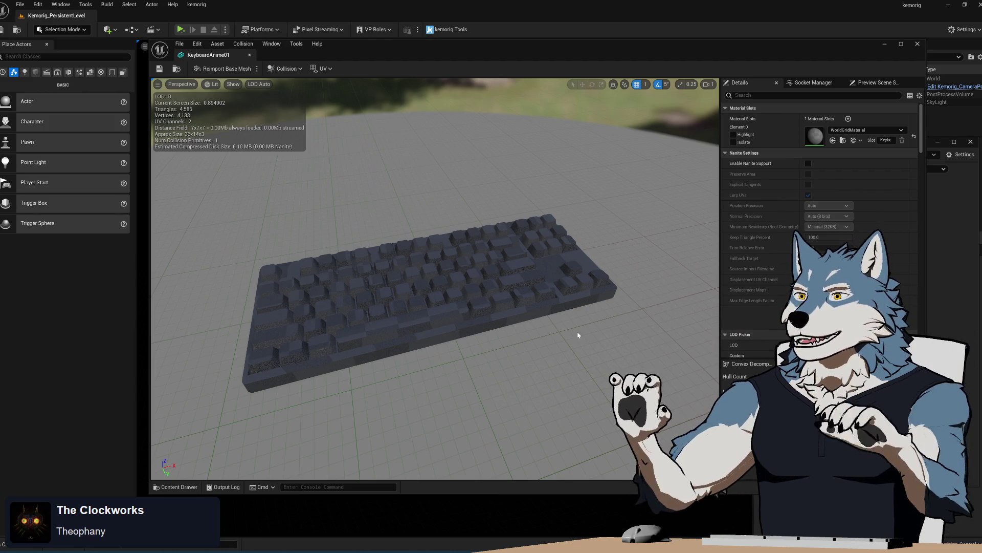
left_click_drag(789, 43, 710, 48)
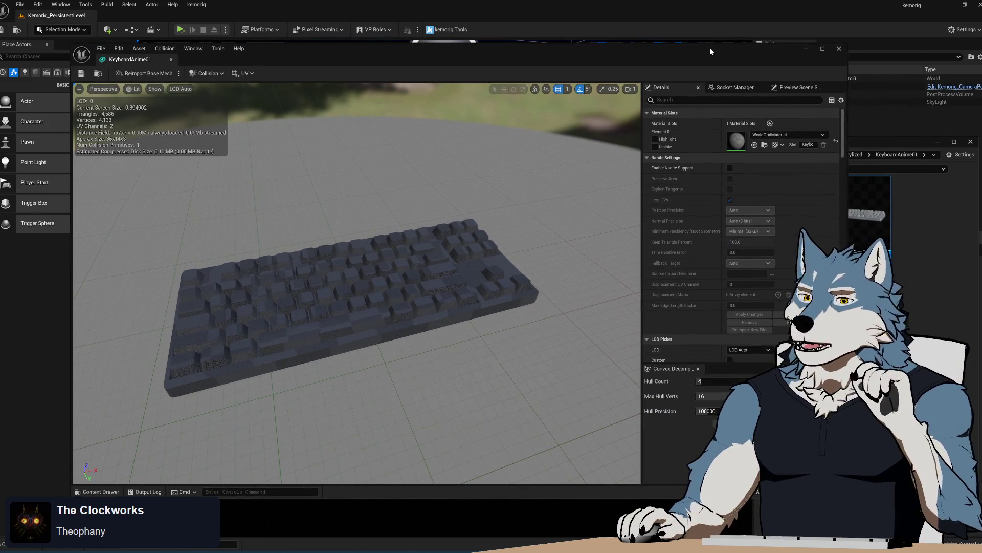
left_click(925, 287)
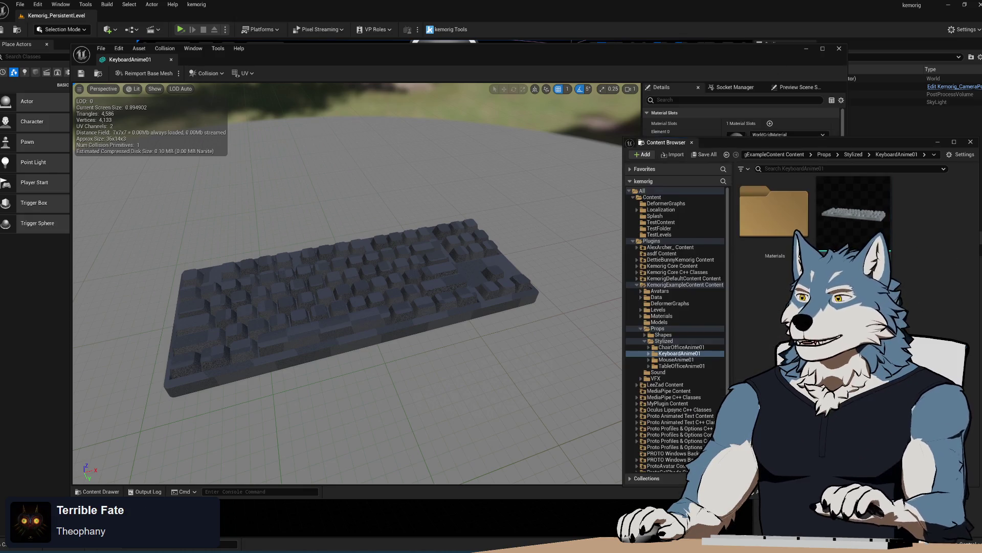
double_click(768, 269)
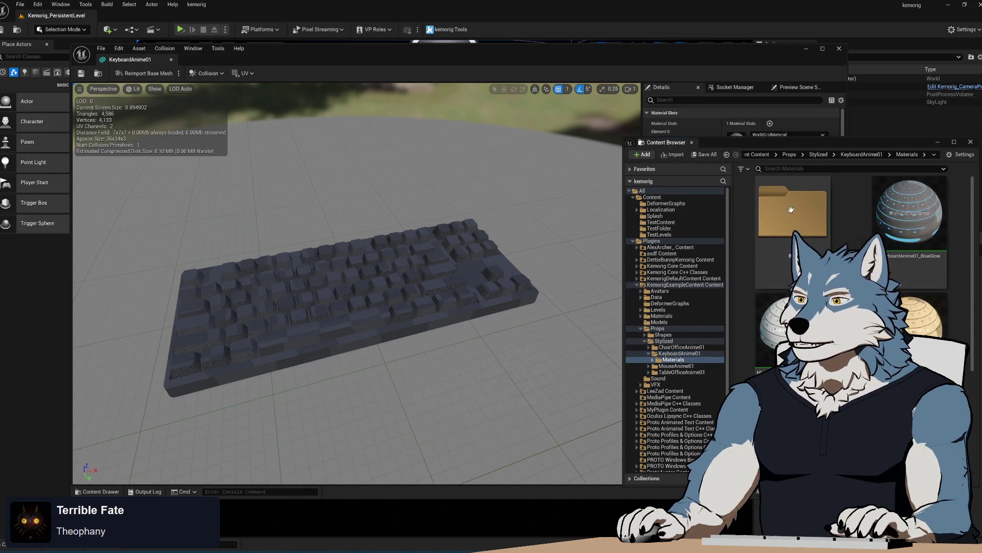
scroll(963, 318, "down", 2)
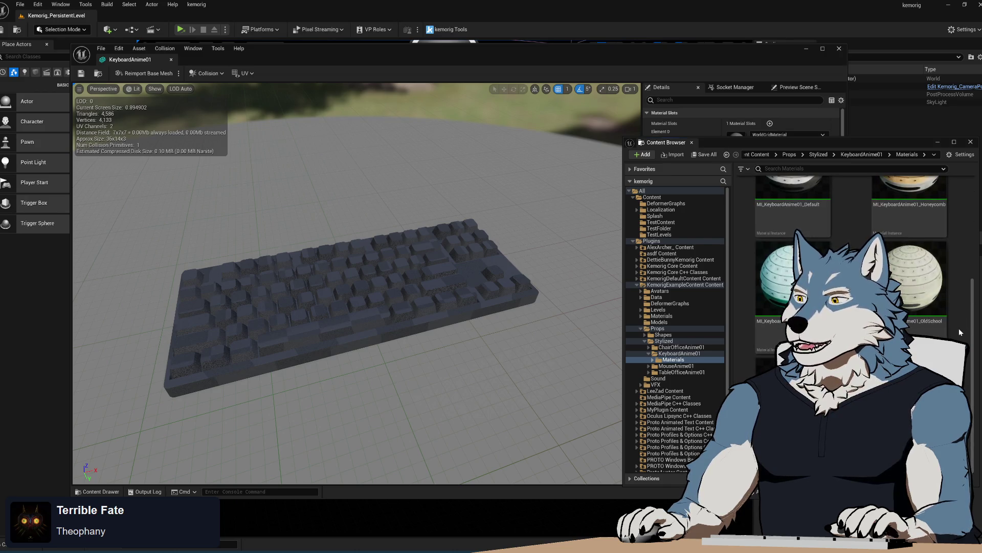
scroll(963, 318, "up", 3)
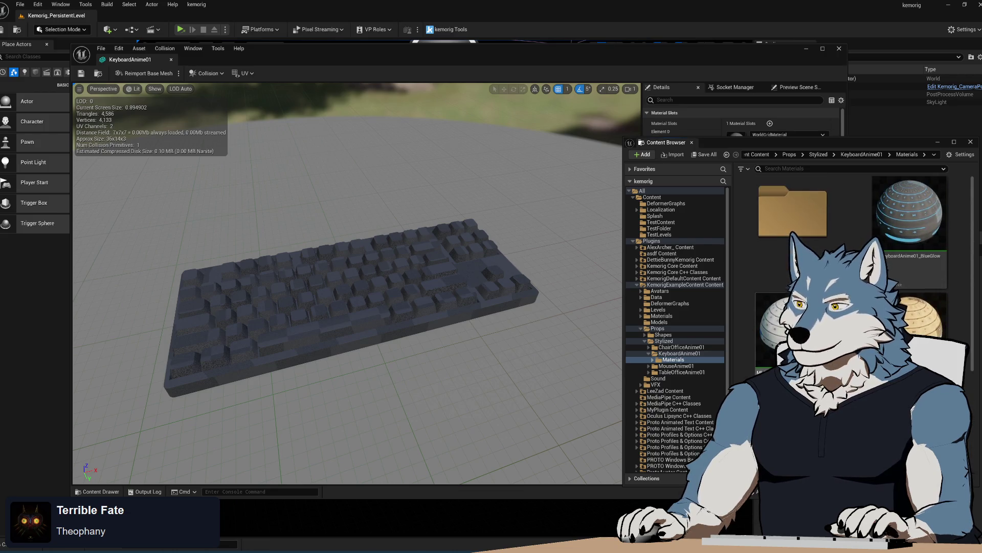
left_click_drag(665, 143, 682, 208)
left_click_drag(792, 378, 763, 136)
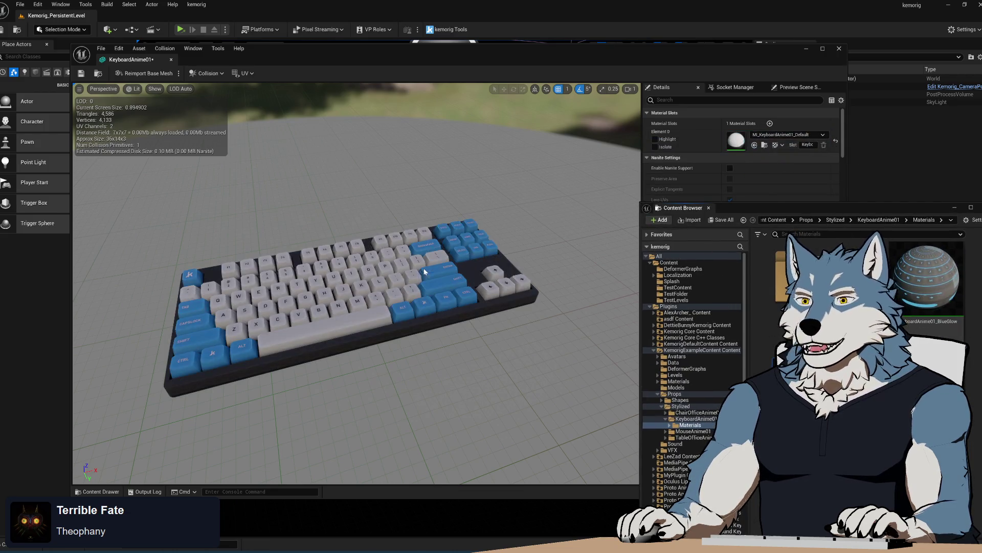
left_click(718, 237)
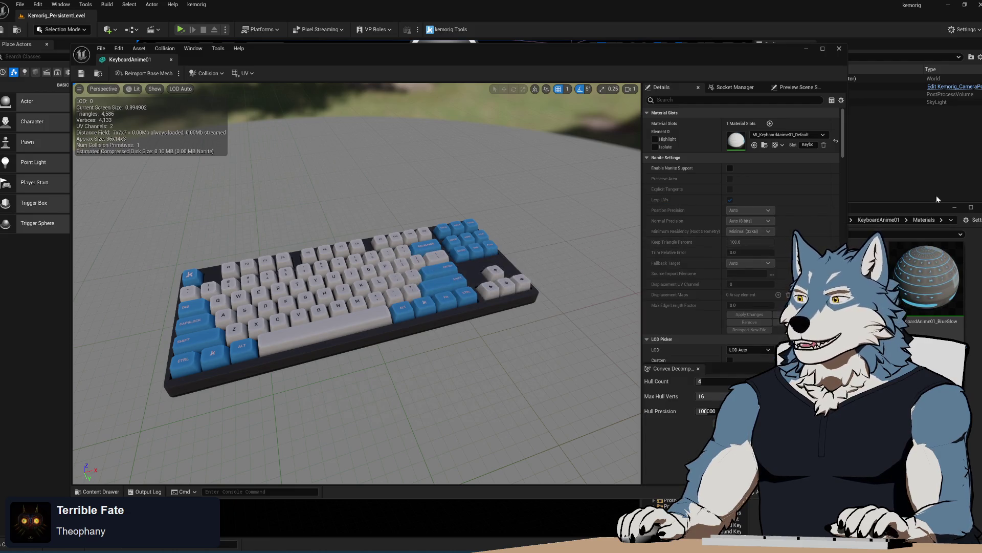
Step: Inspect the MouseAnime01 mesh and its Materials folder, then close the mouse and keyboard editors
left_click(765, 145)
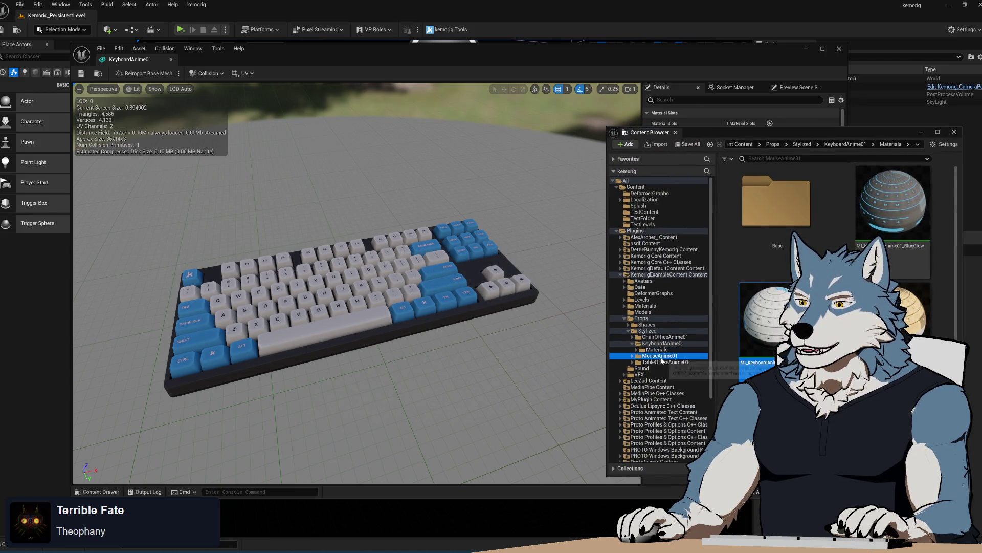
left_click(661, 356)
double_click(850, 204)
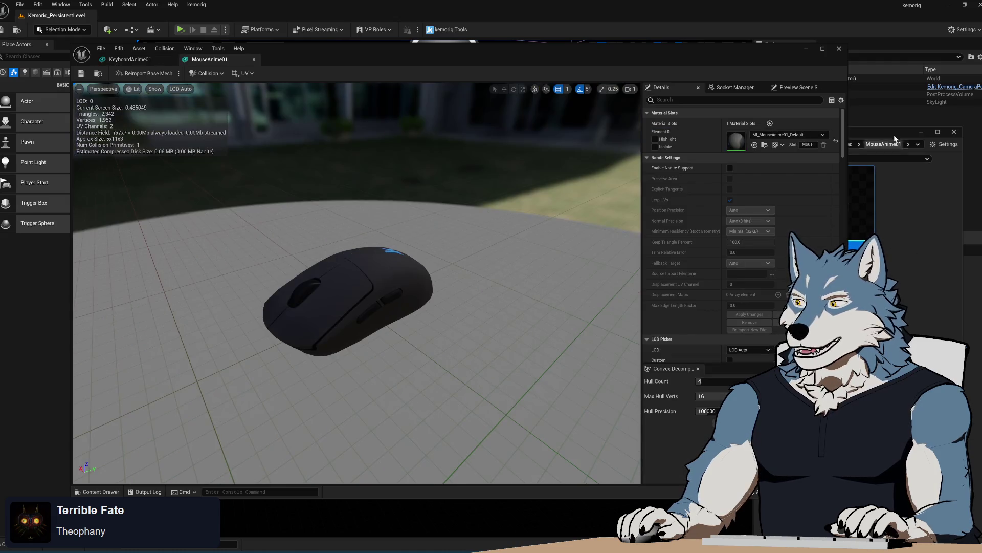
left_click_drag(894, 134, 906, 158)
double_click(788, 226)
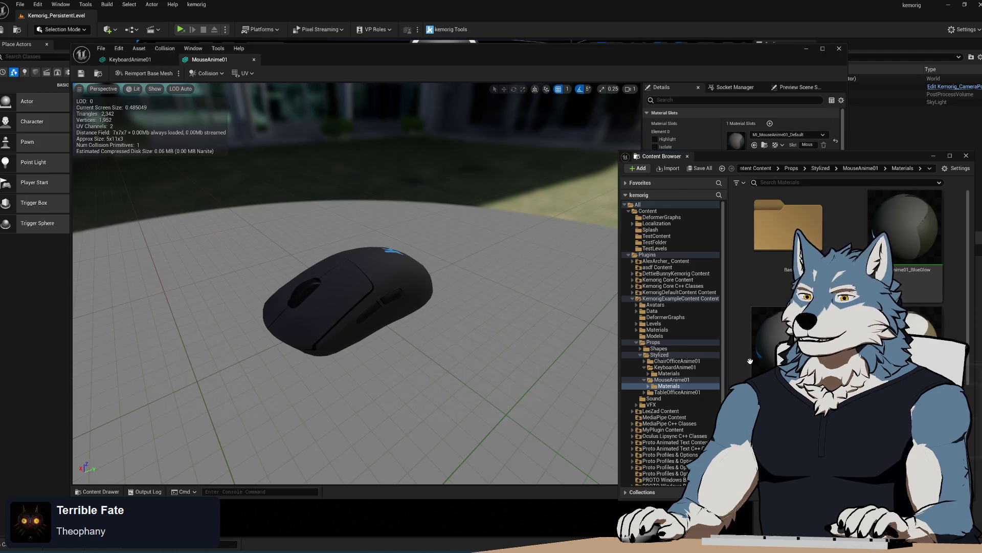
left_click(456, 217)
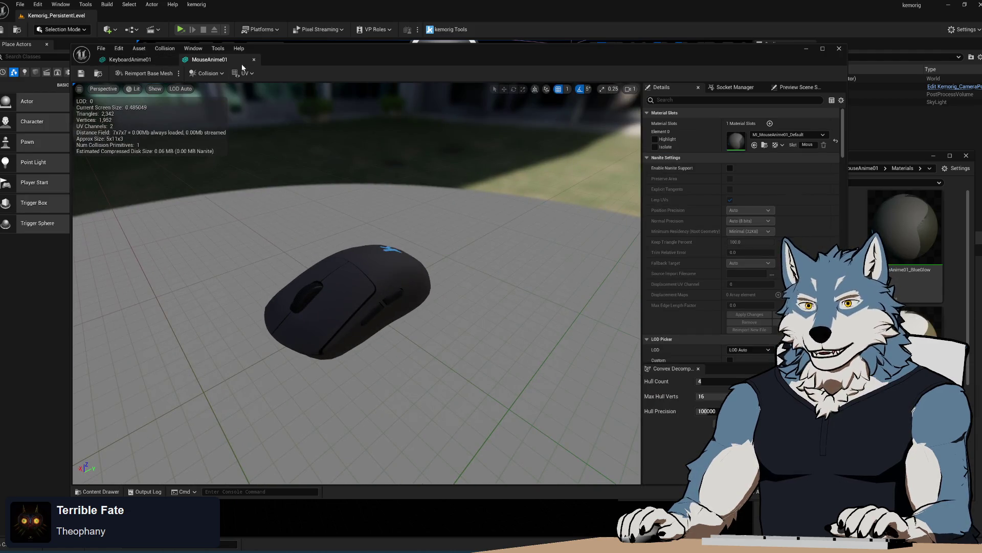
left_click(253, 59)
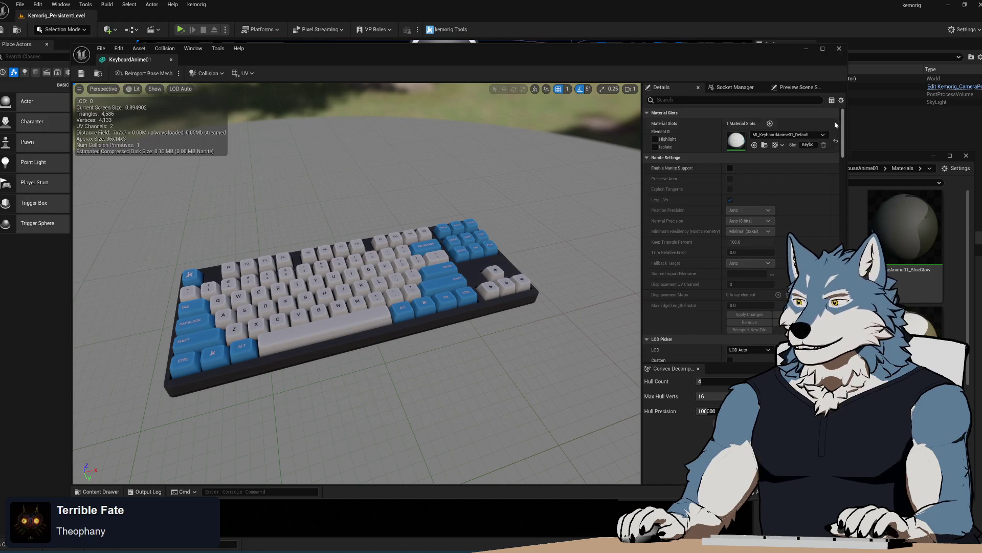
left_click(838, 49)
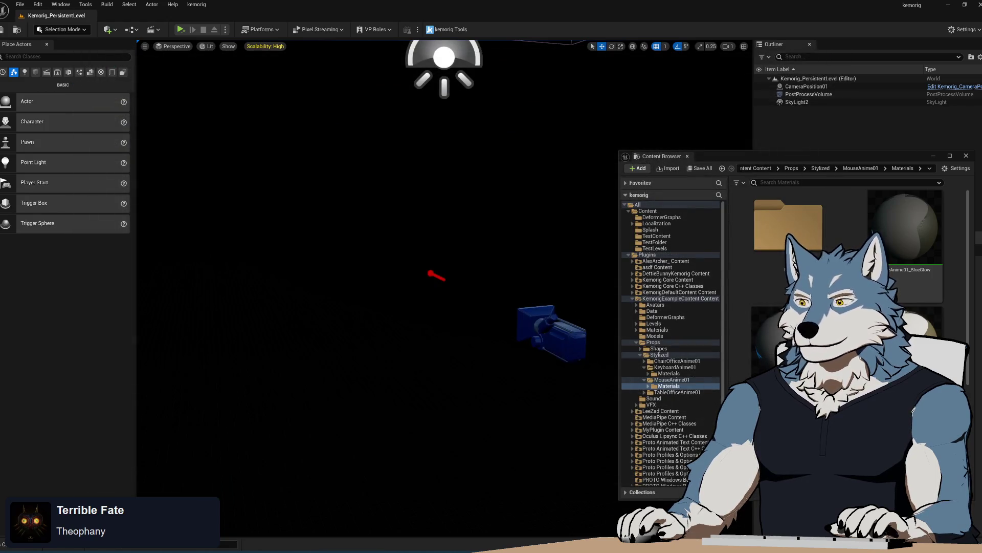
Step: Inspect the TableOfficeAnime01, ChairOfficeAnime01 and KeyboardAnime01 meshes, closing each editor afterward
left_click(673, 381)
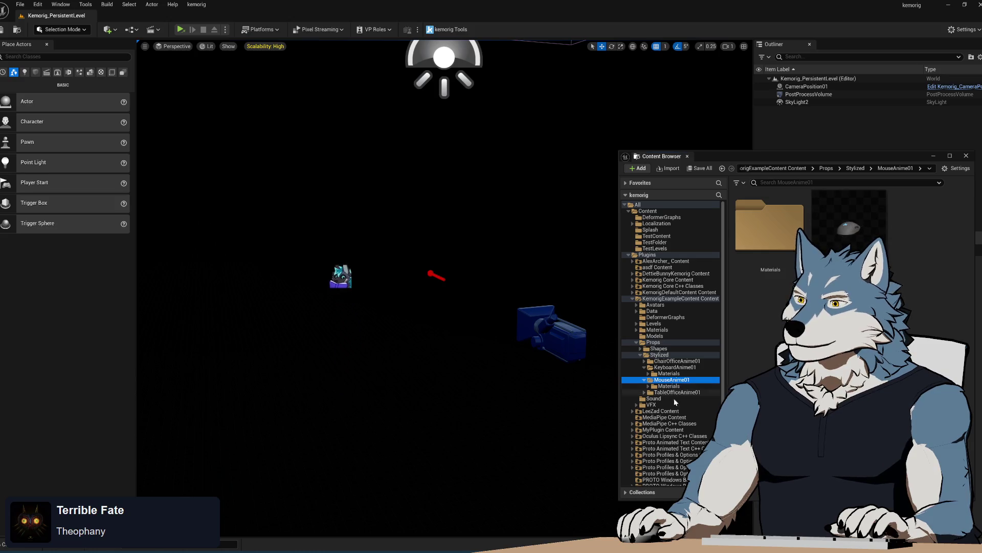
left_click(677, 392)
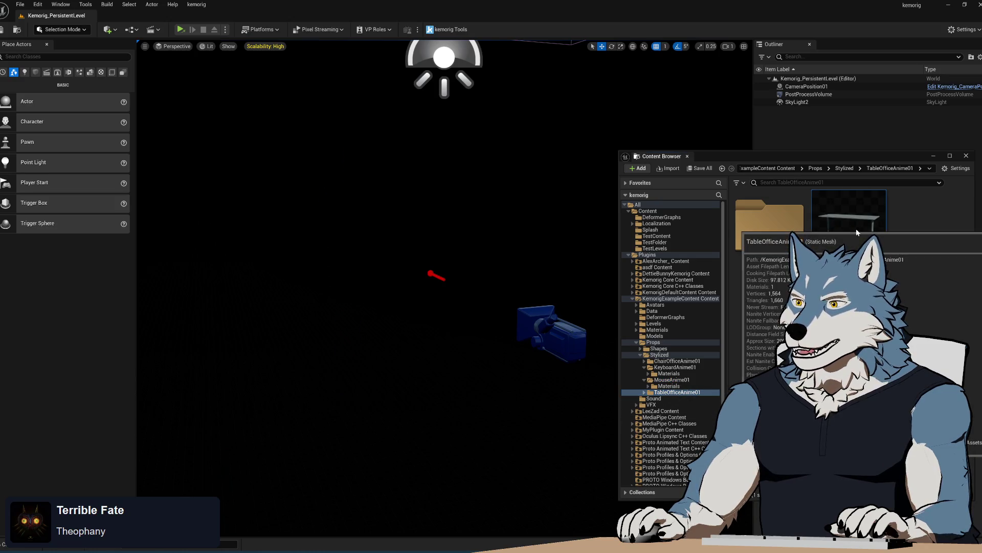
double_click(856, 228)
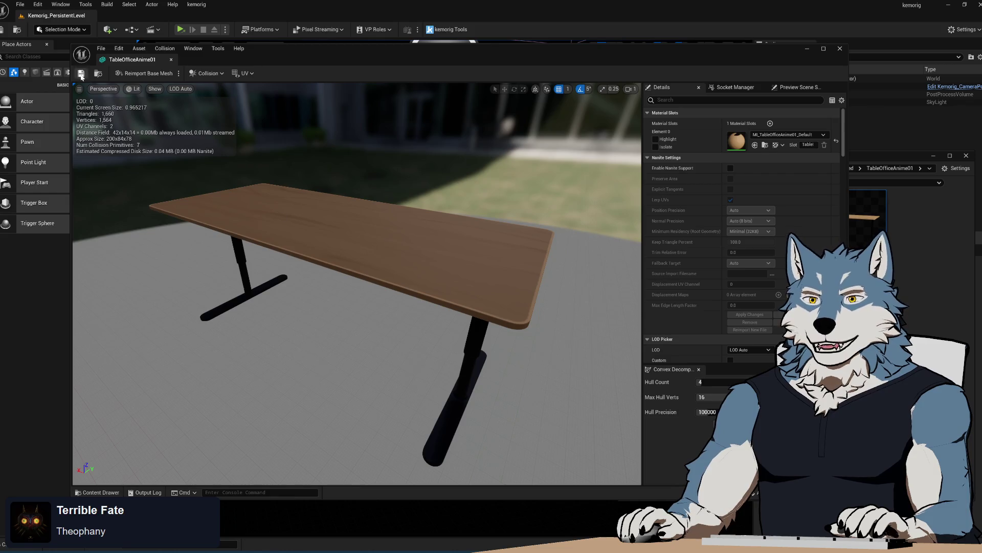
left_click(691, 379)
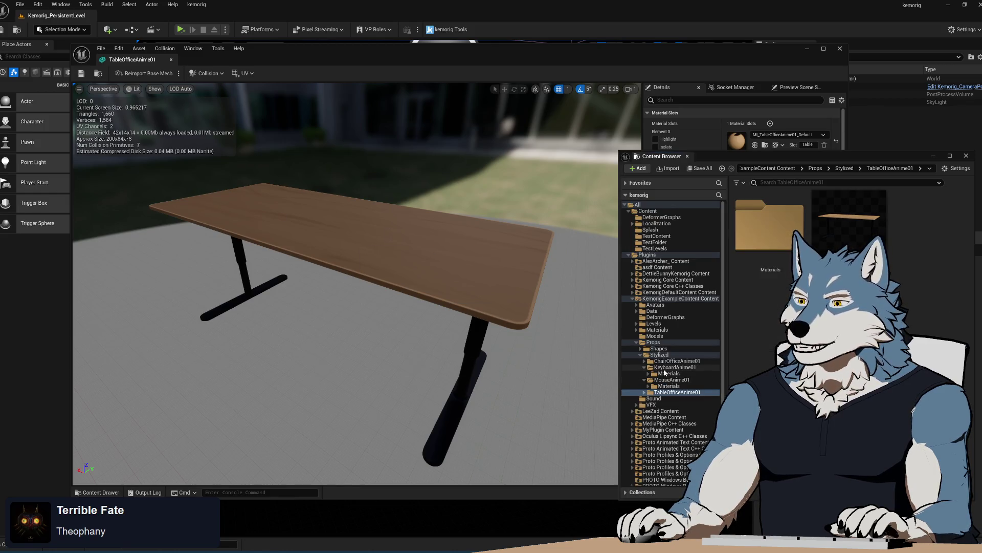
left_click(676, 361)
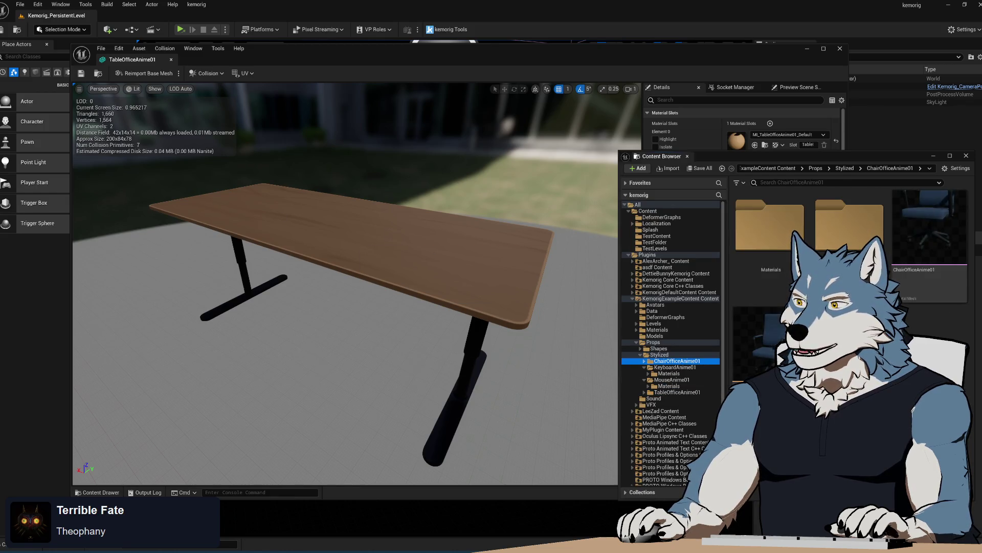
double_click(943, 238)
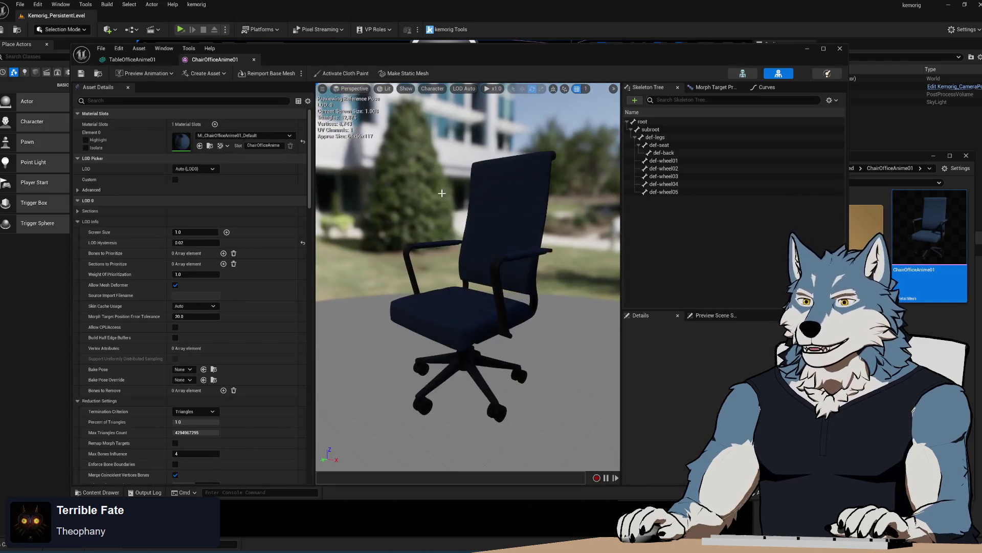
left_click(253, 59)
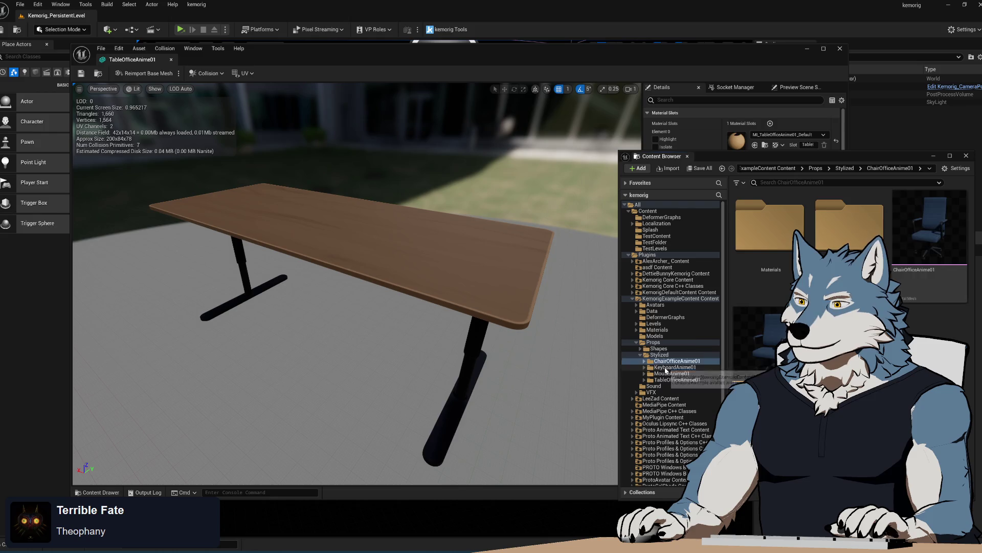
left_click(675, 367)
double_click(859, 225)
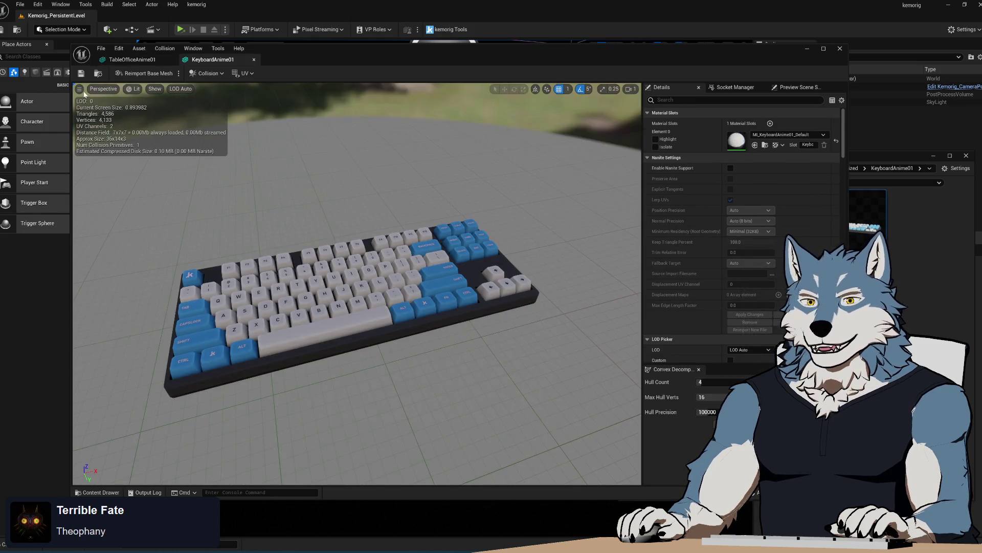
left_click(839, 50)
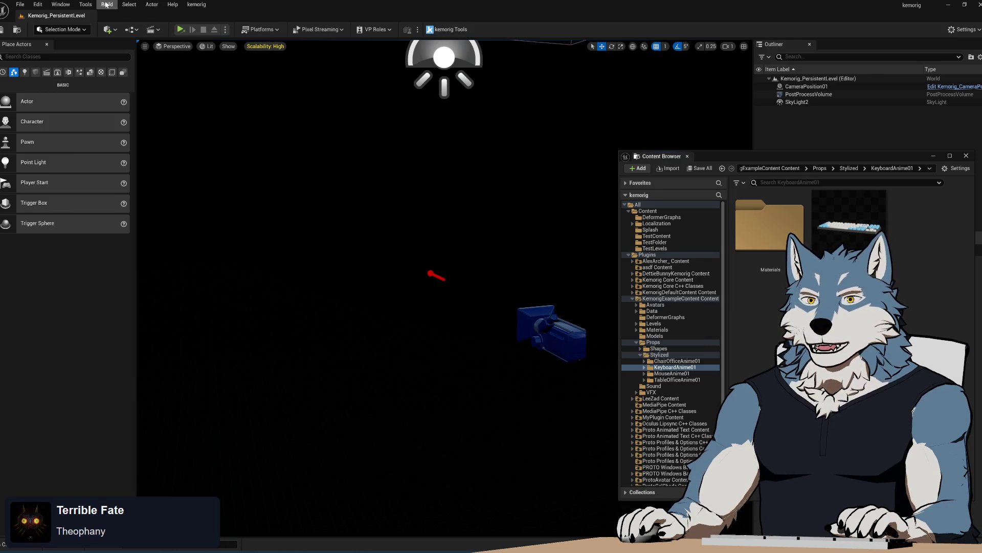
Step: Launch the 'kemorig - Game - Shipping' profile from Project Launcher, then run UpdateEditorProject_HOLDOPEN
left_click(85, 5)
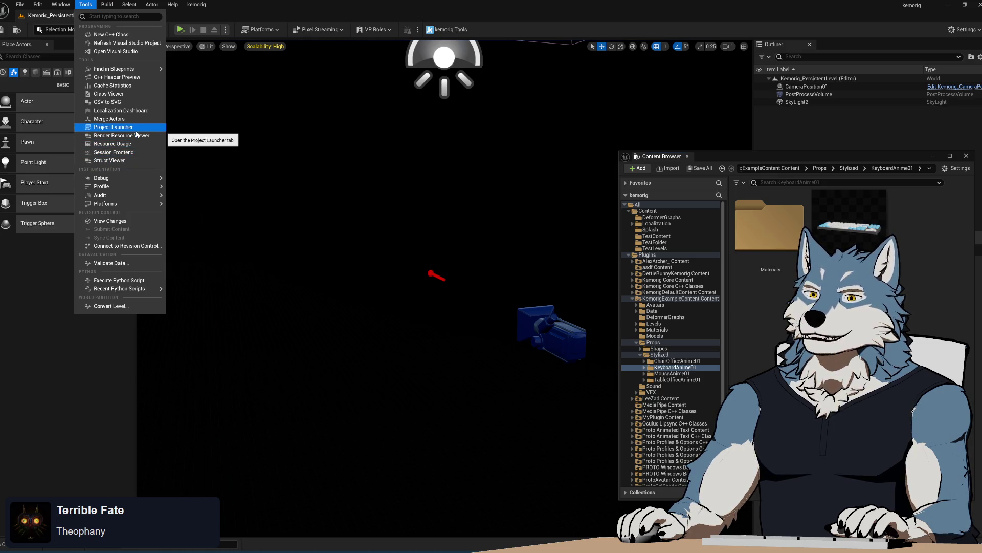
left_click(131, 128)
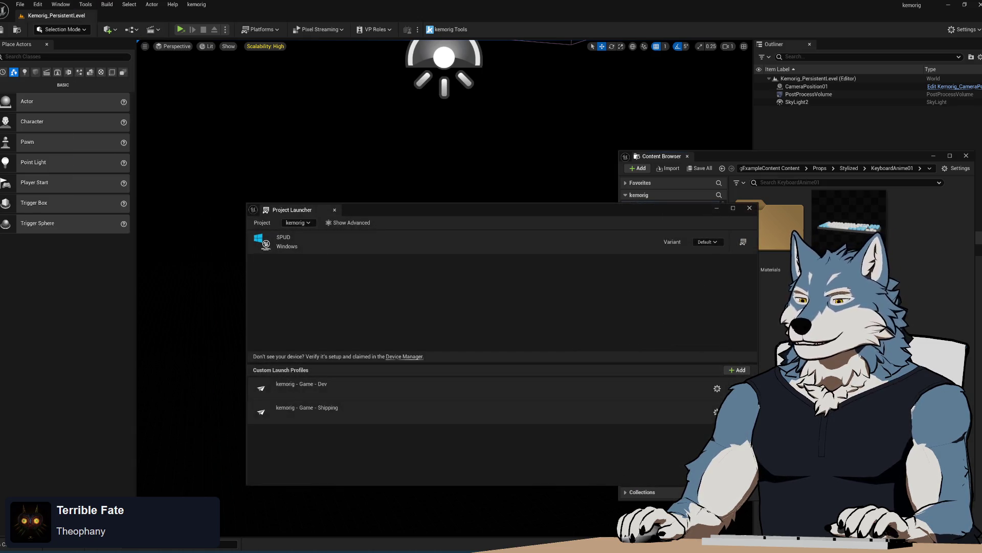
left_click(261, 412)
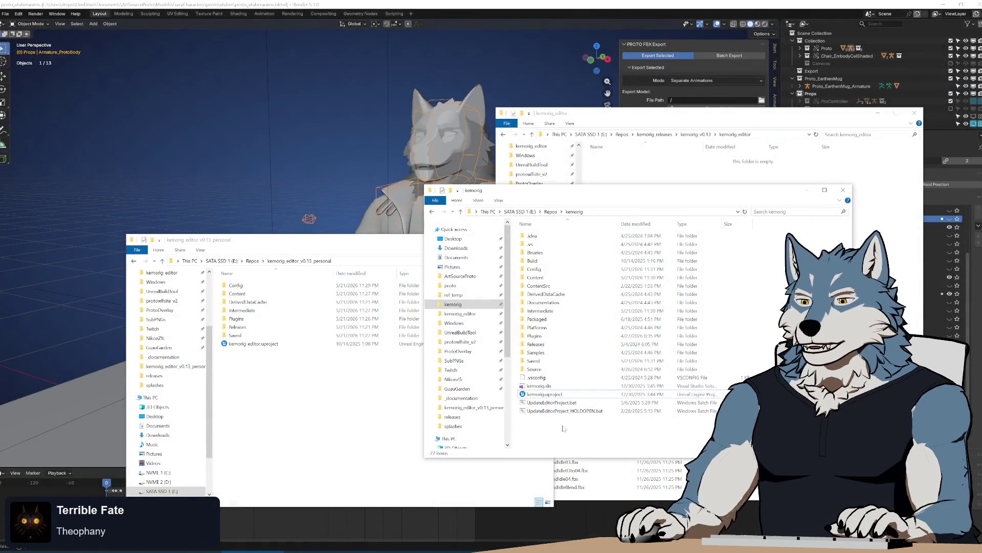
double_click(563, 411)
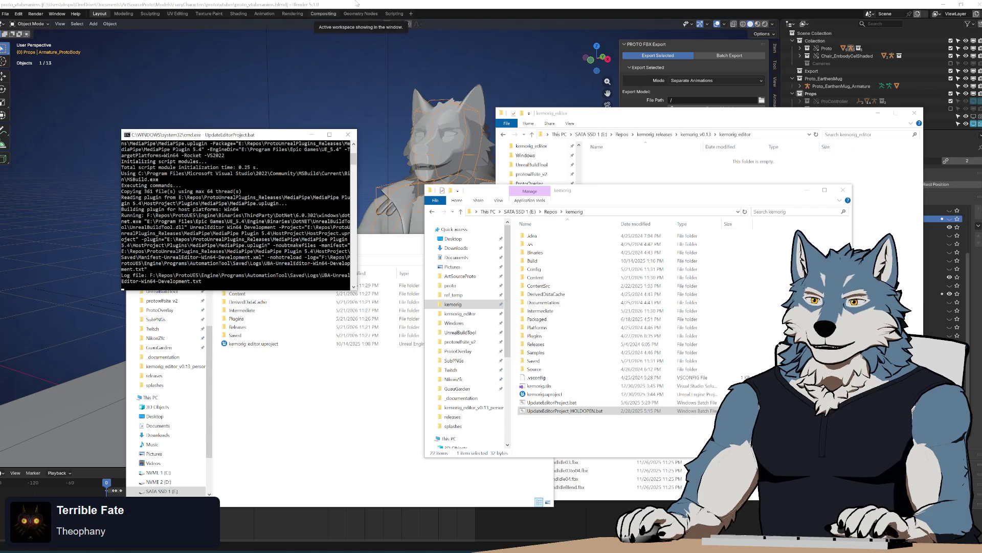
Step: In Blender, play the typing animation, scrub through frames 70 and 533, then rewind to frame 0
key("alt+Tab")
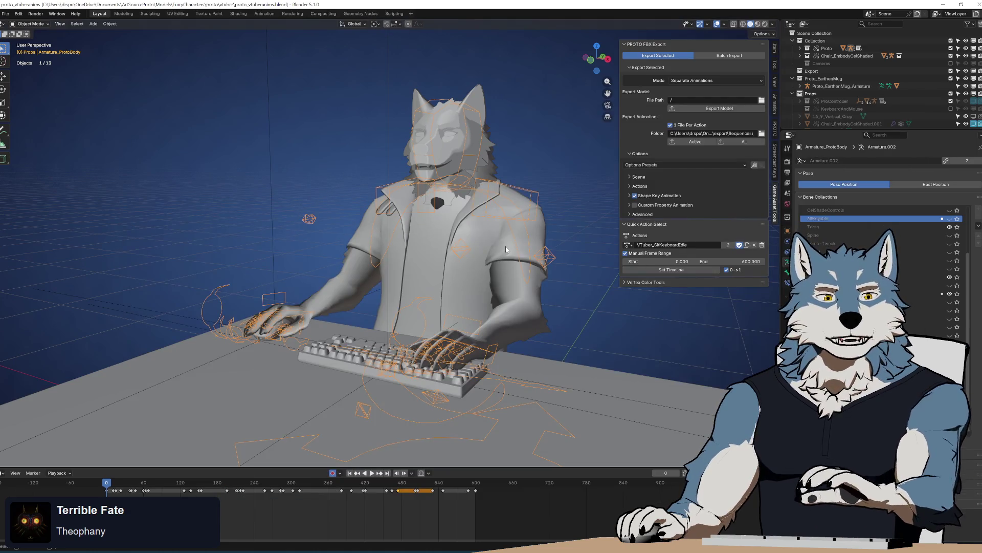
scroll(506, 251, "up", 2)
scroll(512, 256, "up", 2)
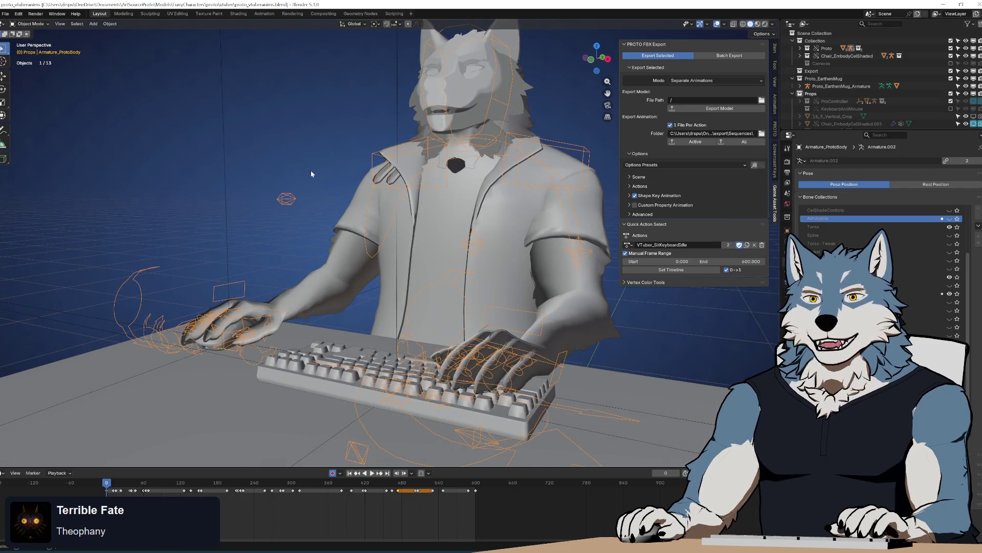
left_click_drag(311, 174, 314, 189)
key("space")
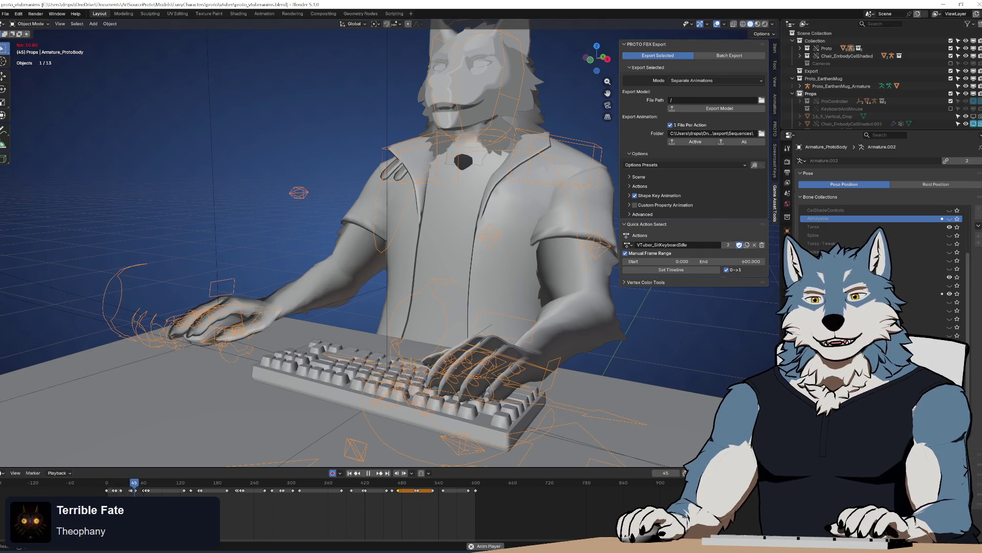
mouse_move(142, 483)
left_mouse_down()
mouse_move(119, 486)
mouse_move(357, 512)
left_mouse_up()
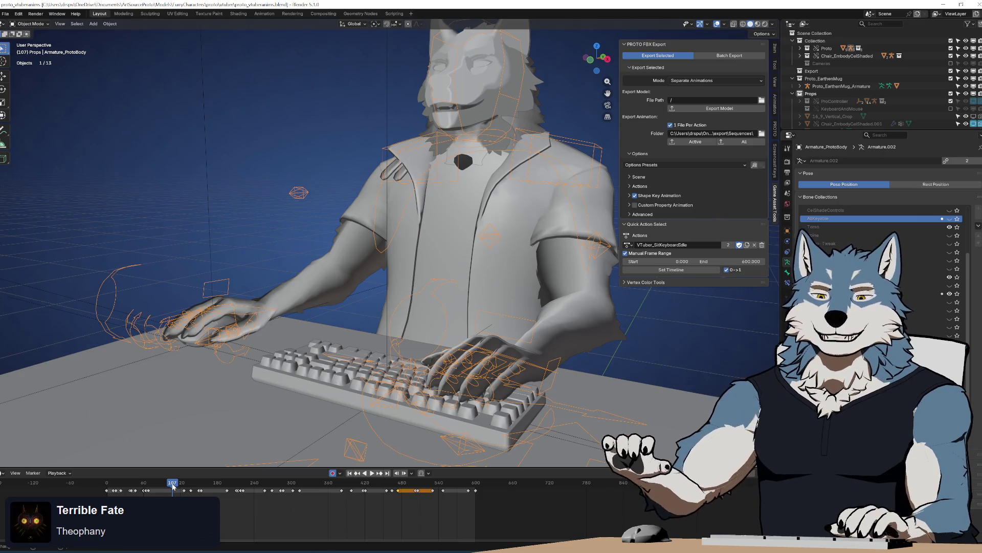
key("space")
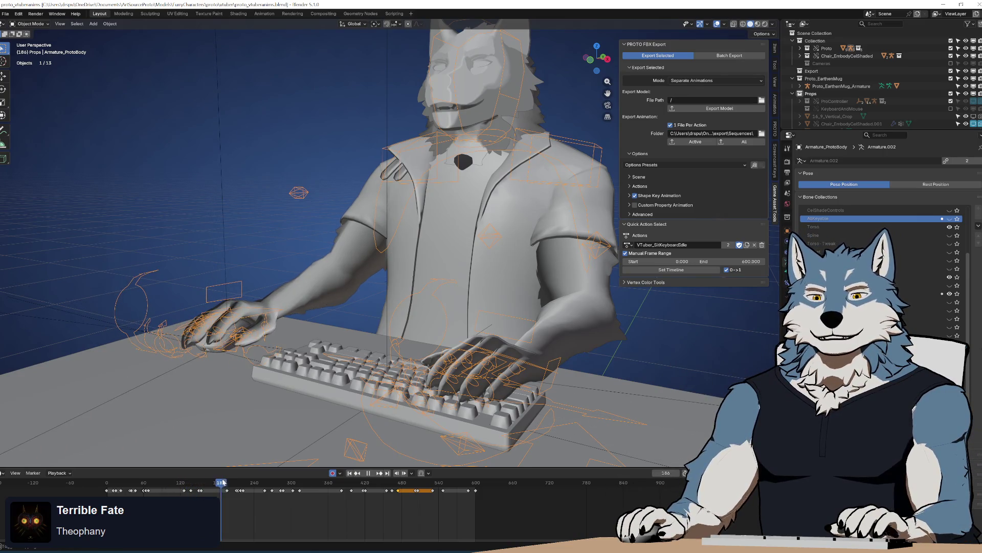
mouse_move(222, 482)
left_mouse_down()
mouse_move(443, 489)
mouse_move(404, 490)
left_mouse_up()
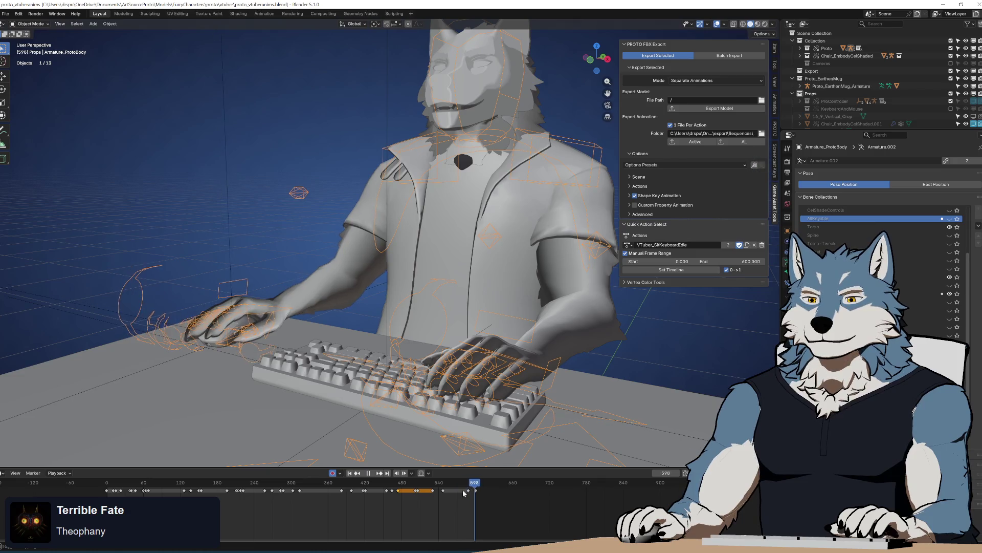
left_click_drag(463, 490, 106, 490)
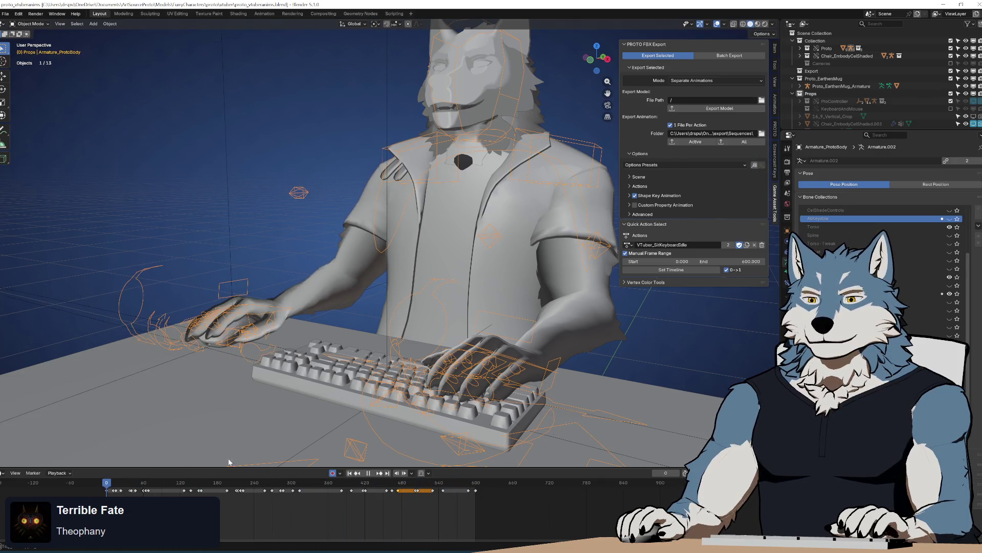
key("space")
mouse_move(229, 462)
left_mouse_down()
mouse_move(426, 339)
mouse_move(534, 166)
left_mouse_up()
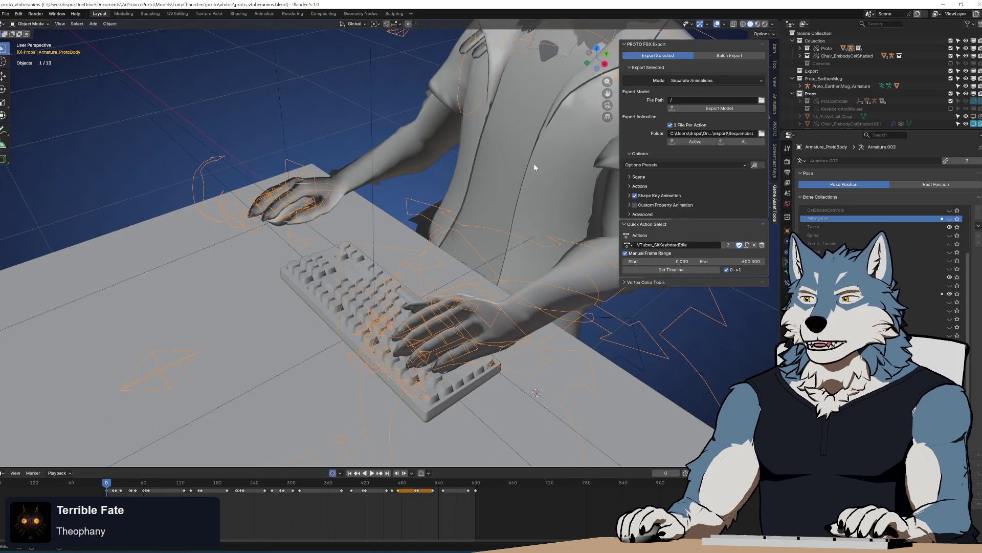
Step: Switch to material preview shading and orbit around the keyboard and hands
left_click(758, 24)
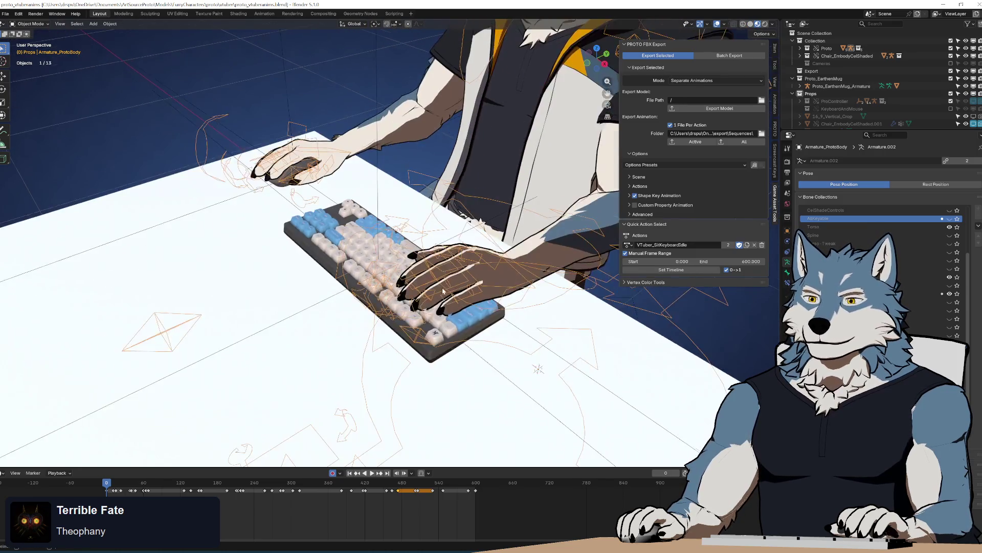
scroll(450, 284, "up", 3)
mouse_move(449, 284)
left_mouse_down()
mouse_move(480, 261)
mouse_move(635, 299)
mouse_move(612, 311)
left_mouse_up()
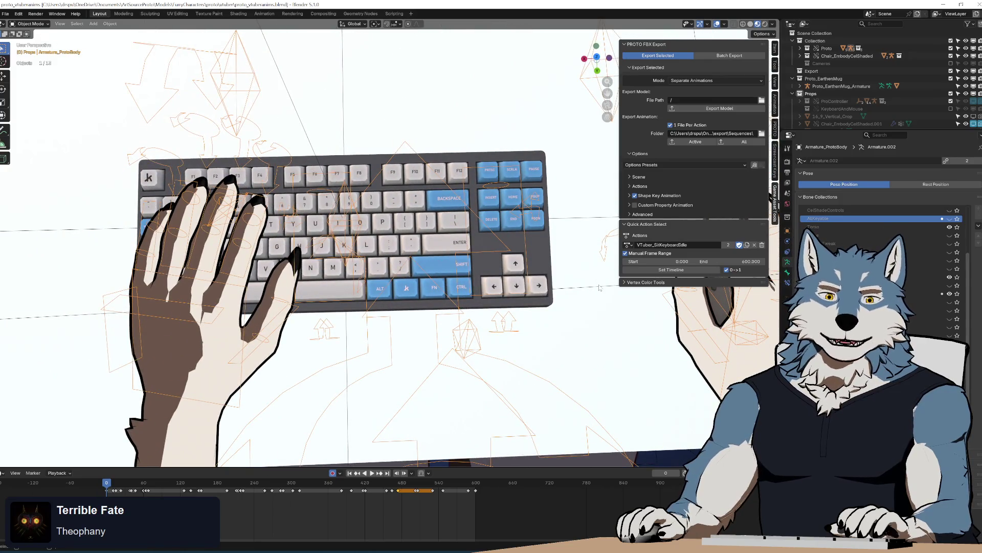
left_click_drag(556, 320, 521, 297)
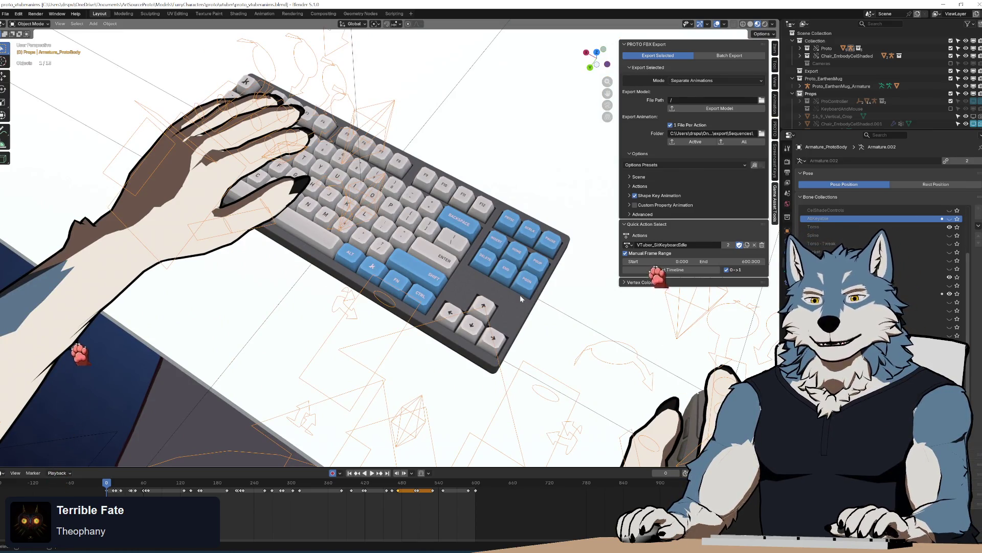
mouse_move(523, 303)
left_mouse_down()
mouse_move(448, 263)
mouse_move(467, 289)
mouse_move(502, 278)
mouse_move(581, 309)
left_mouse_up()
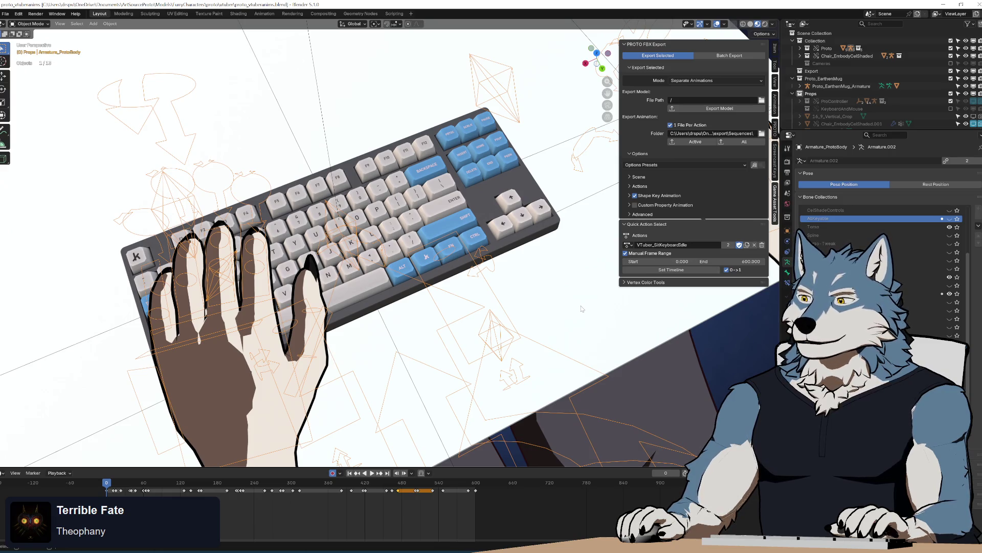
mouse_move(597, 305)
left_mouse_down()
mouse_move(467, 234)
mouse_move(513, 271)
mouse_move(362, 241)
left_mouse_up()
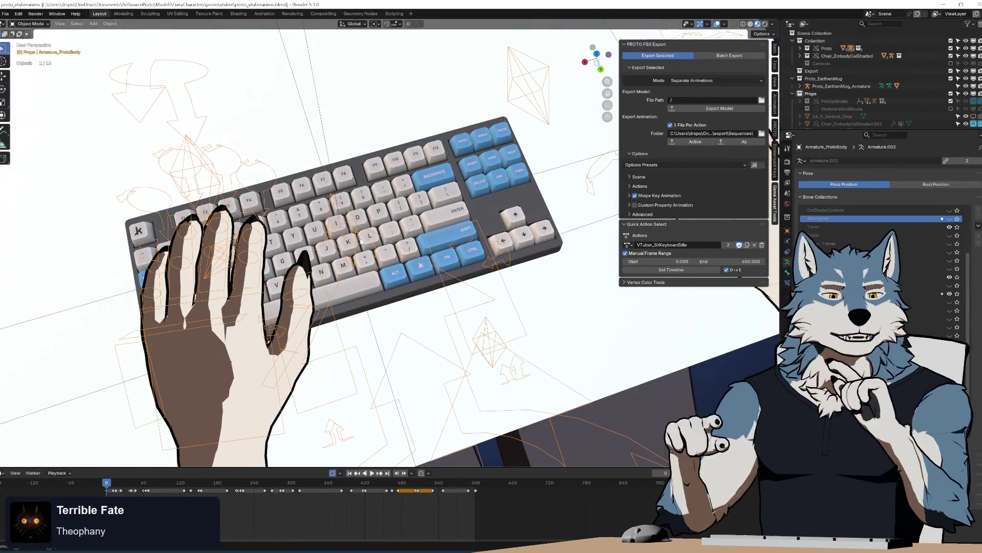
Step: Play the typing animation, rewind it to frame 0, reframe the keyboard, then bring the console forward
key("space")
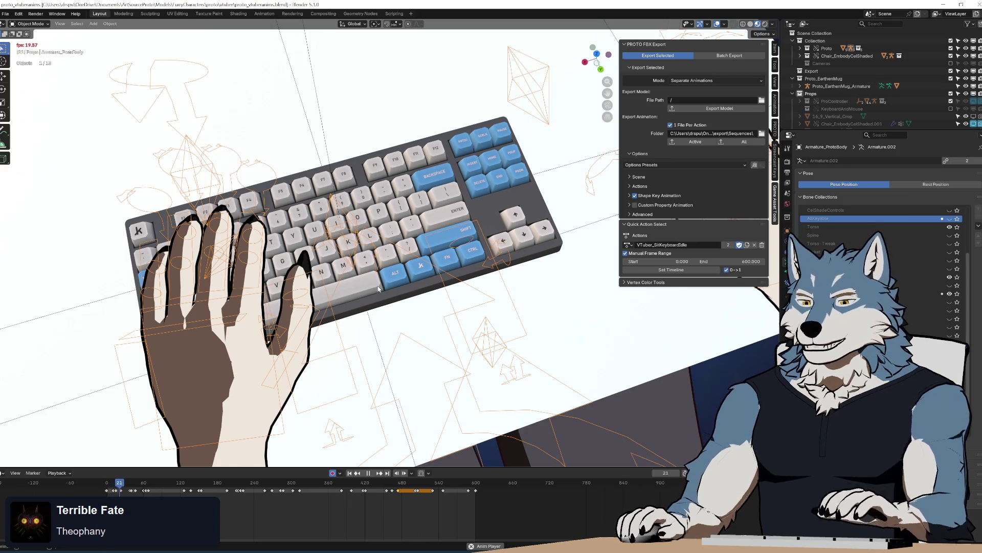
left_click_drag(121, 485, 92, 488)
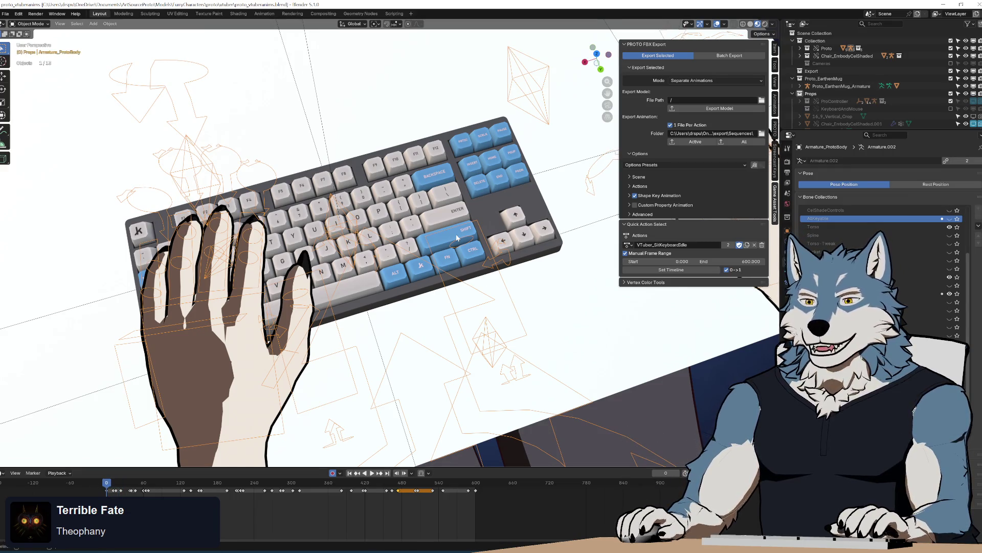
left_click_drag(457, 237, 481, 208)
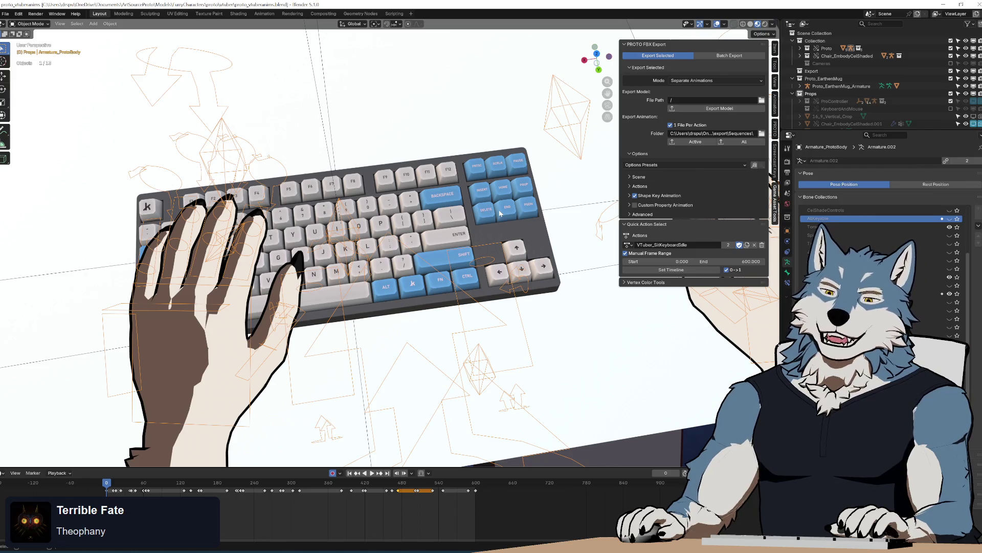
left_click_drag(496, 248, 353, 213)
key("alt+Tab")
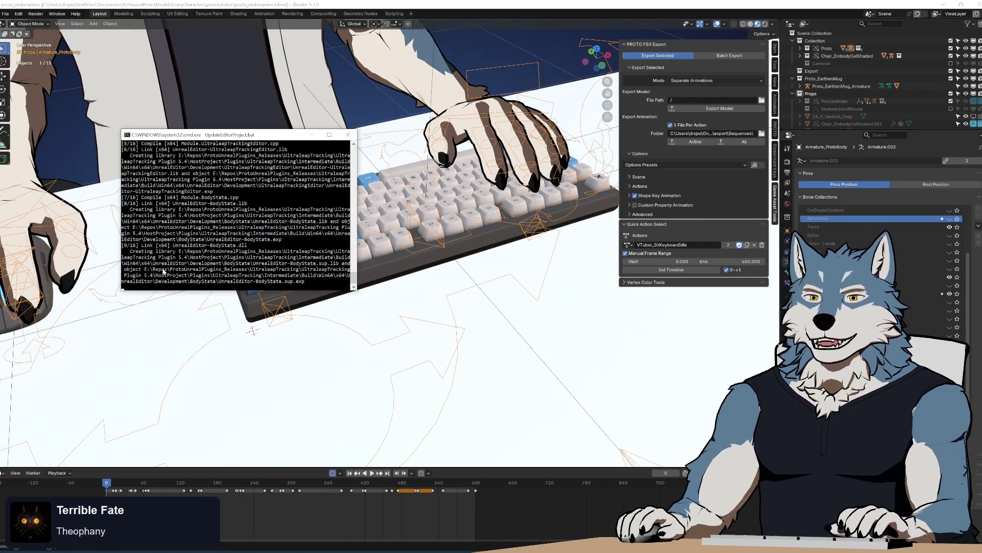
Step: Send the console behind Blender and view the keyboard and hands from low and overhead angles
key("alt+Tab")
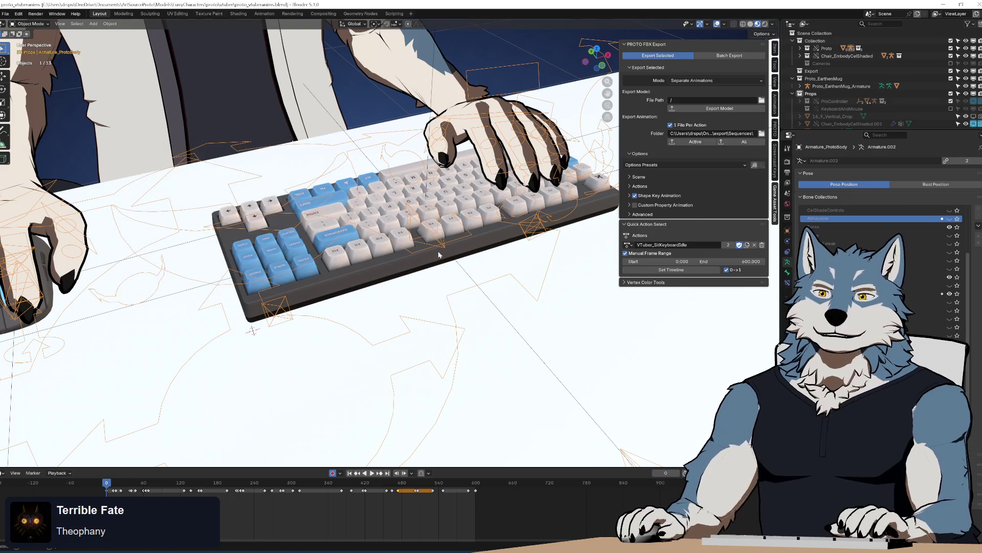
mouse_move(163, 271)
left_mouse_down()
mouse_move(400, 227)
mouse_move(390, 211)
mouse_move(314, 207)
left_mouse_up()
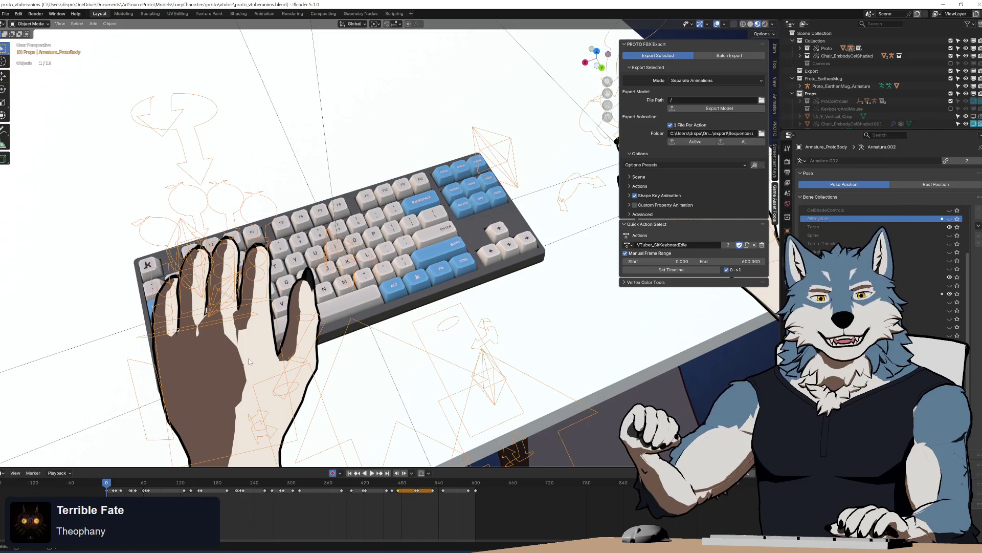
mouse_move(428, 265)
left_mouse_down()
mouse_move(465, 220)
mouse_move(450, 227)
mouse_move(457, 246)
mouse_move(452, 216)
mouse_move(465, 247)
mouse_move(489, 242)
mouse_move(476, 245)
mouse_move(516, 345)
left_mouse_up()
scroll(456, 238, "up", 6)
scroll(459, 252, "down", 5)
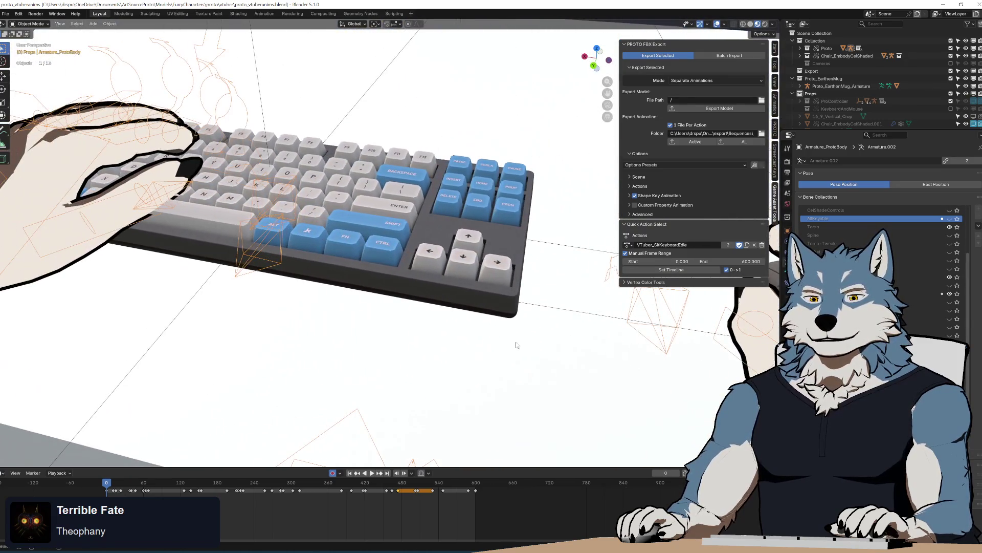
mouse_move(381, 237)
left_mouse_down()
mouse_move(487, 300)
mouse_move(496, 291)
left_mouse_up()
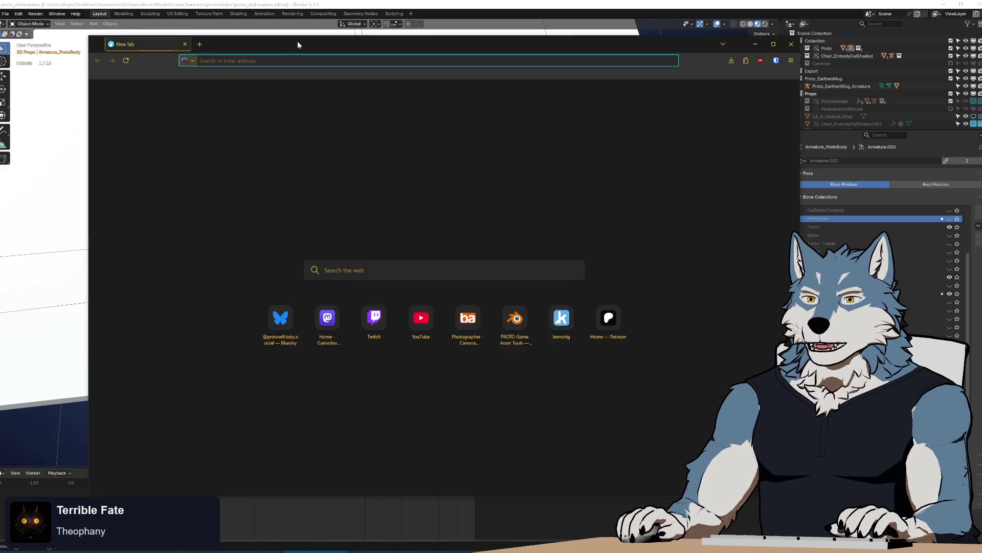
Step: Place a new web browser window beside the Blender scene
mouse_move(301, 42)
left_mouse_down()
mouse_move(787, 93)
mouse_move(646, 91)
mouse_move(394, 57)
mouse_move(421, 59)
left_mouse_up()
Step: Search 'jetty' on Startpage Images and preview the Swakopmund sunset jetty photo
type("j")
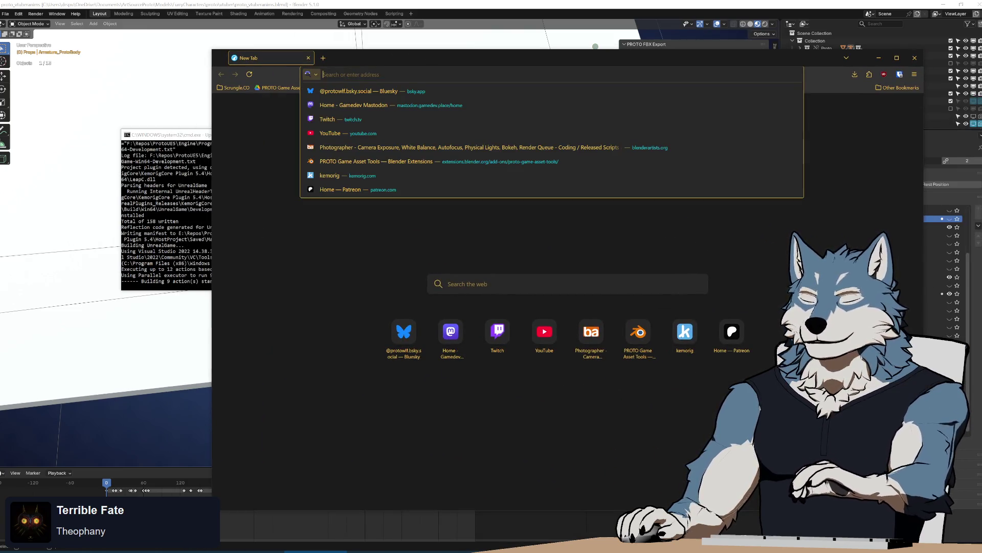
type("etty&cat=web&pl=opensearch")
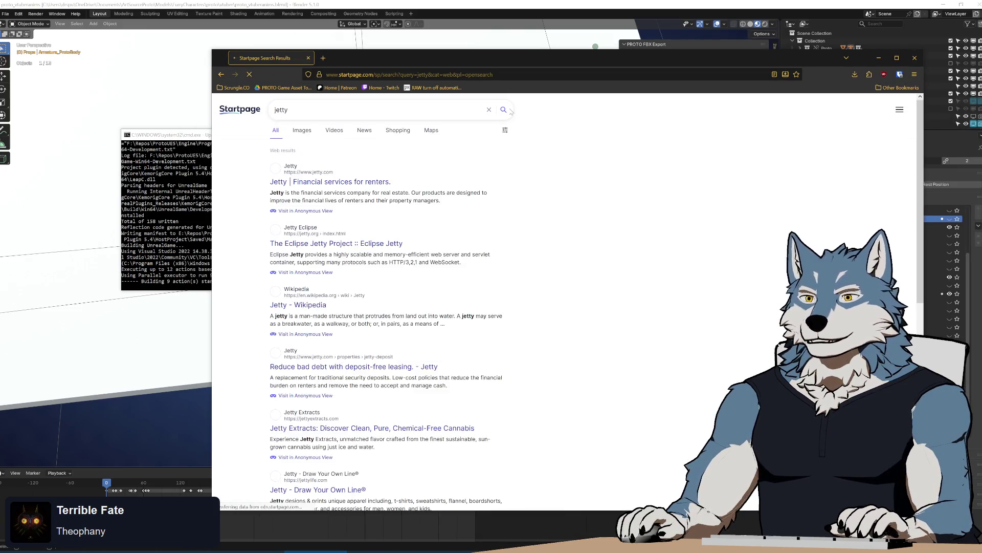
left_click(302, 130)
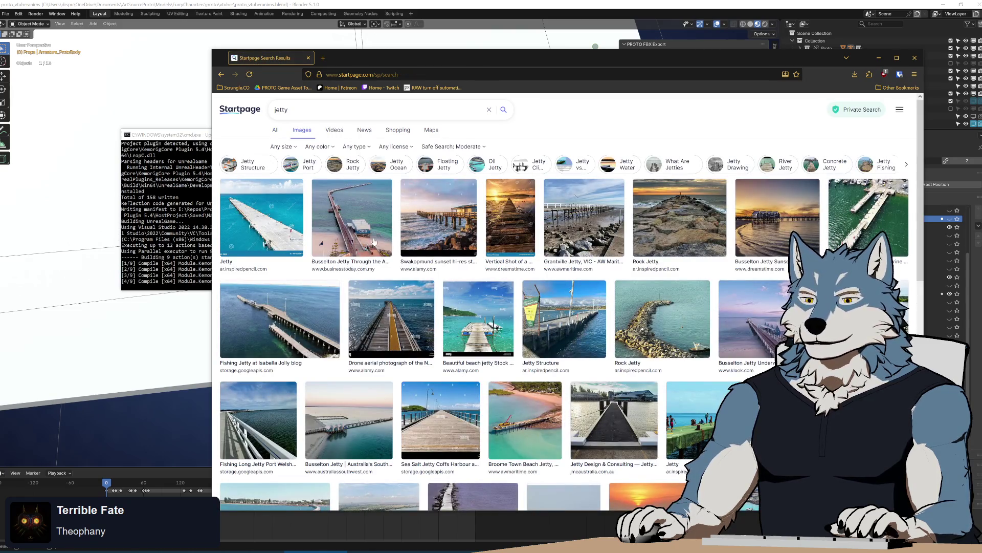
left_click(445, 235)
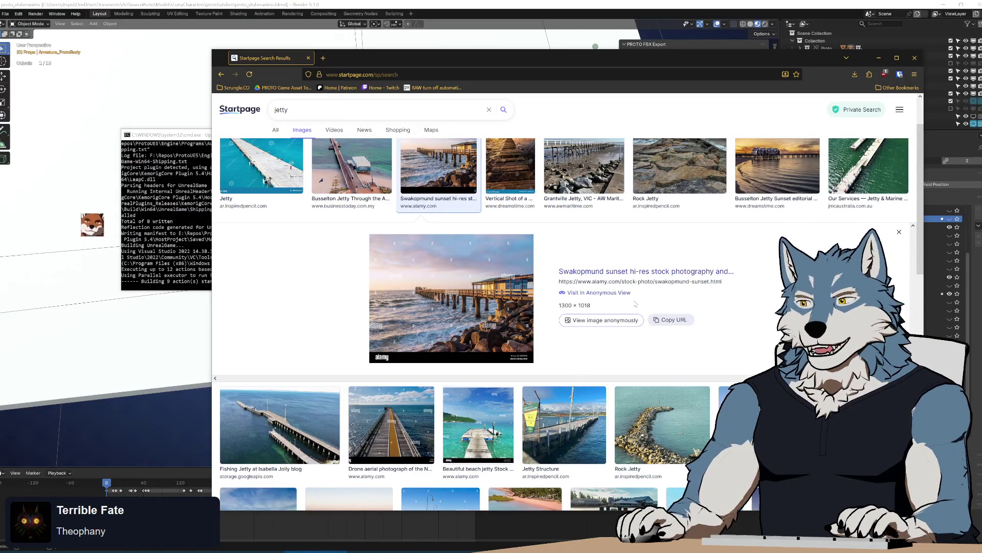
double_click(300, 109)
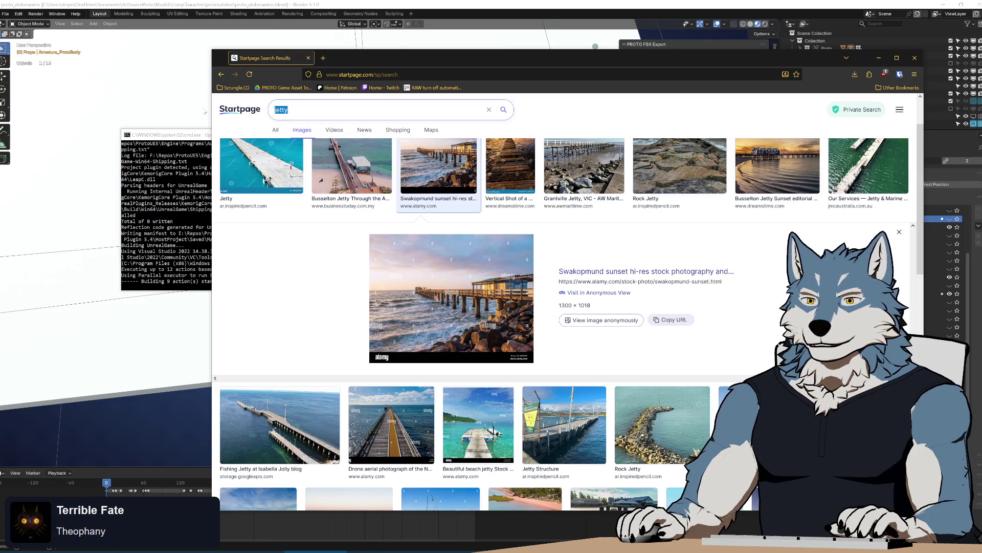
Step: Search Startpage images for 'the getty' and preview the Getty Museum thumbnail
type("the gett")
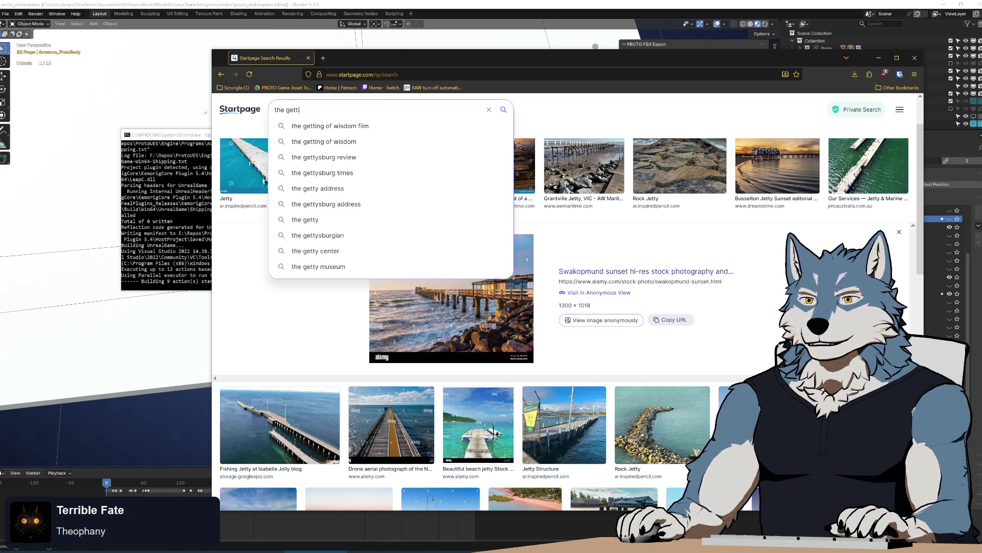
type("y")
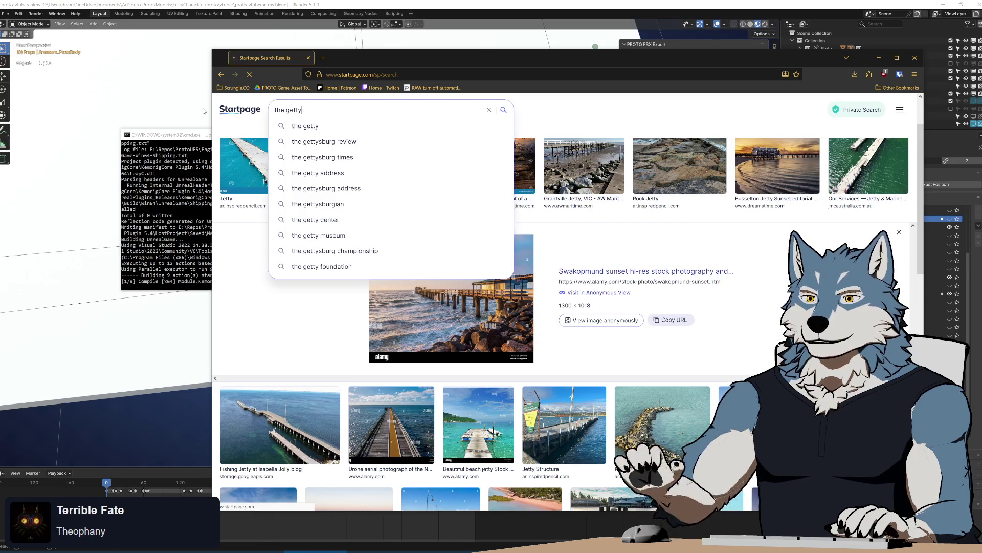
key("Return")
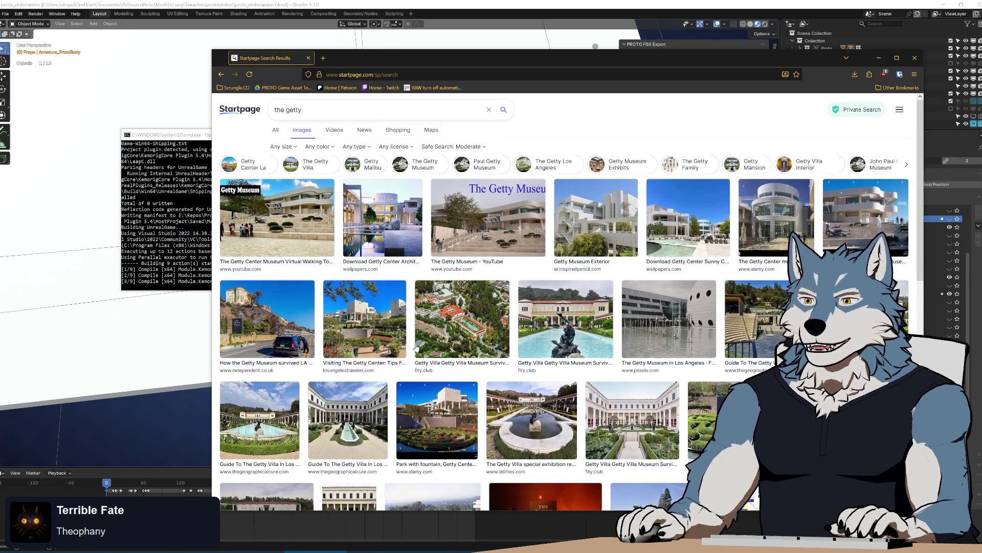
left_click(489, 220)
Step: Open the Getty Museum photo full-size in its own new tab and switch to it
scroll(526, 333, "down", 1)
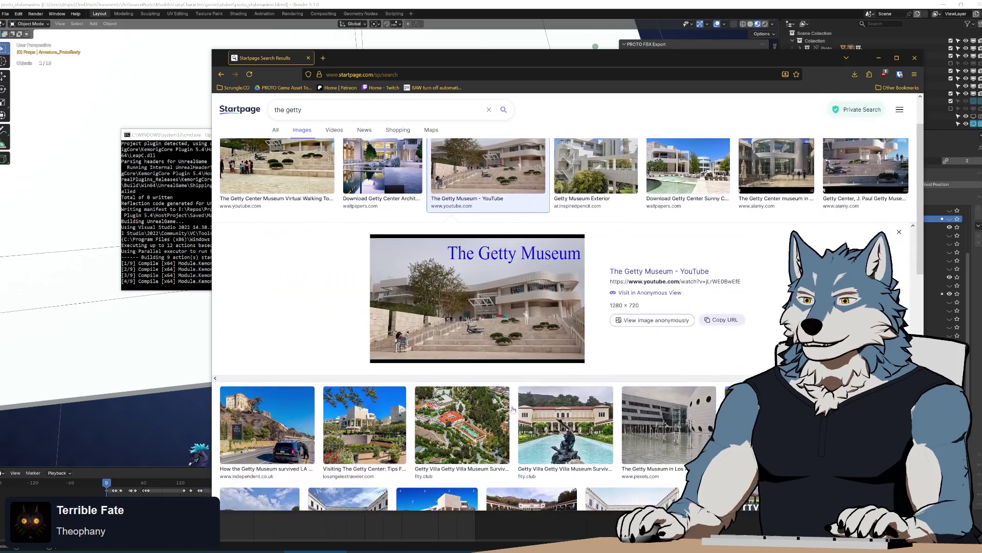
right_click(479, 311)
left_click(511, 318)
left_click(352, 64)
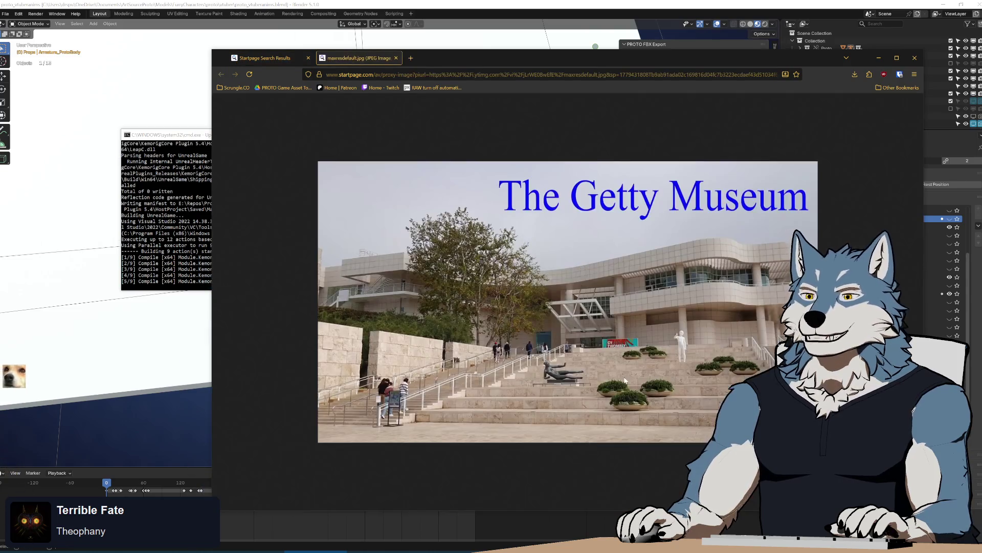
Step: Zoom the Getty Museum photo to 220%, look around it, then close its tab
scroll(674, 128, "up", 1, "ctrl")
left_click_drag(660, 64, 539, 38)
scroll(629, 292, "up", 3, "ctrl")
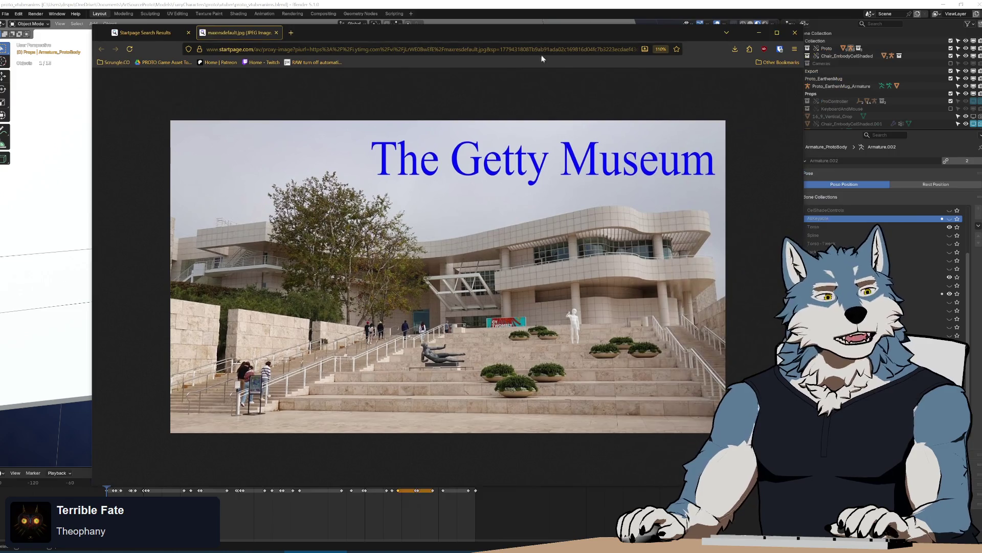
scroll(629, 291, "down", 1, "ctrl")
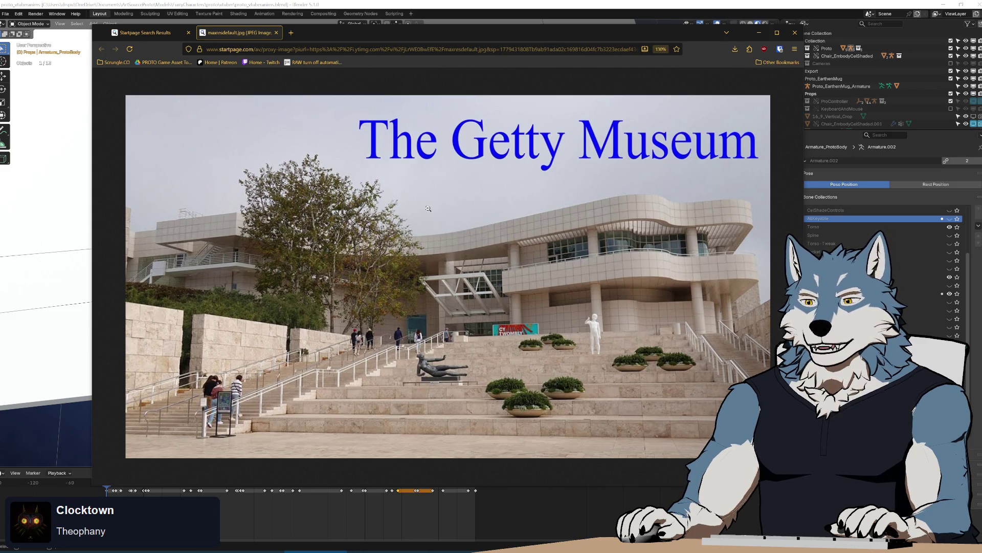
mouse_move(162, 33)
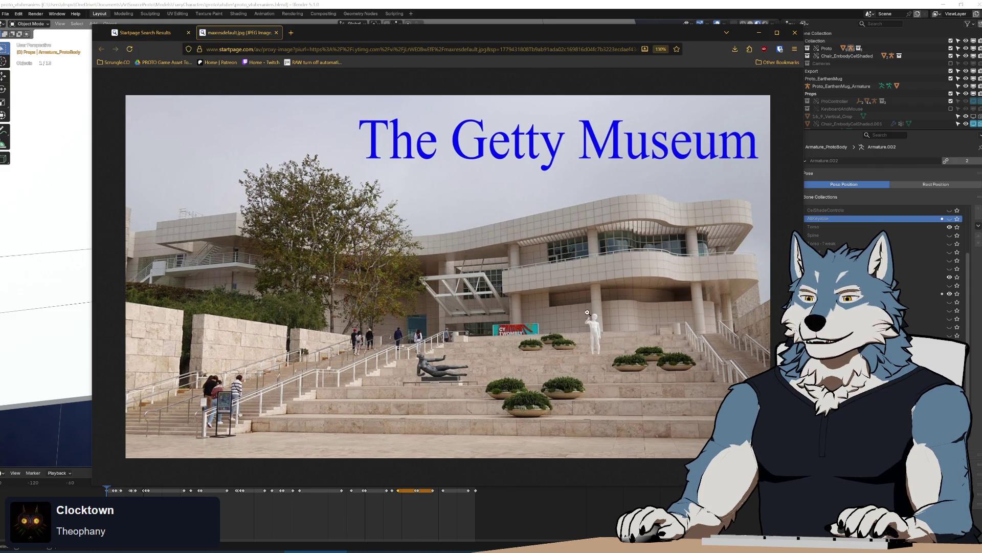
scroll(599, 336, "up", 4, "ctrl")
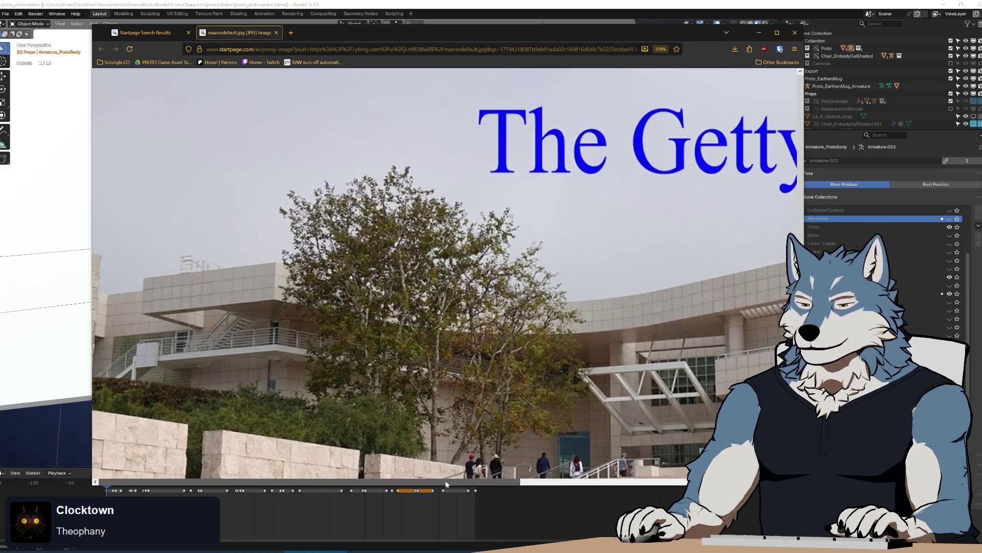
scroll(569, 430, "left", 5)
scroll(576, 298, "down", 4)
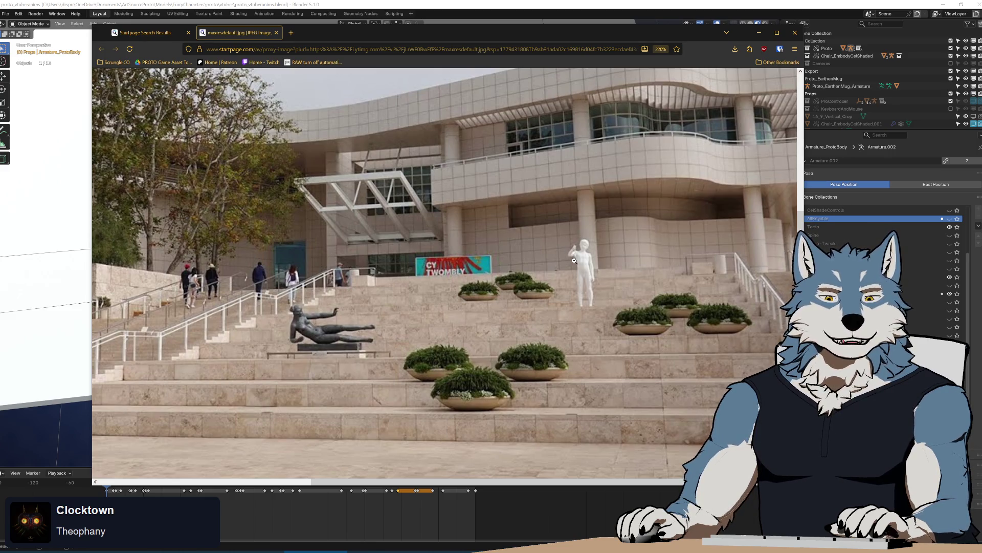
left_click(278, 33)
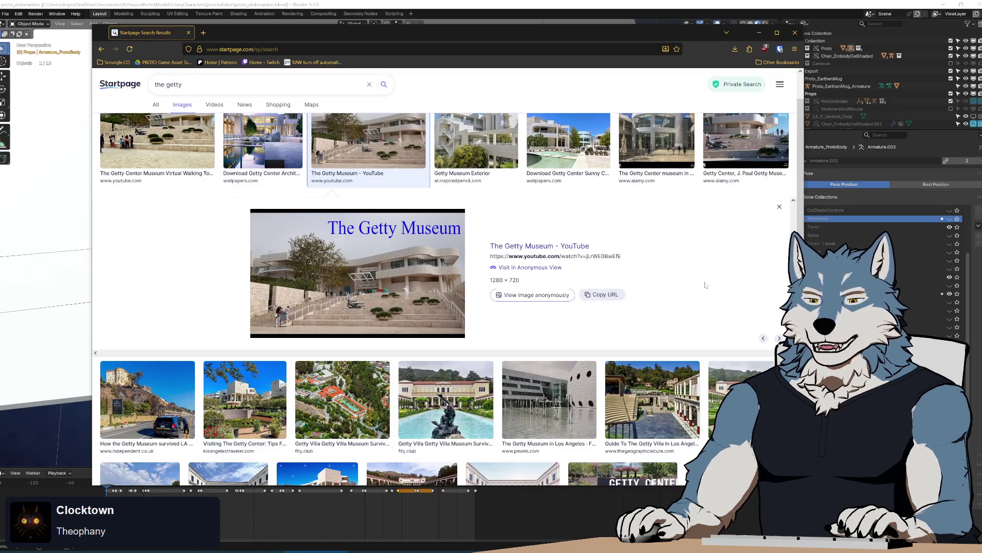
Step: Open the Getty Villa aerial photo full-size in a new tab
scroll(432, 319, "down", 3)
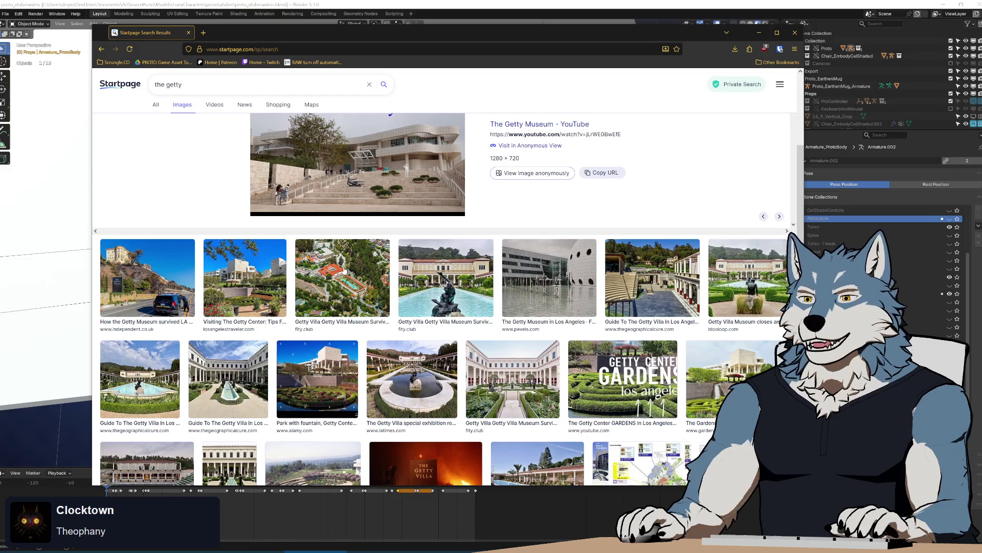
left_click(347, 272)
left_click(388, 324)
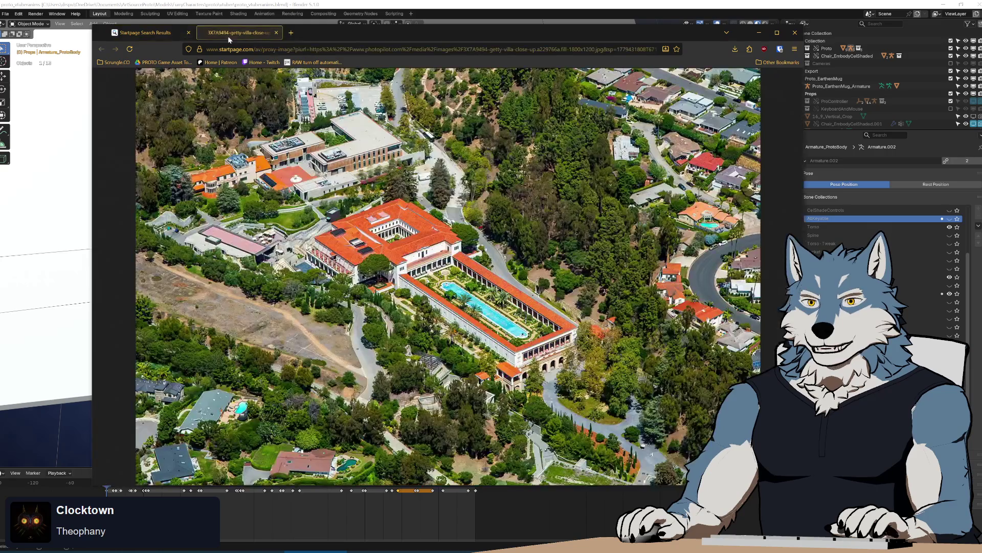
Step: Zoom the aerial photo in to 170%, then back out to 140%
scroll(455, 281, "up", 4)
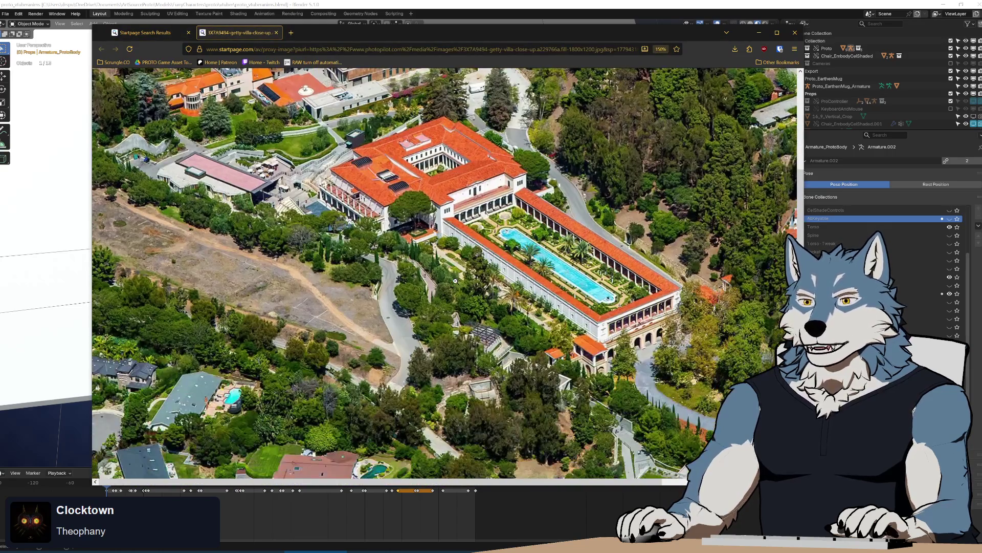
scroll(615, 338, "up", 1)
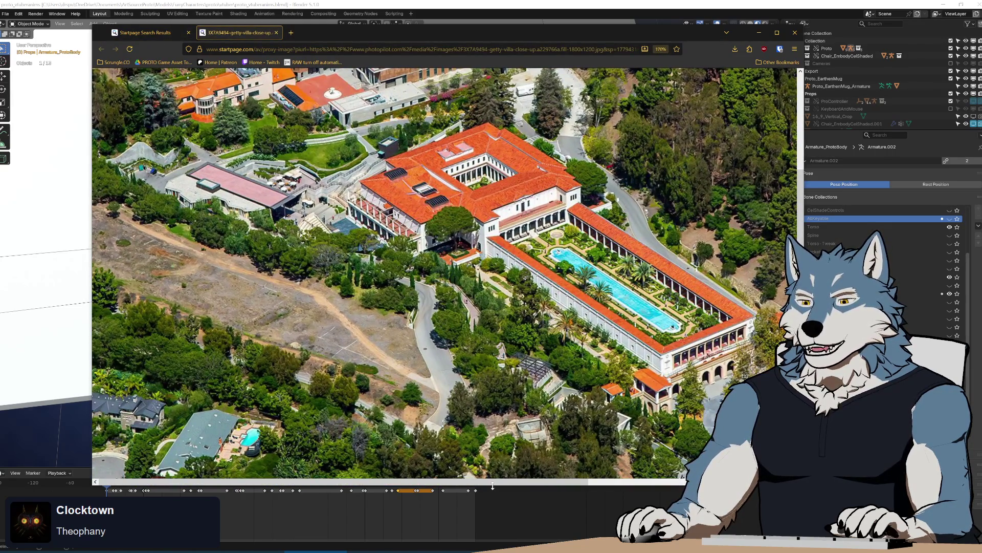
left_click_drag(493, 485, 565, 482)
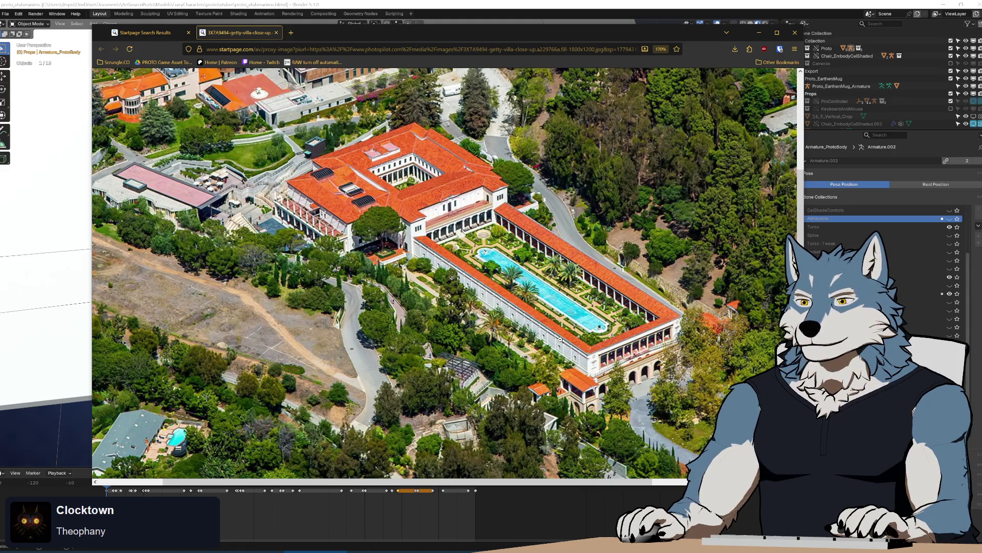
scroll(561, 339, "up", 3)
scroll(485, 316, "down", 3)
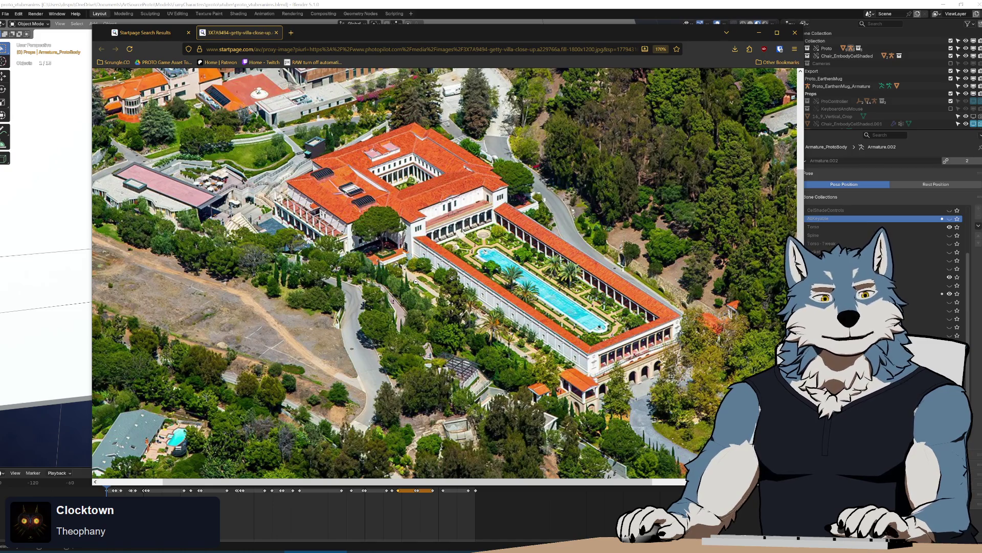
key("ctrl+minus")
key("ctrl+minus")
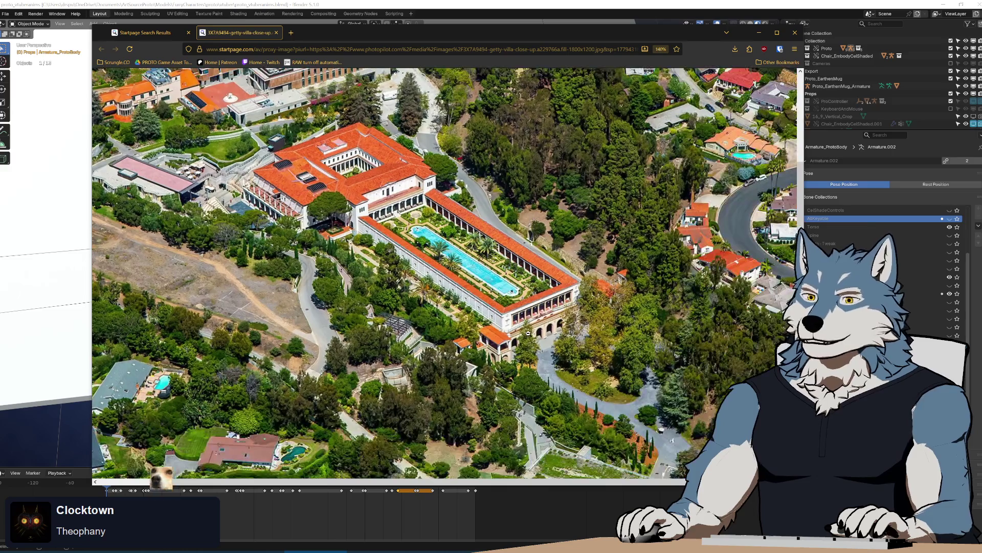
scroll(368, 223, "up", 2)
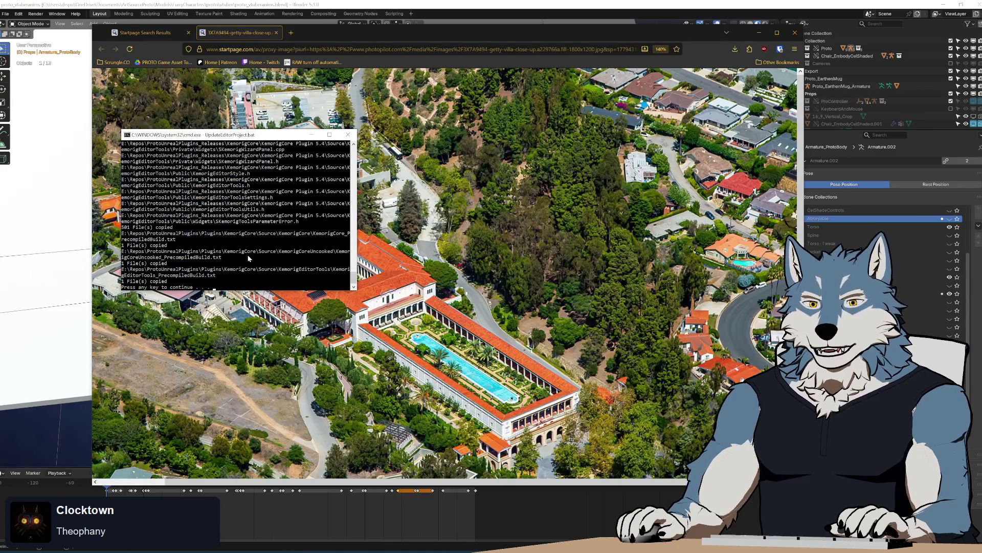
Step: Dismiss the batch's 'Press any key' pause and bring the aerial photo browser back in front
key("Return")
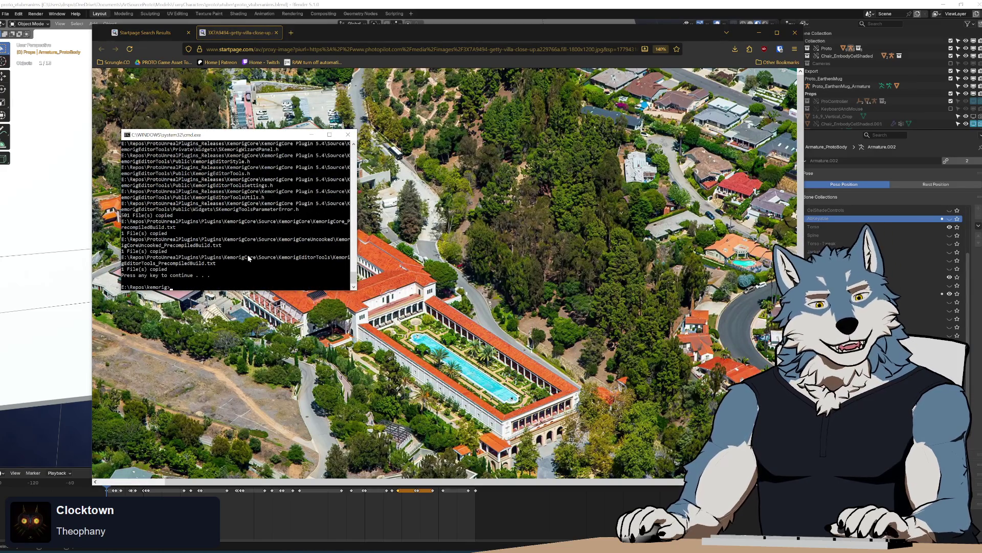
left_click(399, 34)
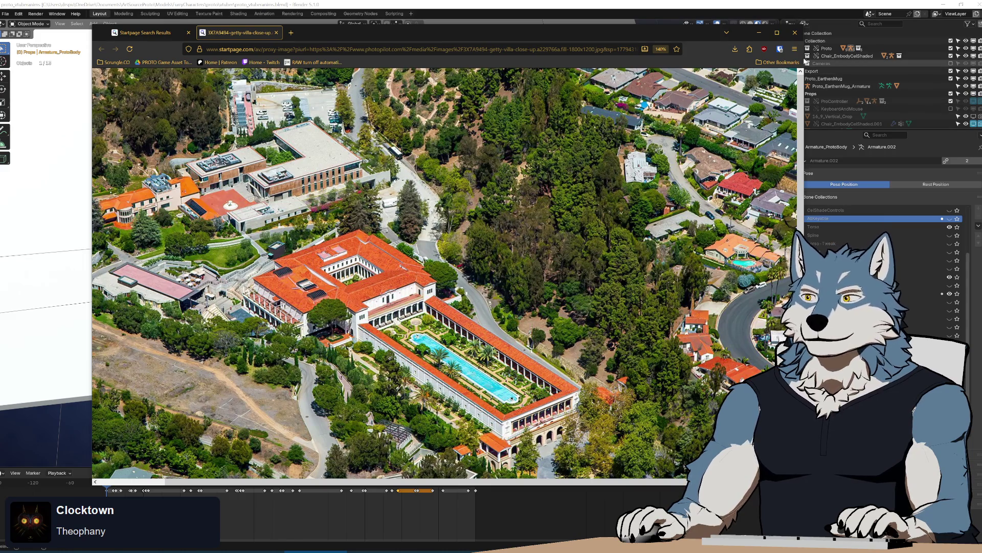
Step: Close the browser and the kemorig command console, leaving the kemorig Explorer folder in front
left_click(795, 33)
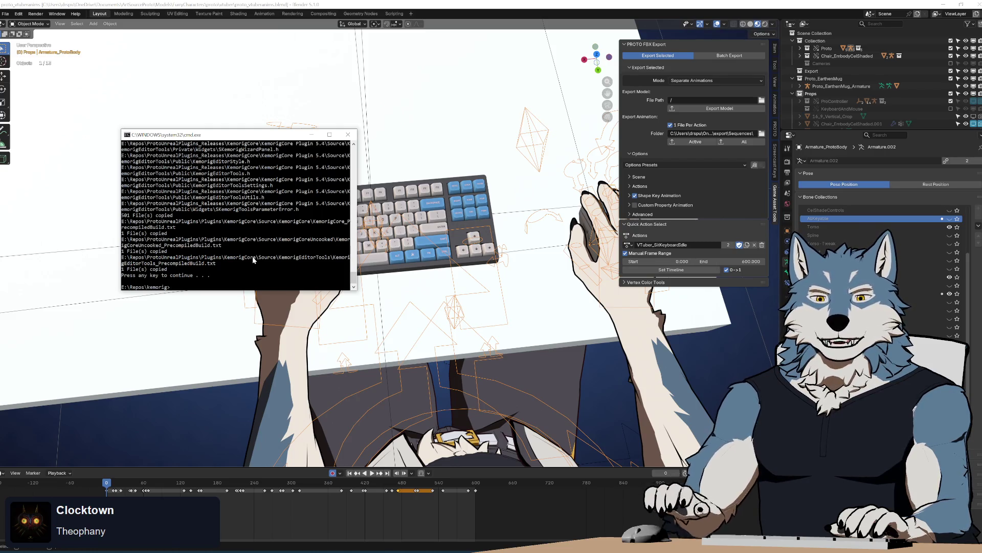
key("Return")
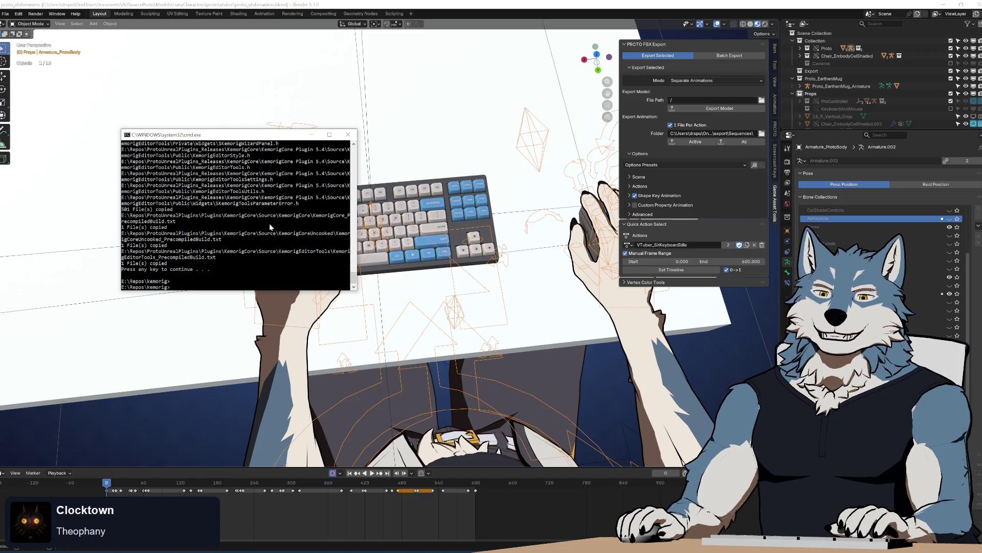
left_click(347, 136)
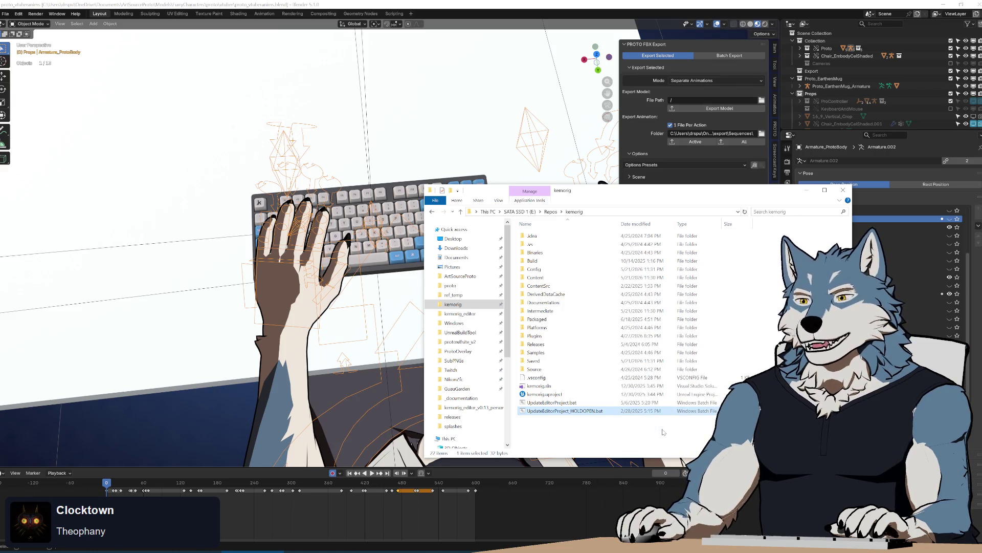
left_click(600, 440)
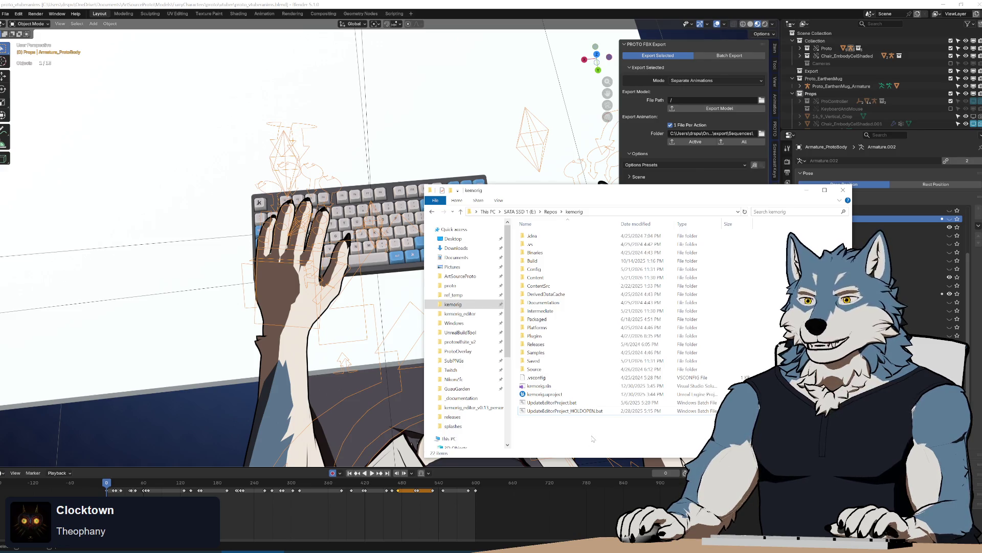
mouse_move(556, 353)
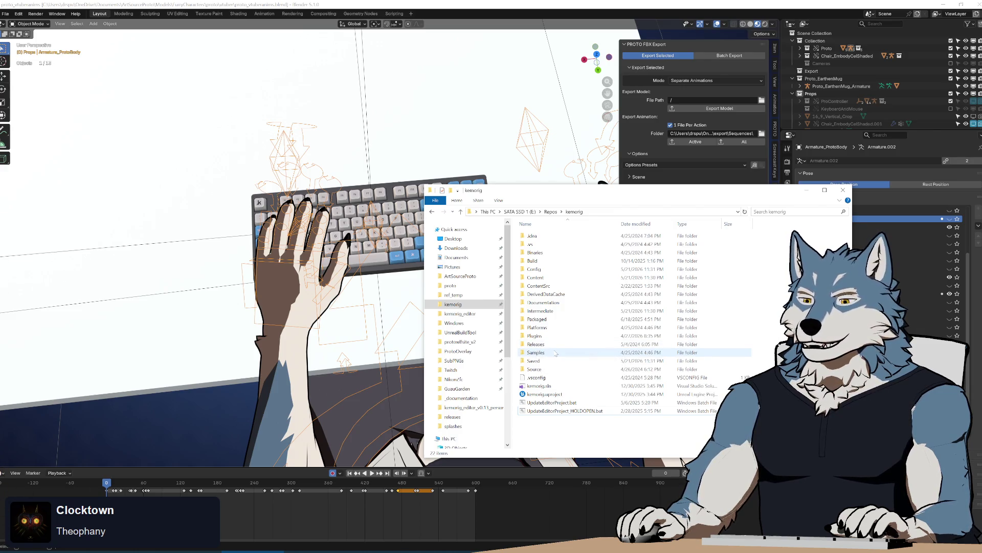
Step: Go up to Repos and open the kemorig_releases folder
left_click(551, 212)
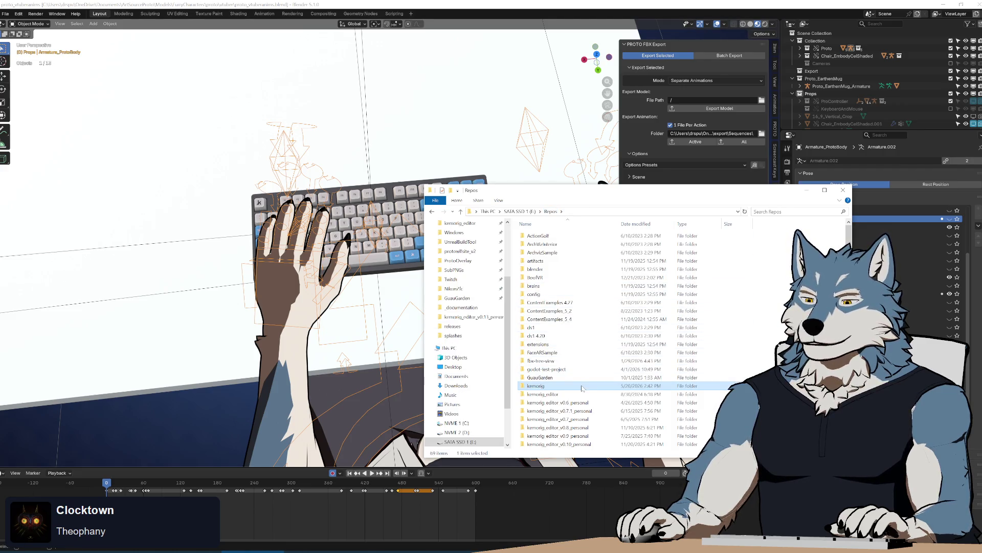
scroll(594, 395, "down", 5)
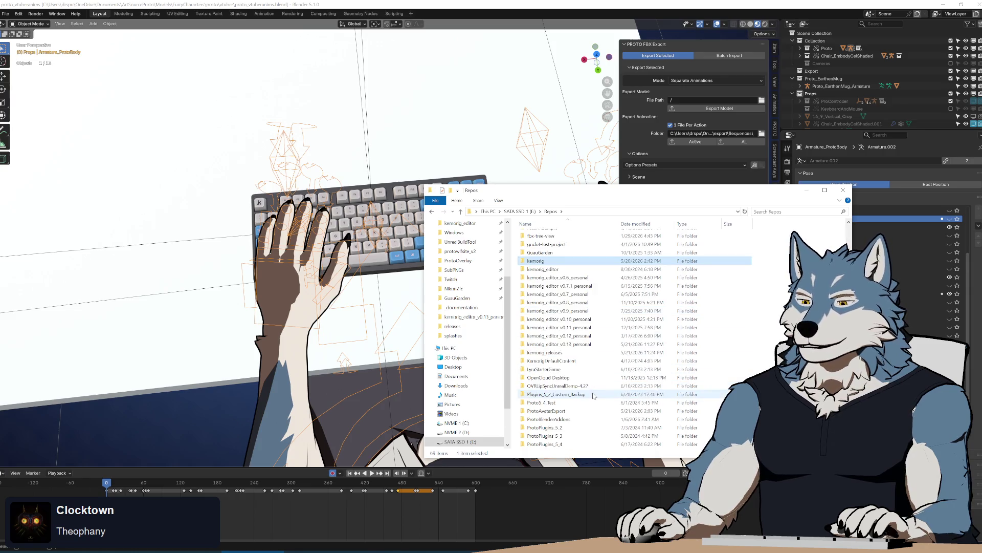
double_click(577, 353)
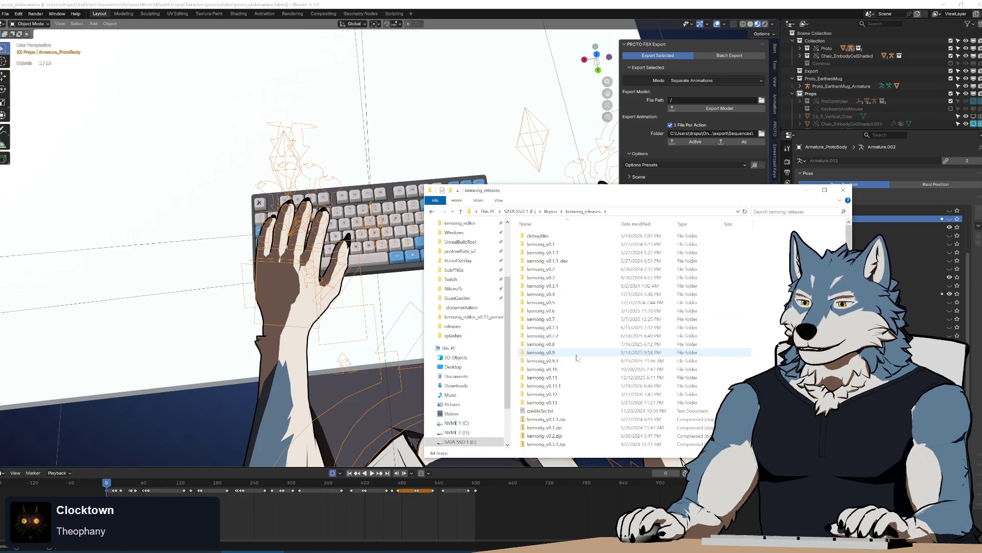
mouse_move(582, 379)
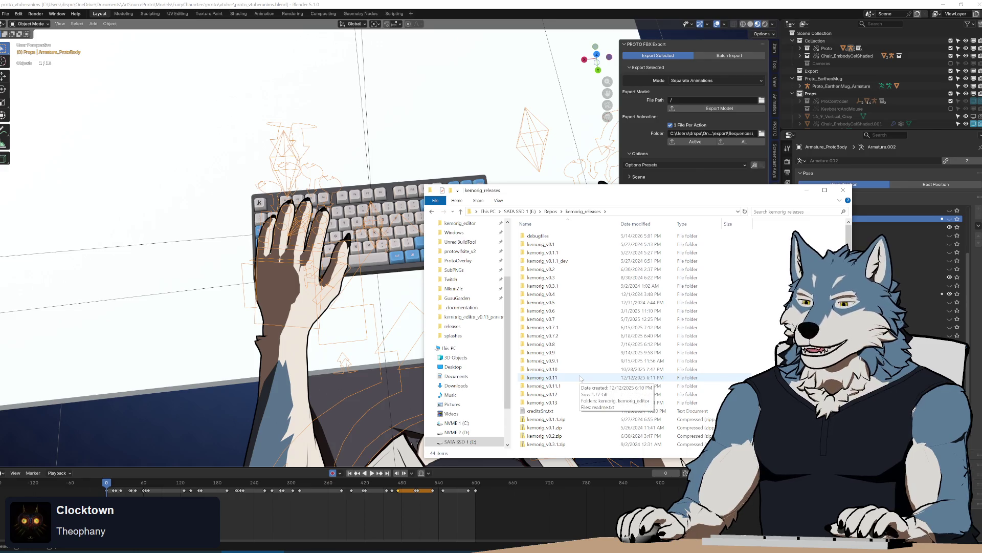
scroll(581, 377, "down", 5)
Step: Delete kemorig_v0.13.zip and the kemorig_v0.13 folder
left_click(566, 436)
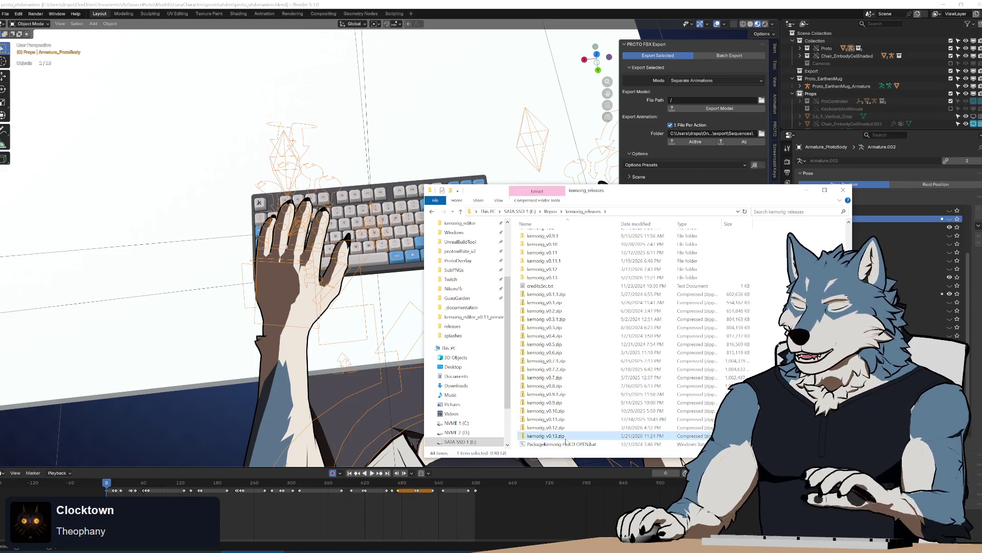
key("Delete")
left_click(542, 277)
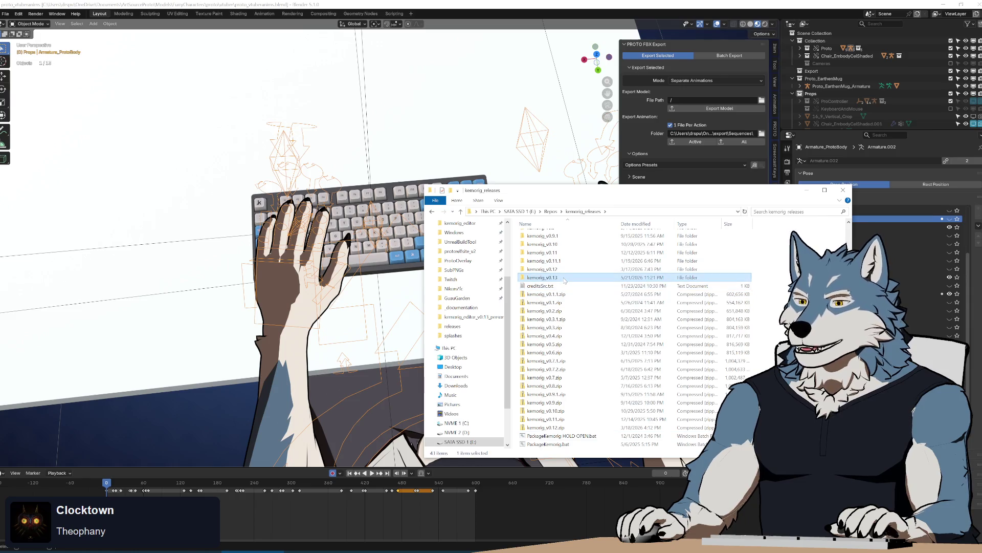
key("Delete")
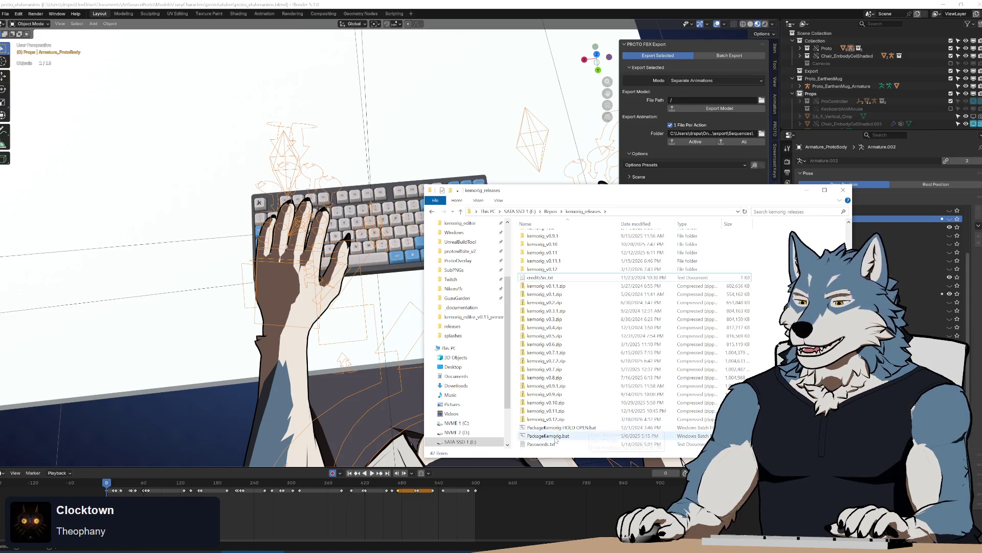